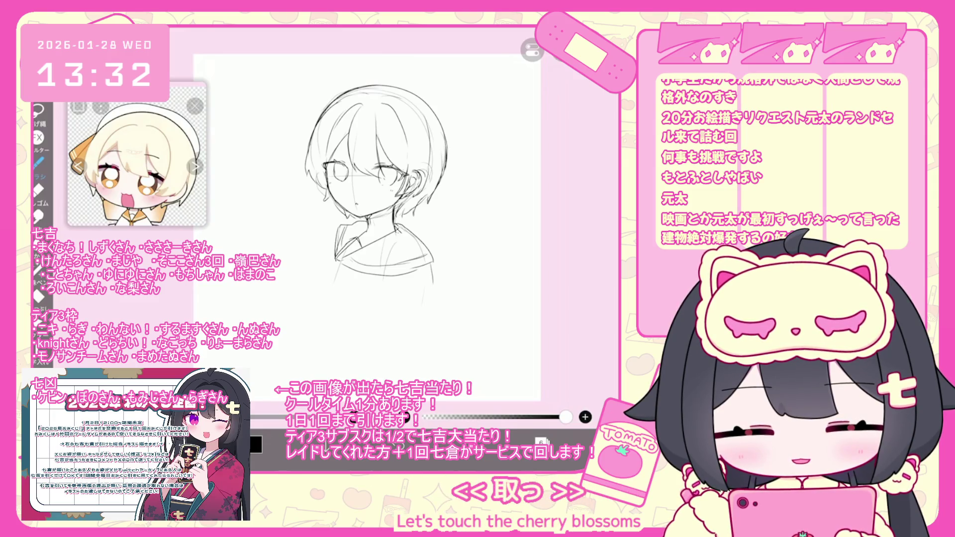
Try sketching a hand left of the head, undoing the fist and zigzag attempts
drag(293, 235, 252, 203)
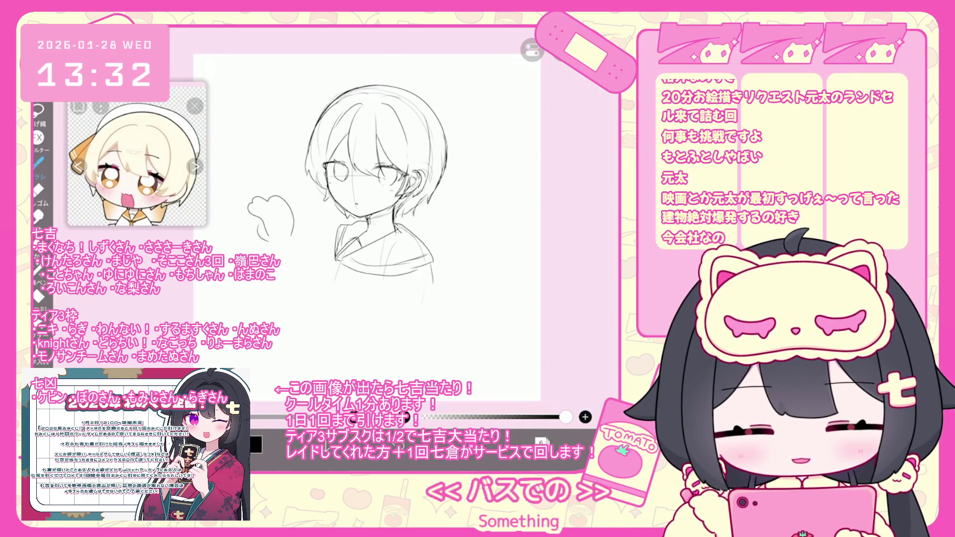
key(ctrl+z)
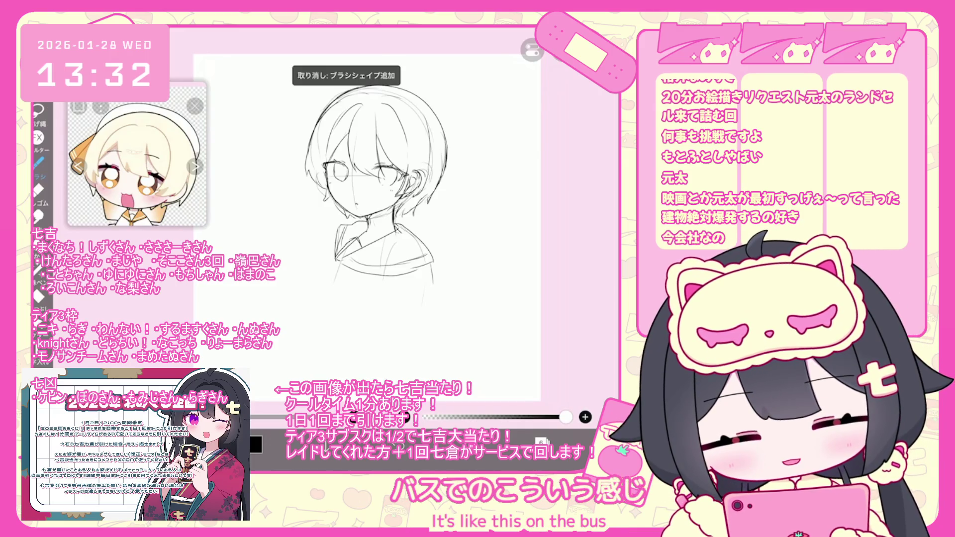
mouse_move(298, 241)
mouse_down()
mouse_move(258, 219)
mouse_move(311, 260)
mouse_up()
key(ctrl+z)
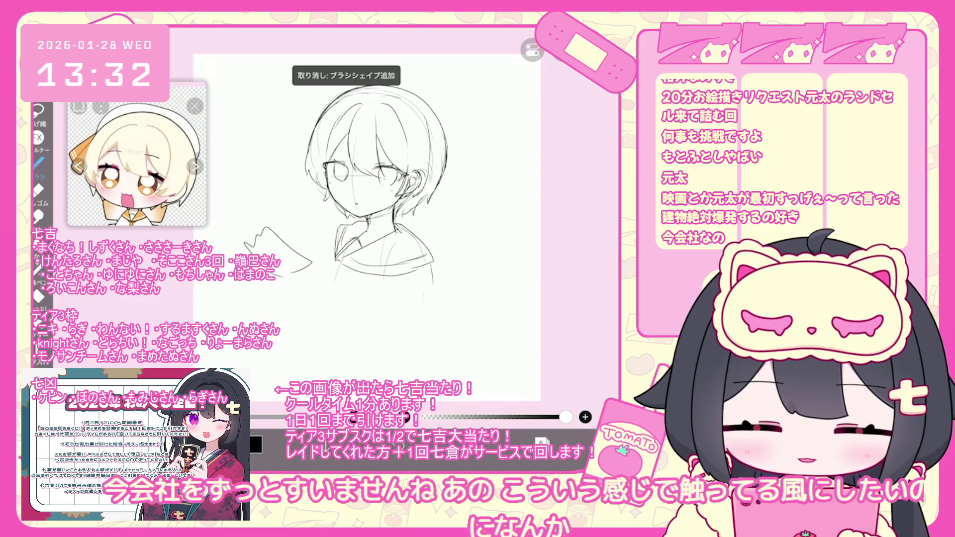
key(ctrl+z)
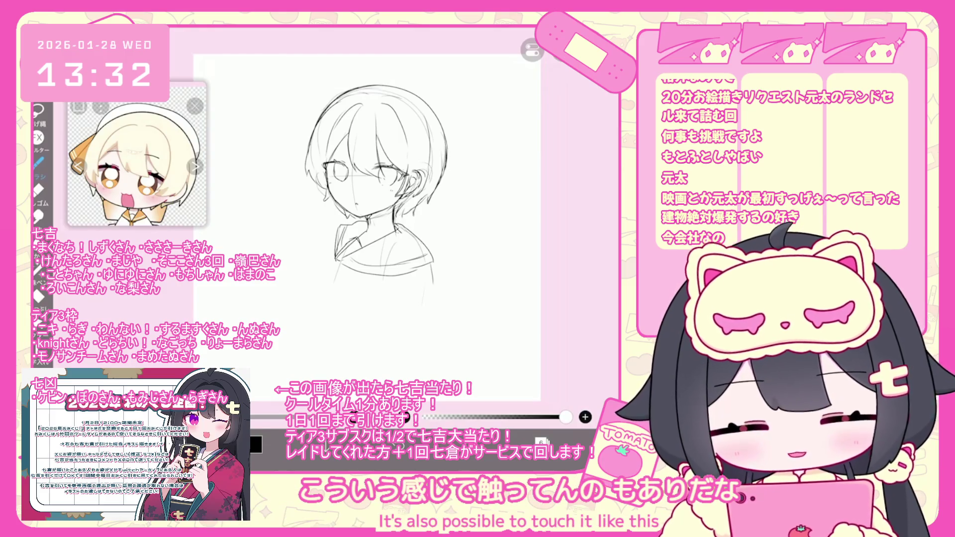
Add a new layer 7 for the hand
key(l)
key(l)
key(l)
click(348, 413)
click(426, 403)
key(l)
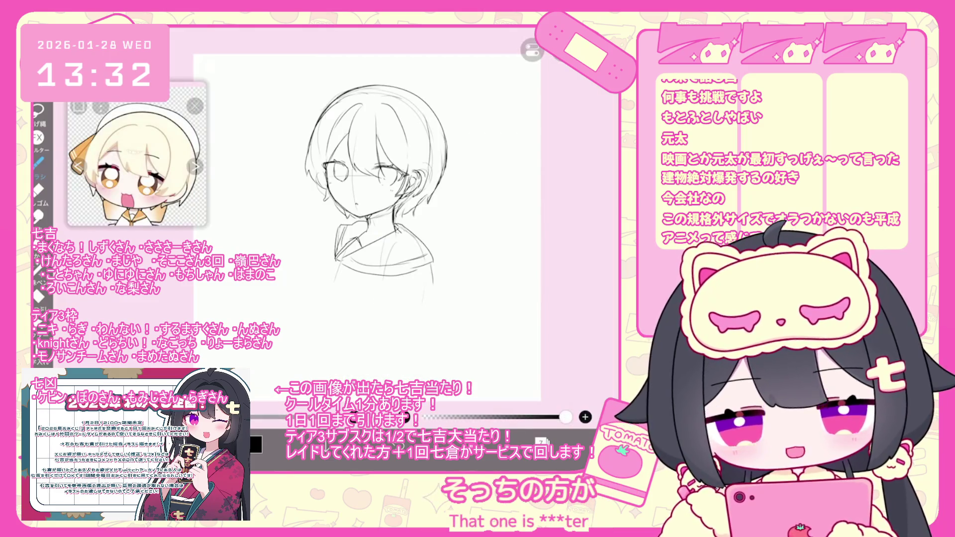
Redraw the raised hand's curve and finger strokes on layer 7, undoing stray strokes
drag(269, 231, 309, 277)
drag(264, 231, 272, 245)
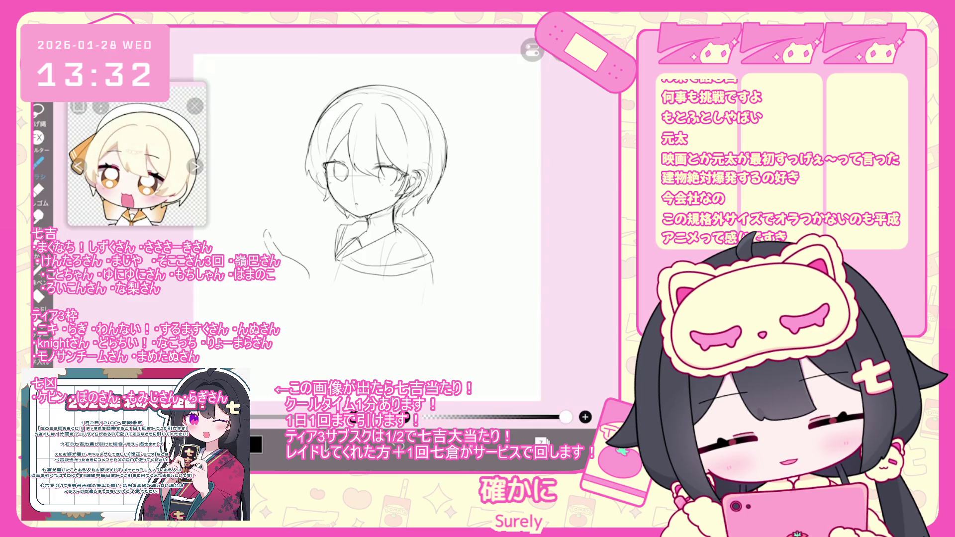
drag(274, 212, 271, 232)
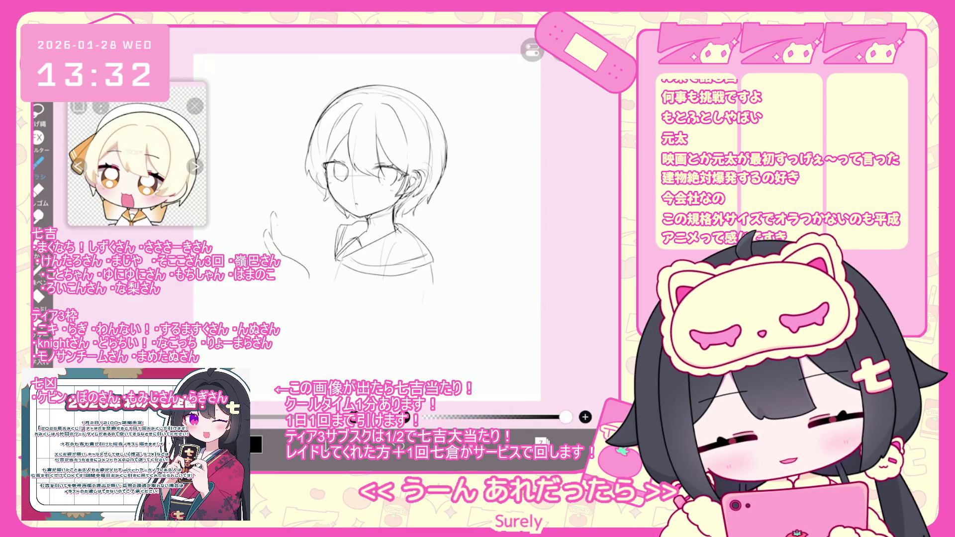
key(ctrl+z)
key(ctrl+z)
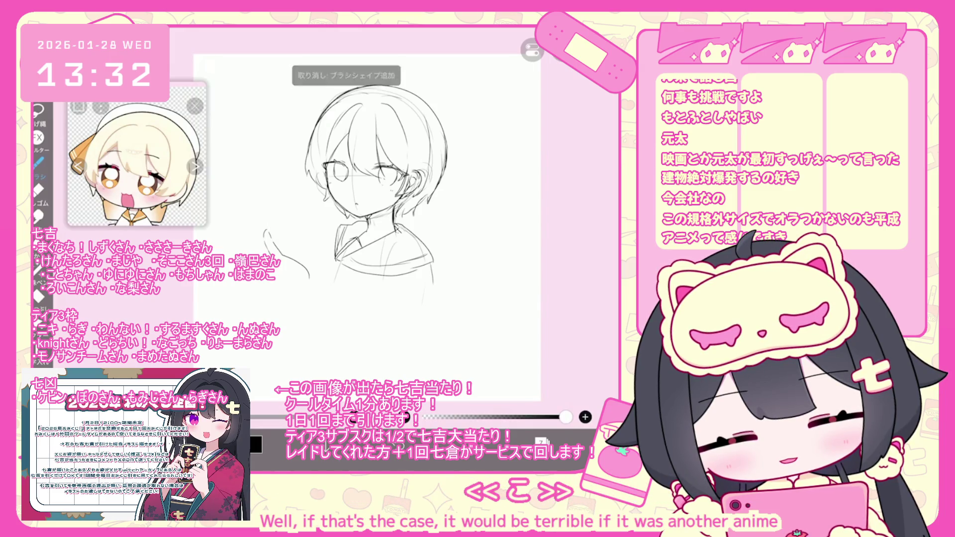
key(ctrl+z)
key(ctrl+z)
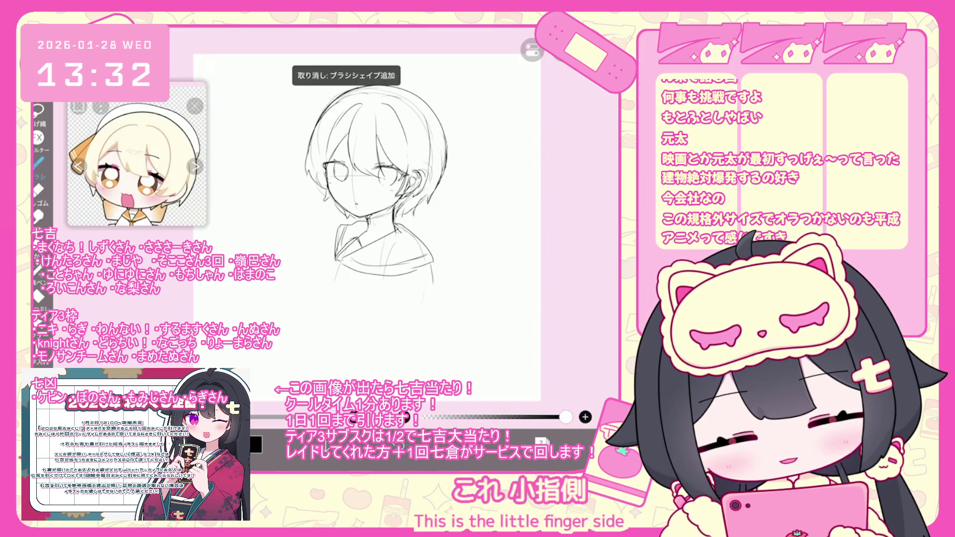
key(ctrl+z)
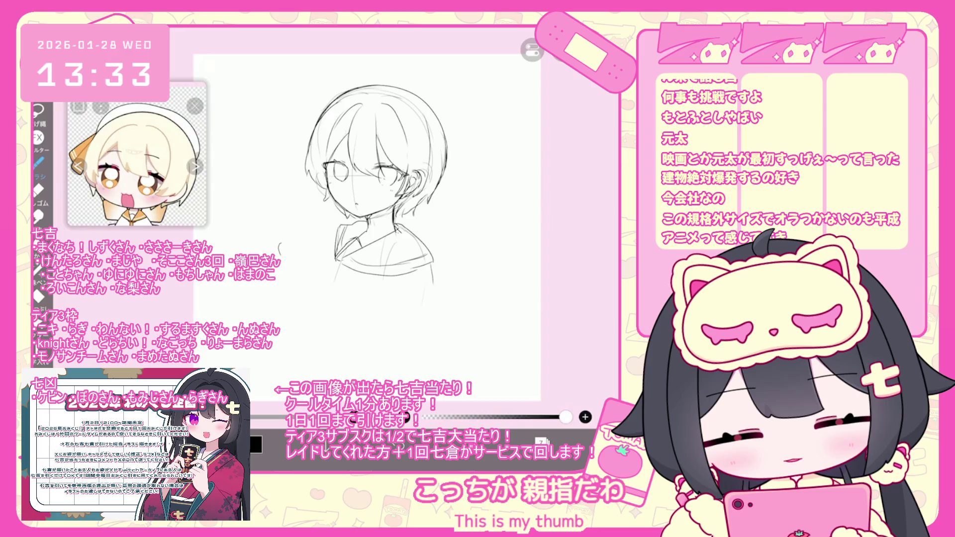
key(ctrl+z)
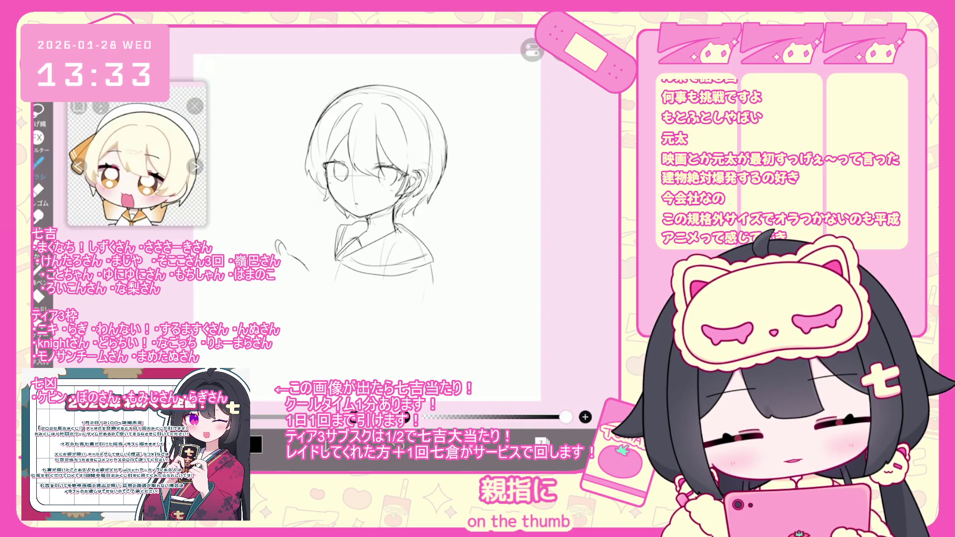
mouse_move(259, 219)
mouse_down()
mouse_move(263, 247)
mouse_move(254, 238)
mouse_up()
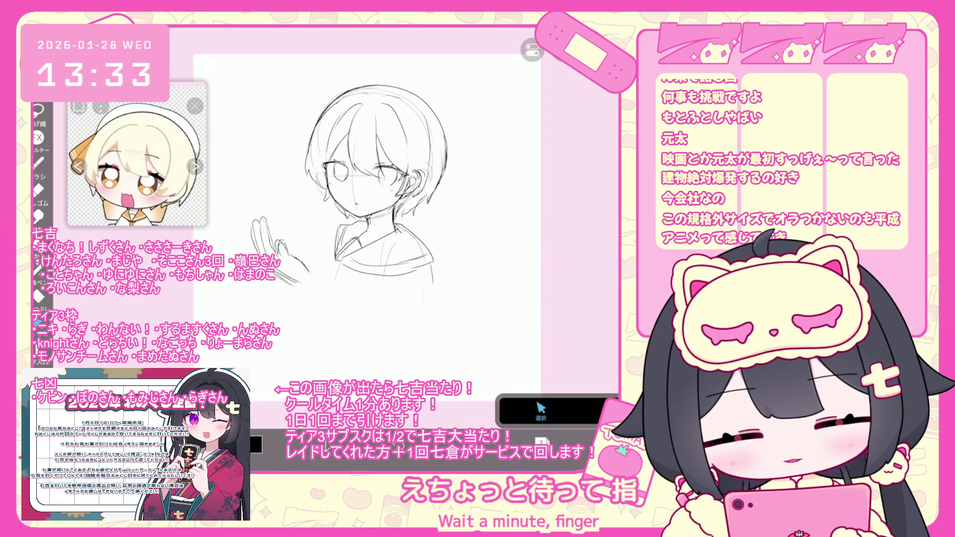
Rotate the hand sketch to about -20°, nudge it left, and apply the transform
drag(280, 197, 244, 220)
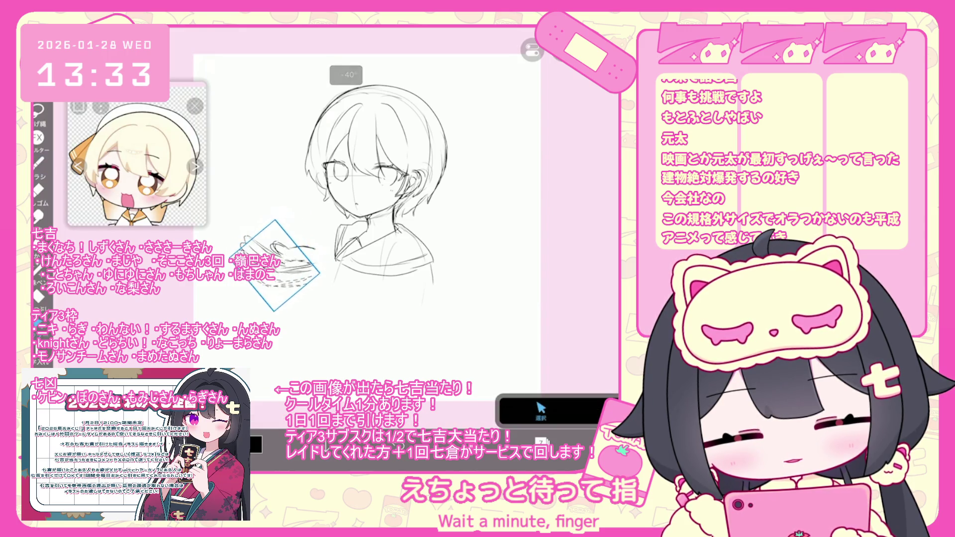
drag(274, 266, 265, 266)
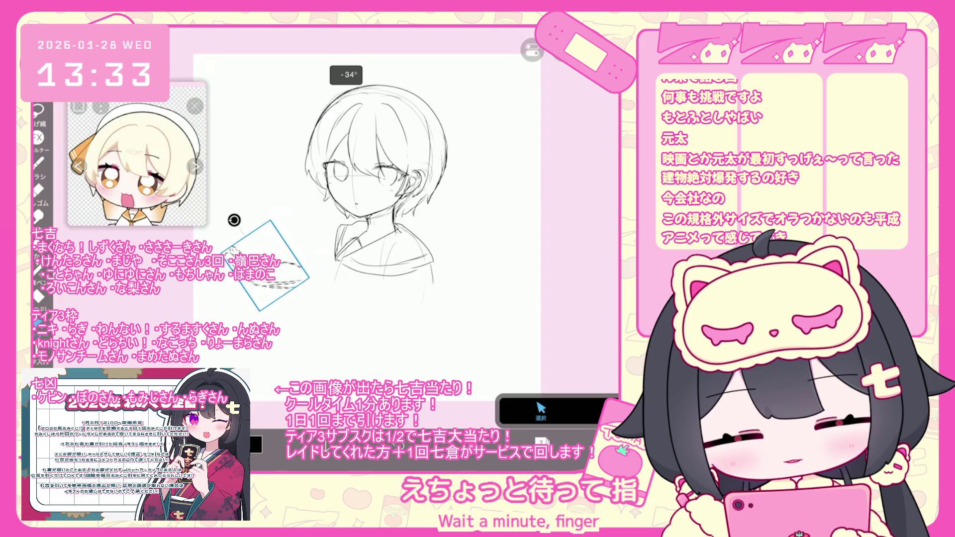
drag(234, 220, 246, 214)
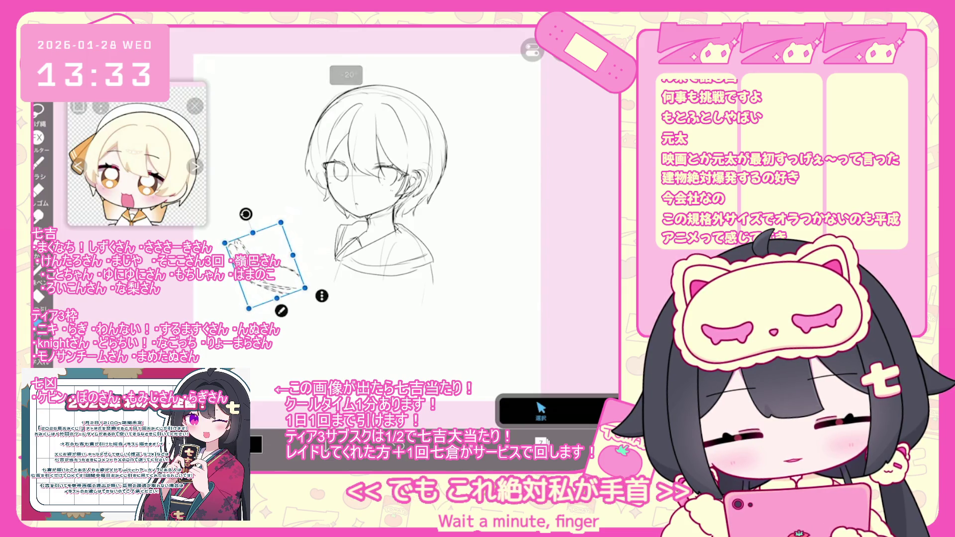
click(38, 162)
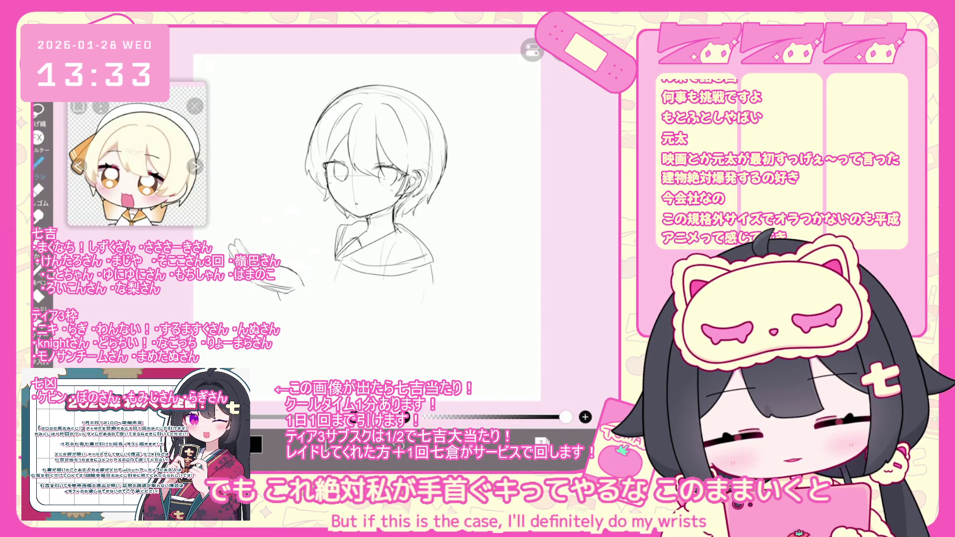
Tilt the canvas view and undo the small stray strokes near the hand
drag(378, 224, 418, 239)
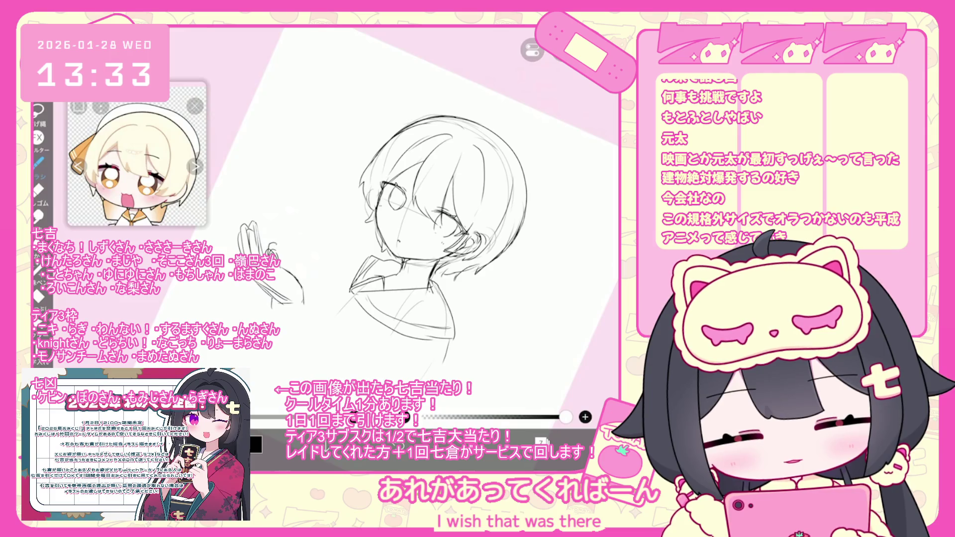
key(ctrl+z)
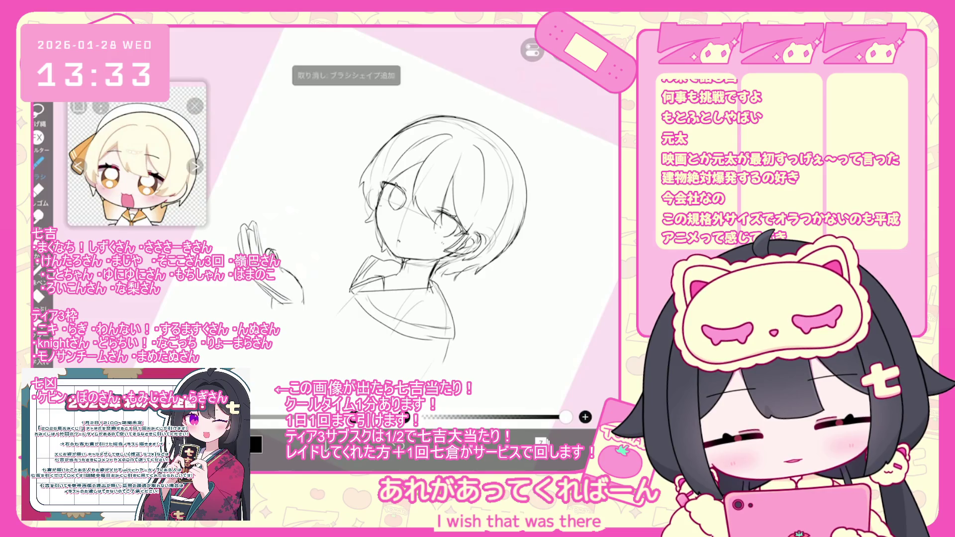
scroll(386, 261, down, 5)
scroll(383, 261, up, 1)
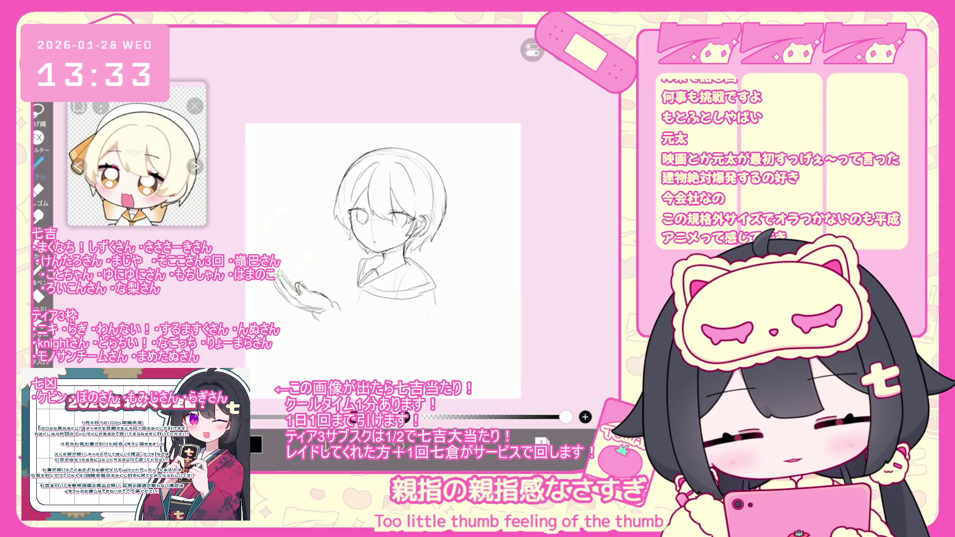
key(ctrl+z)
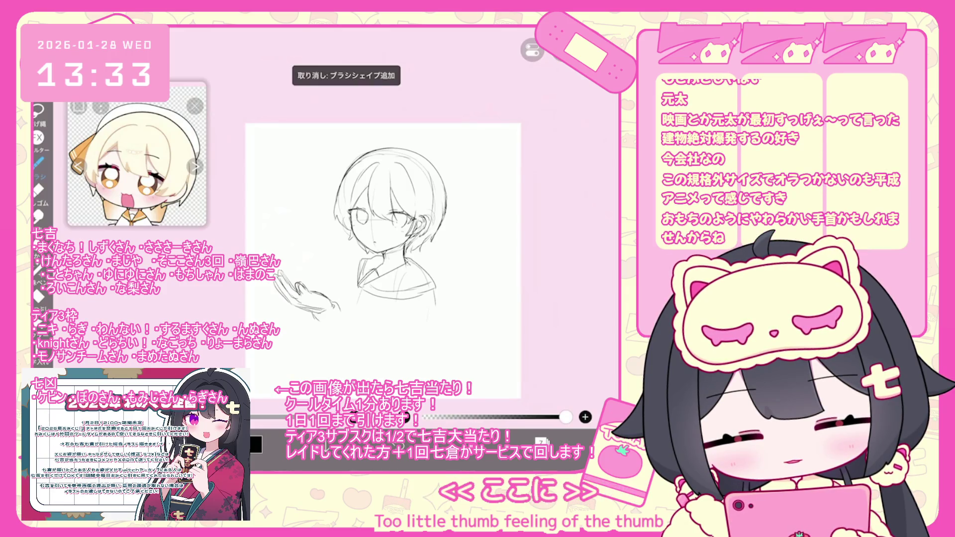
Draw the sleeve cuff and forearm lines from the hand toward the body, undoing the stray torso line
scroll(383, 239, up, 2)
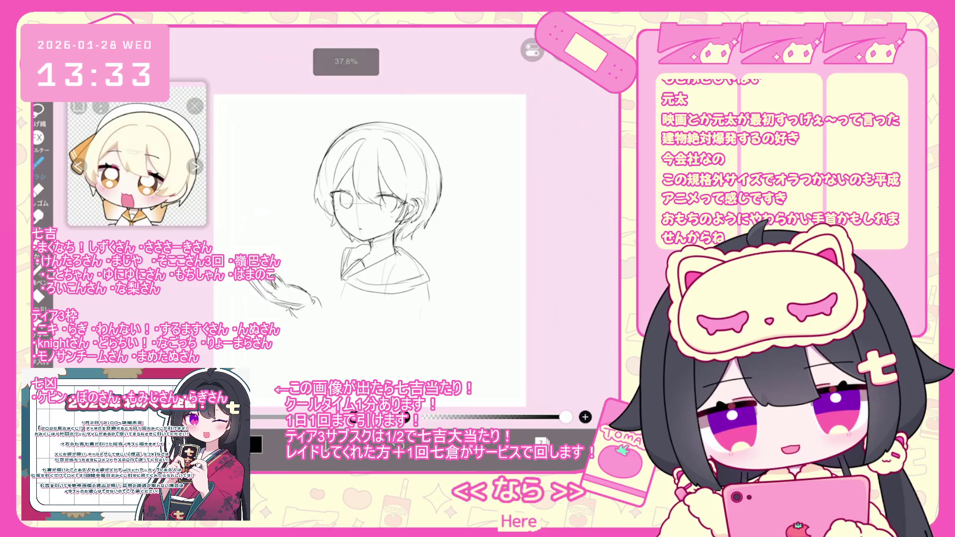
scroll(383, 239, up, 1)
scroll(348, 299, up, 1)
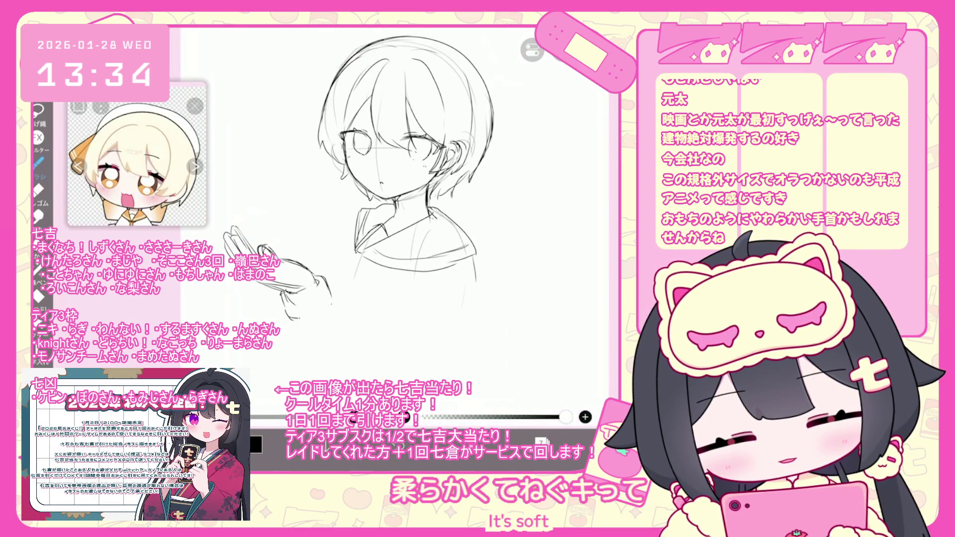
drag(326, 301, 348, 321)
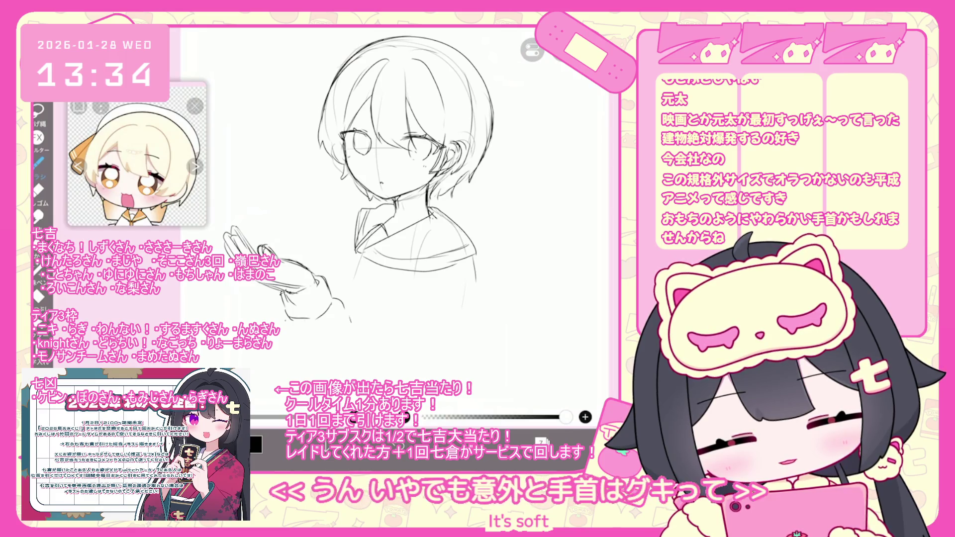
scroll(398, 159, up, 1)
drag(349, 293, 387, 328)
drag(298, 340, 319, 368)
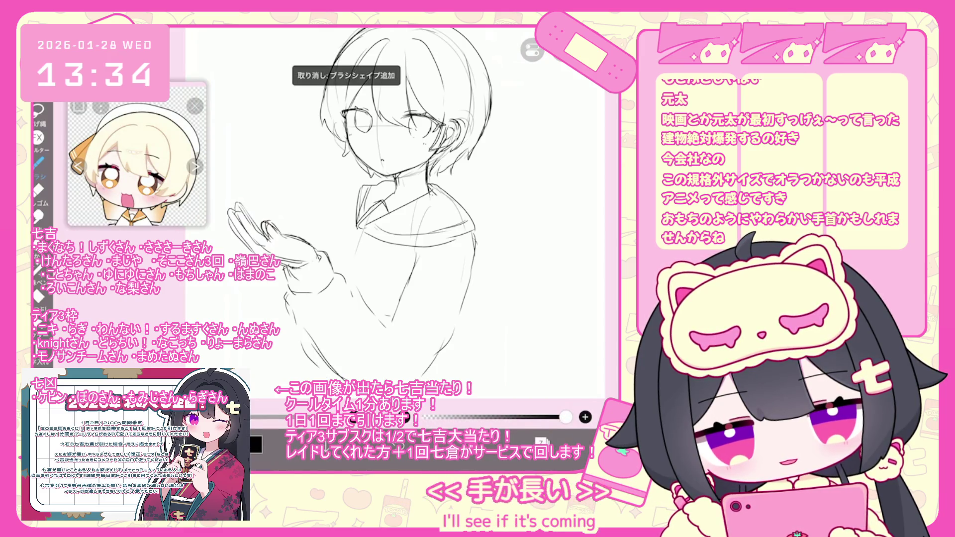
drag(468, 233, 440, 363)
key(ctrl+z)
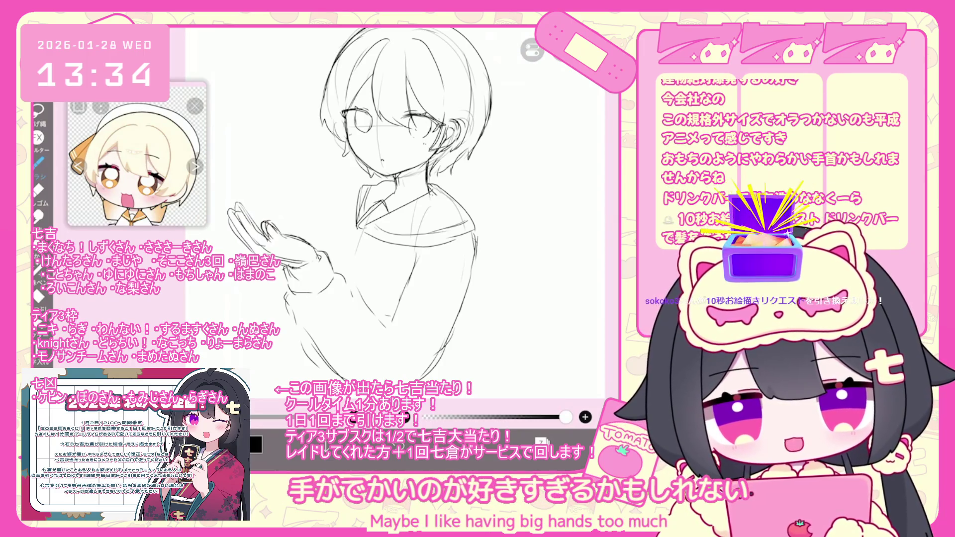
scroll(348, 199, up, 5)
Sketch a box with small circles inside and a small label beside it
scroll(348, 199, up, 2)
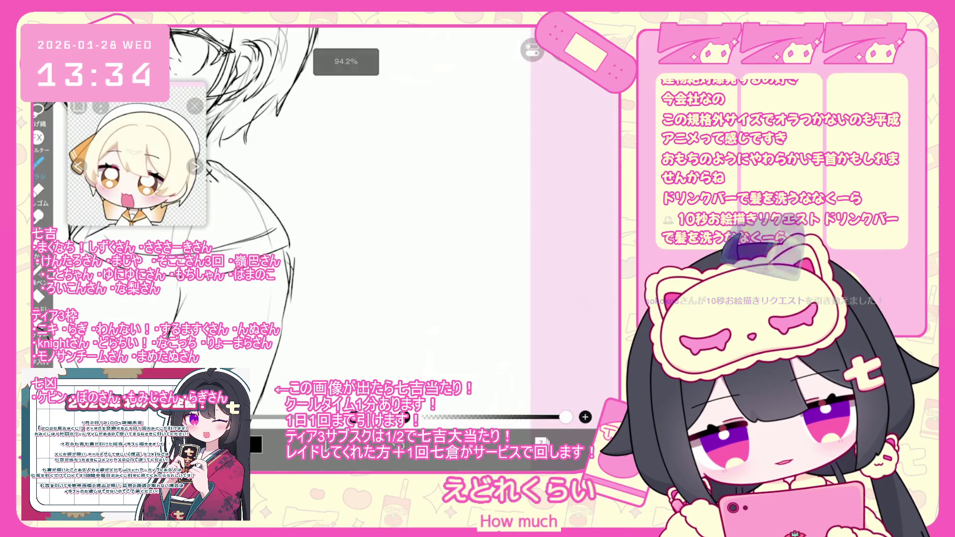
scroll(349, 199, up, 2)
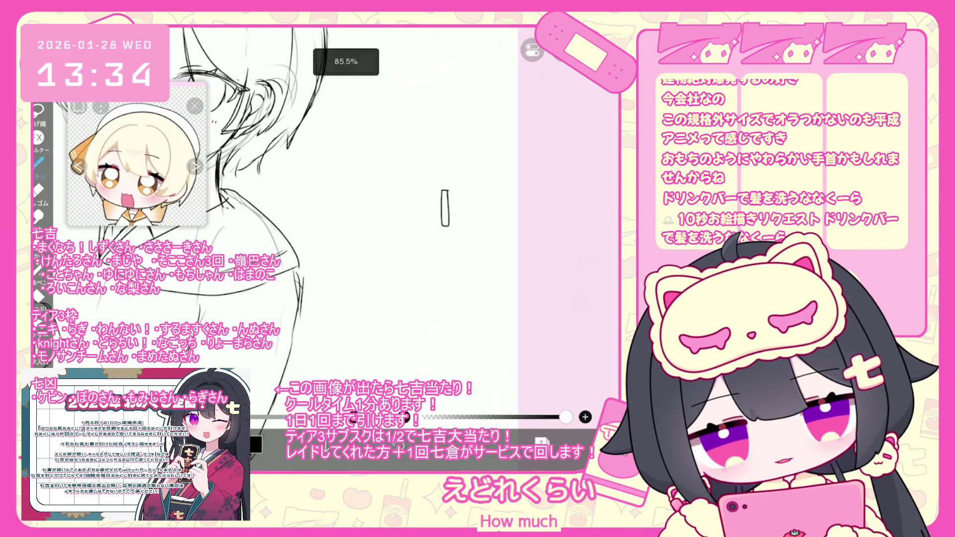
drag(407, 121, 463, 187)
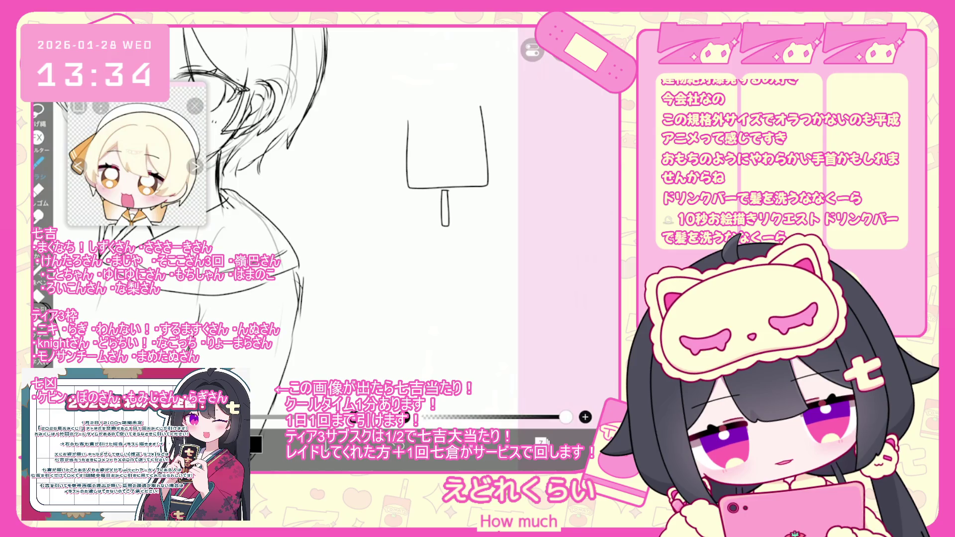
key(ctrl+z)
key(ctrl+z)
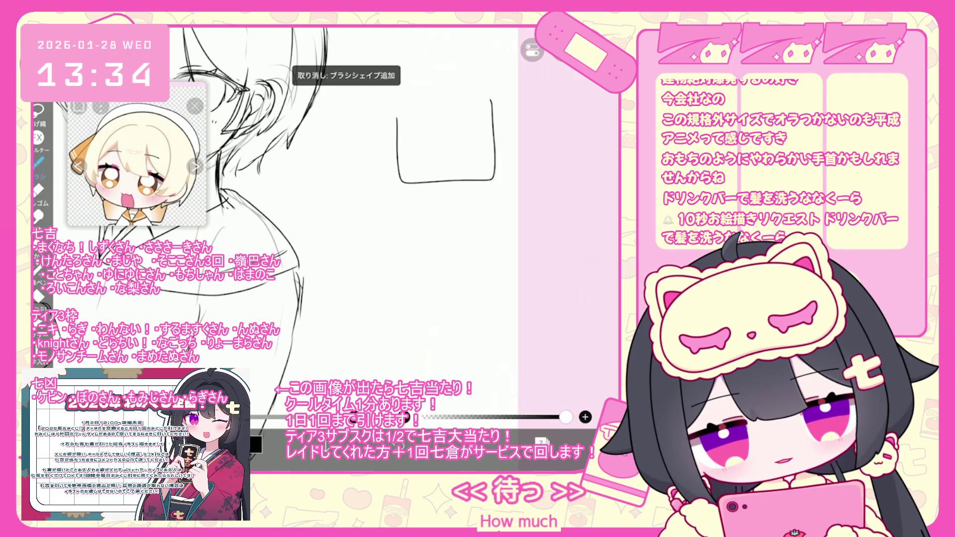
drag(412, 157, 474, 151)
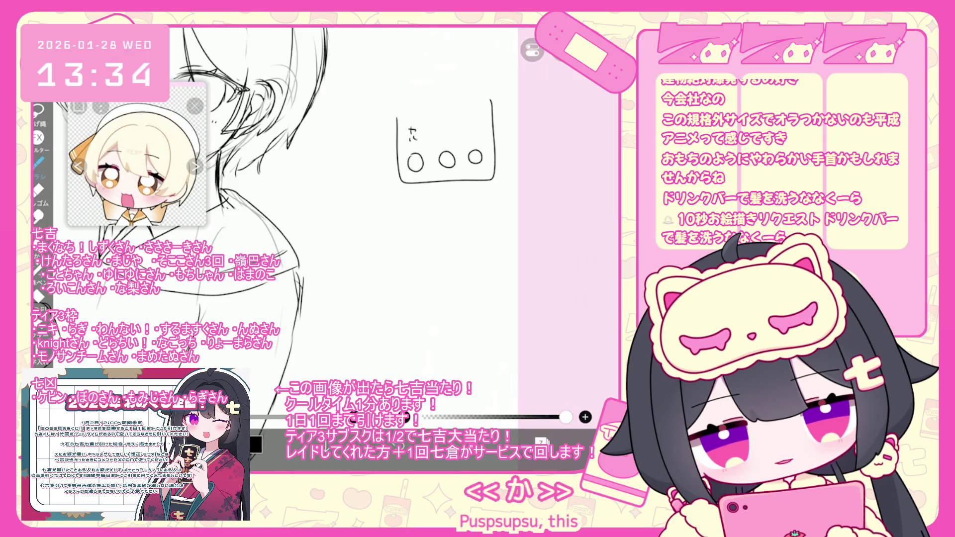
drag(411, 135, 414, 145)
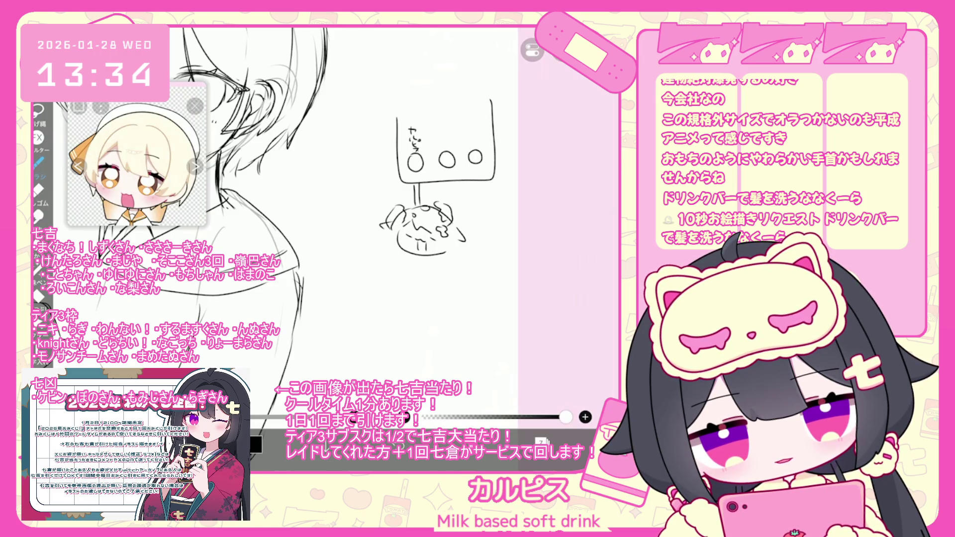
Draw the chibi figure's right and left outlines below the boxed circles
drag(464, 234, 469, 271)
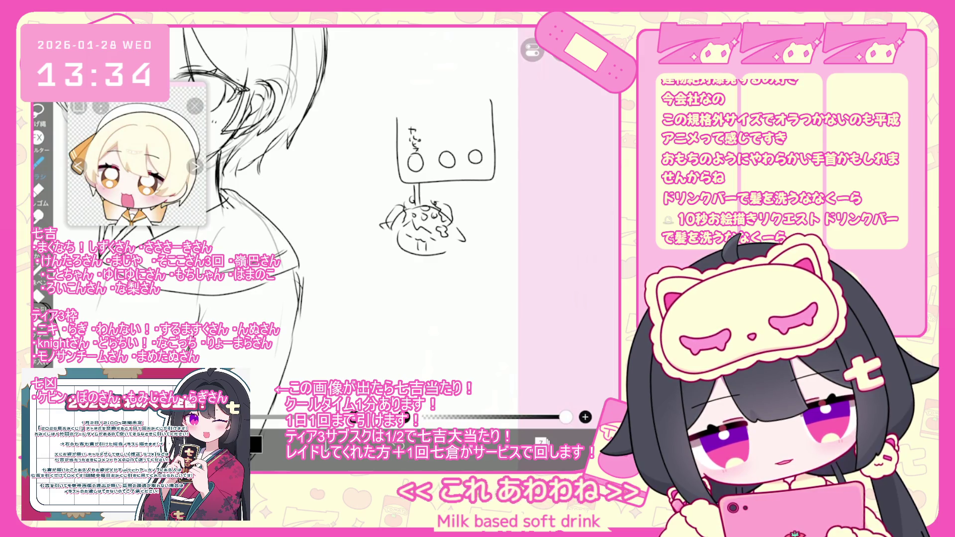
drag(390, 211, 373, 253)
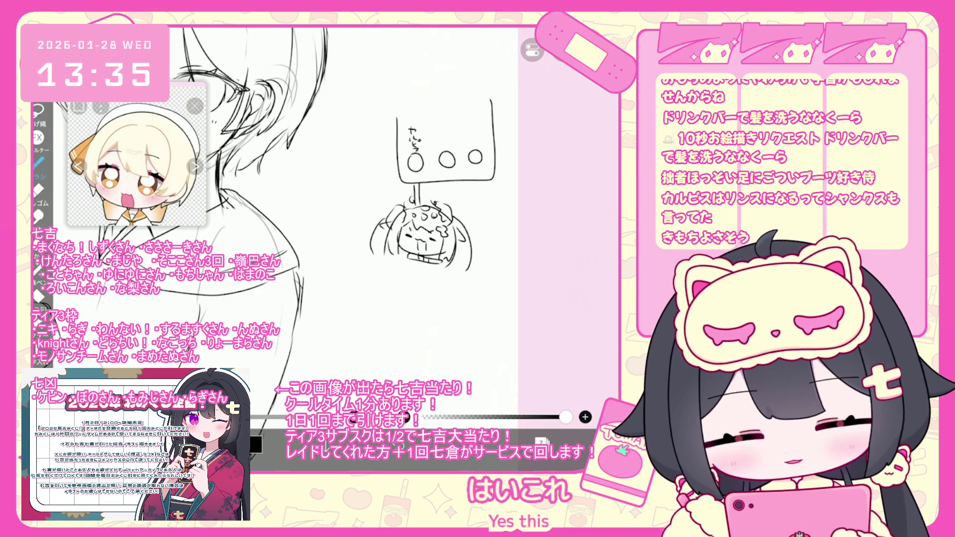
scroll(333, 219, up, 1)
scroll(333, 219, up, 1)
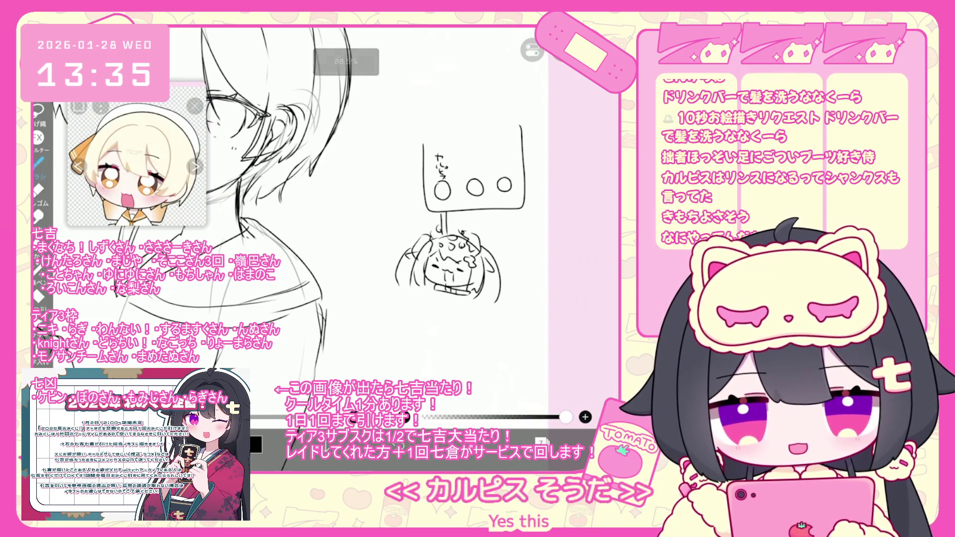
scroll(334, 219, up, 1)
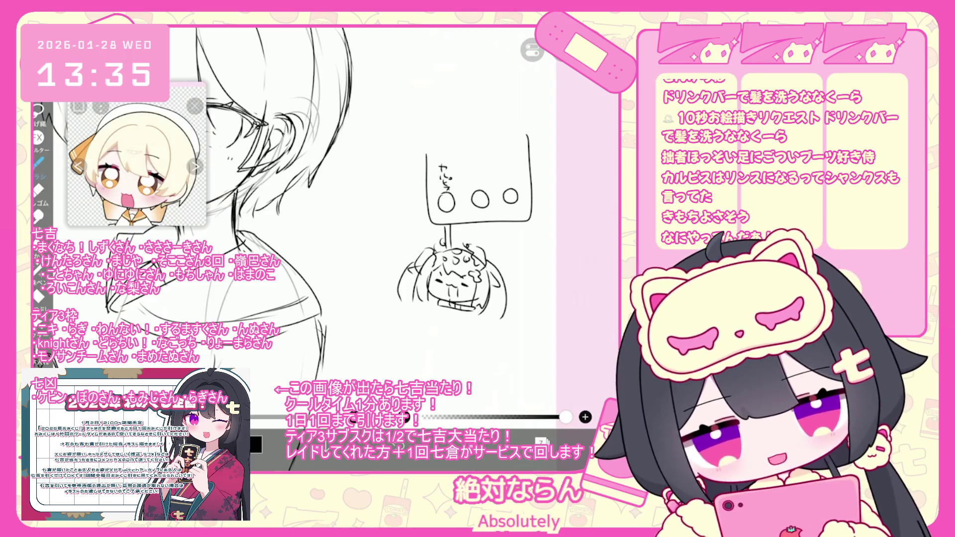
click(39, 323)
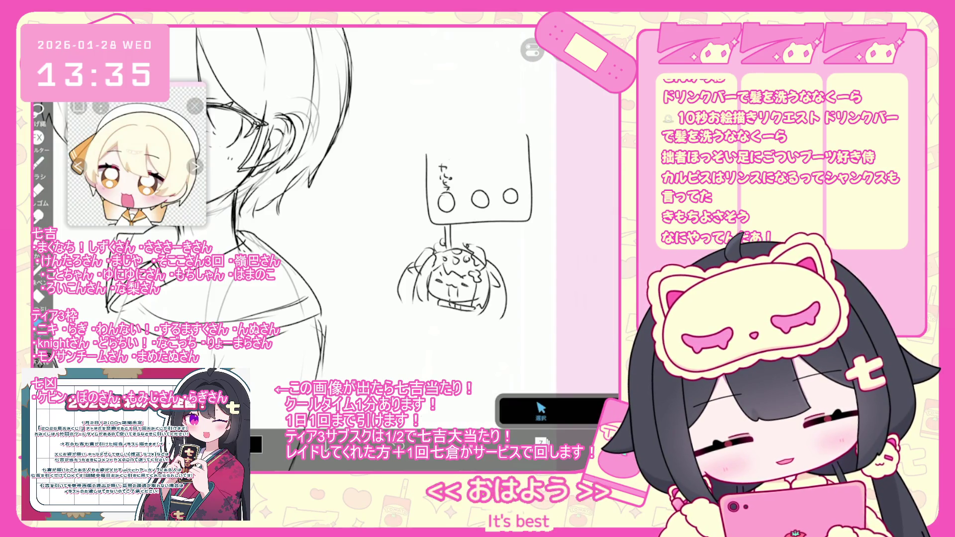
Box-select the chibi doodle and delete it, then undo three unwanted hand strokes
drag(398, 133, 531, 320)
click(562, 62)
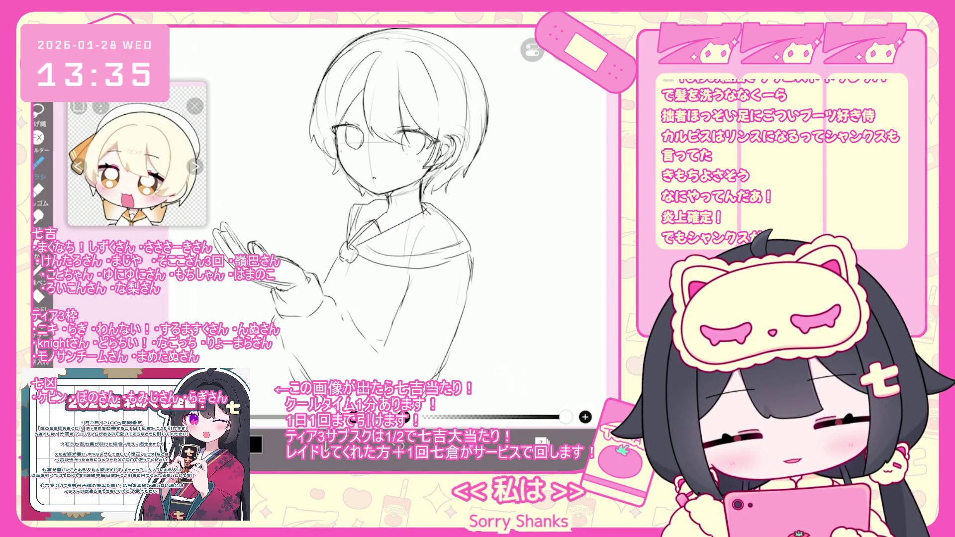
key(ctrl+z)
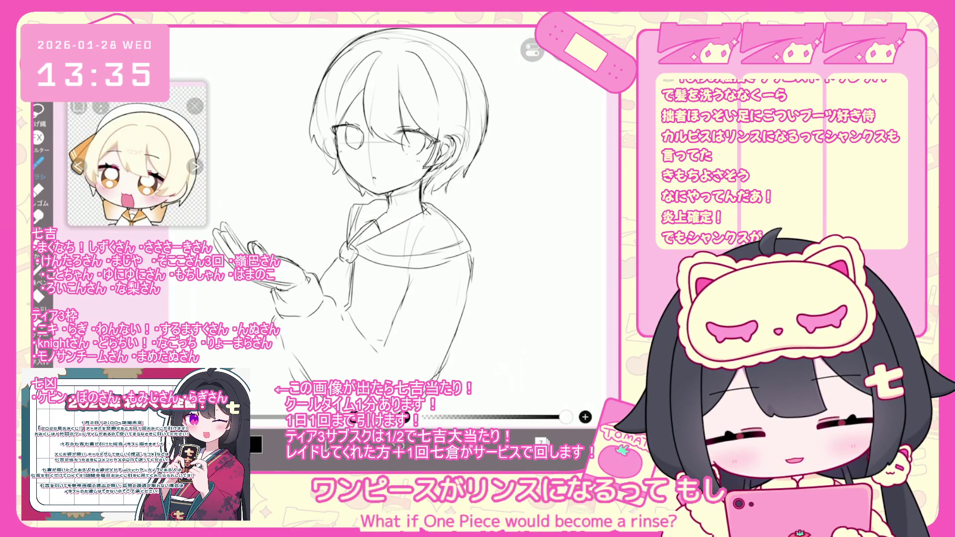
key(ctrl+z)
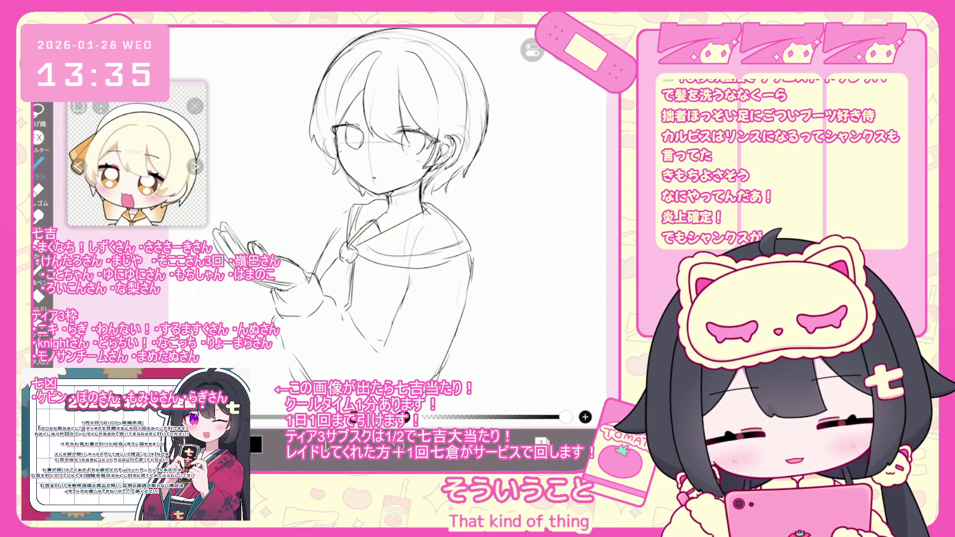
key(ctrl+z)
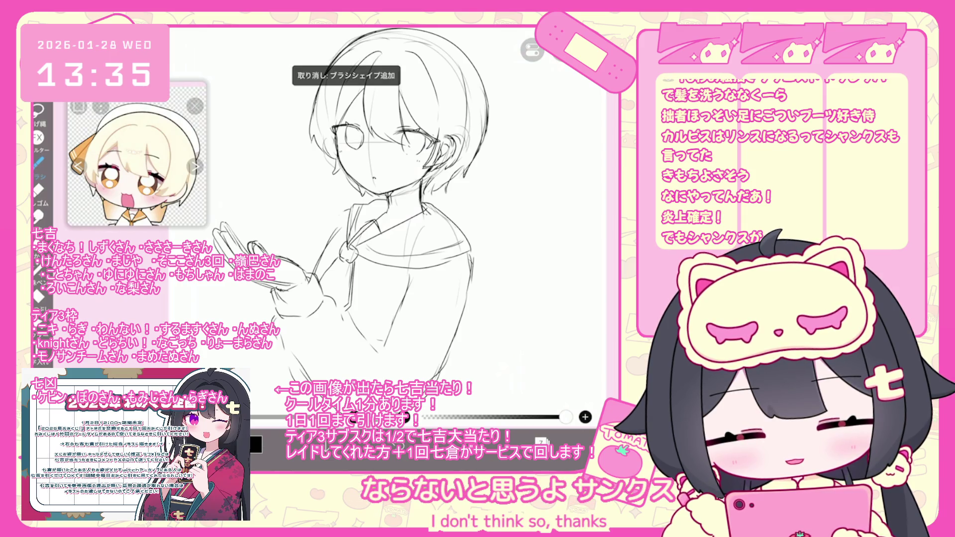
scroll(353, 189, down, 1)
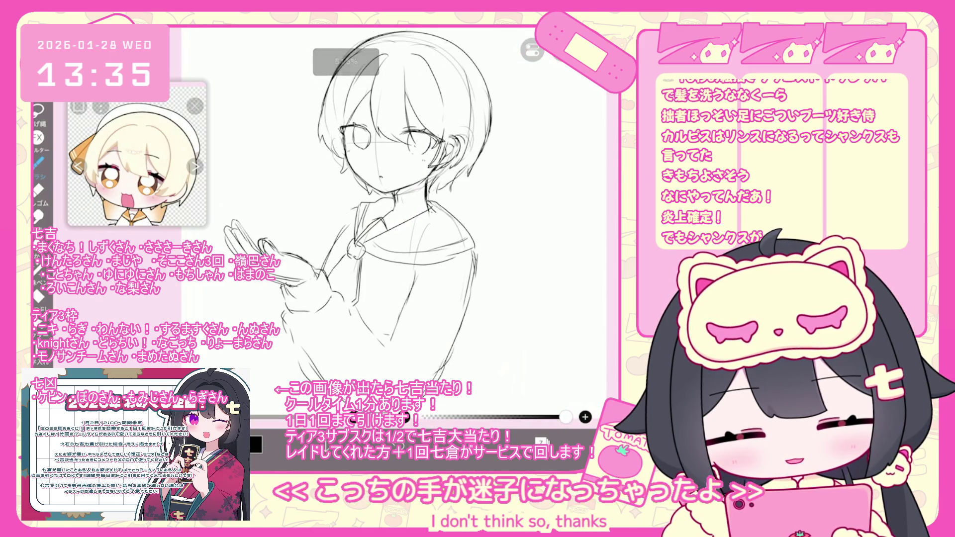
scroll(363, 205, down, 1)
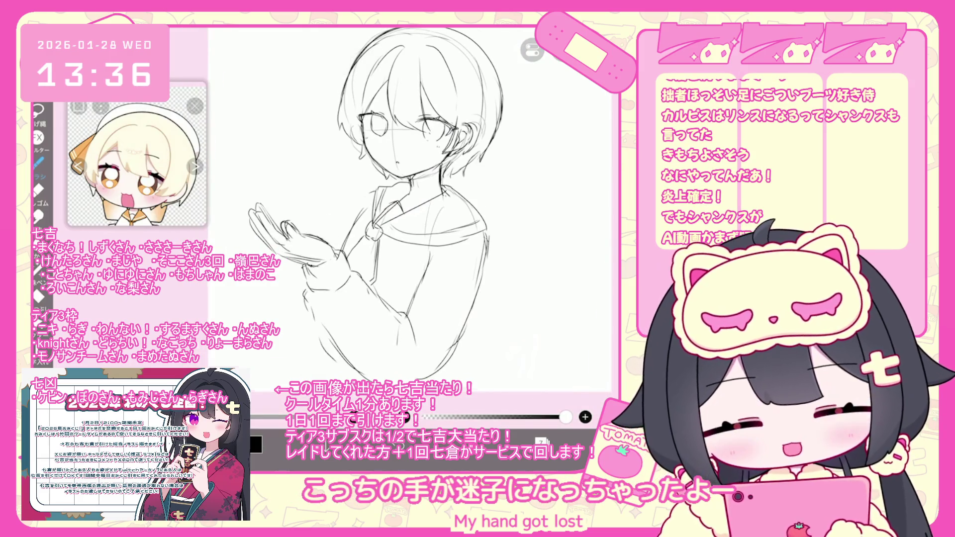
scroll(373, 199, up, 1)
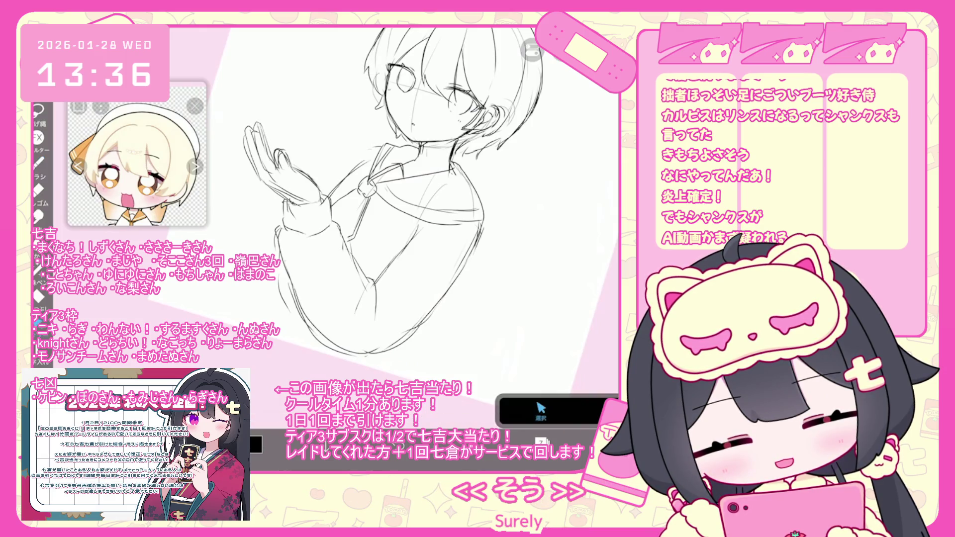
Lasso the stroke along the lower sleeve and clear it
drag(288, 318, 348, 353)
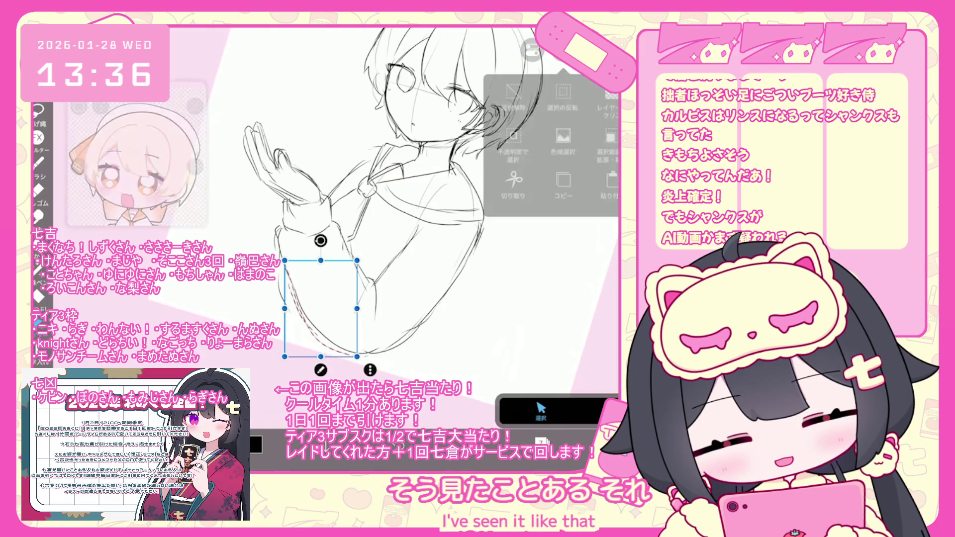
drag(276, 228, 295, 312)
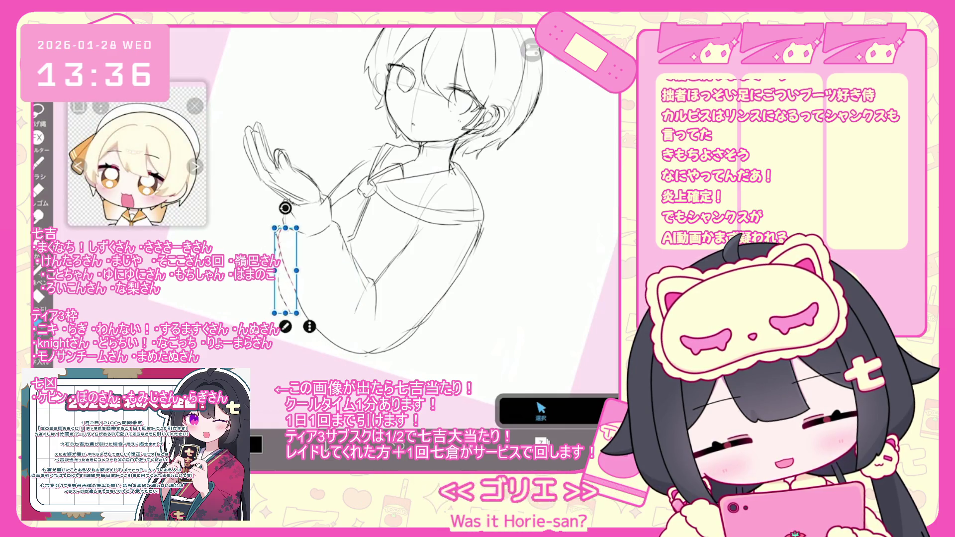
key(ctrl+d)
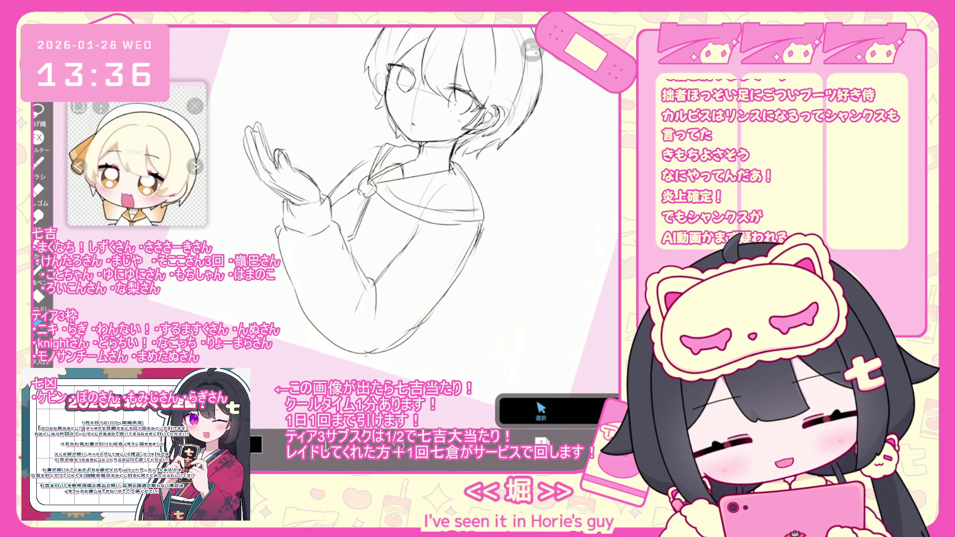
Return to the brush, undo a stroke, and start transforming the sketch layer
click(37, 162)
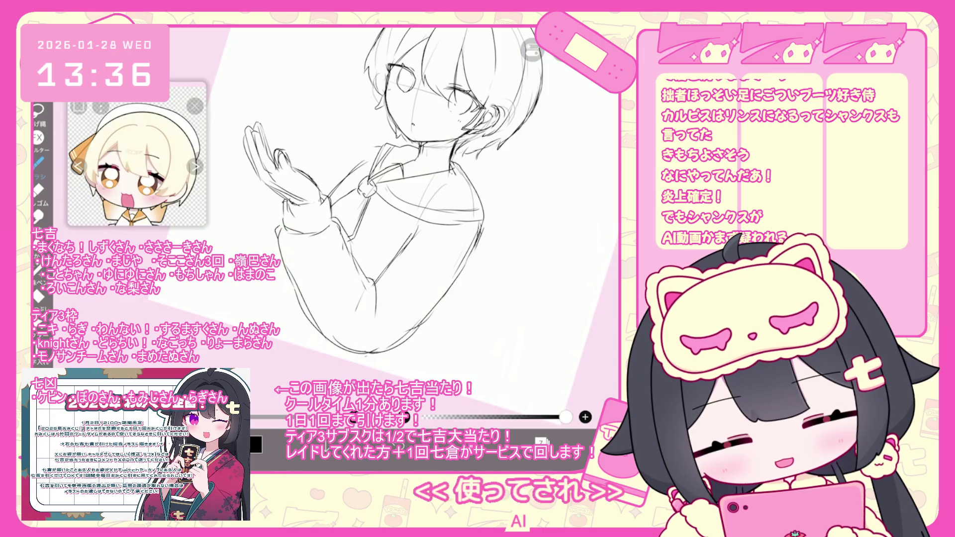
scroll(383, 221, down, 5)
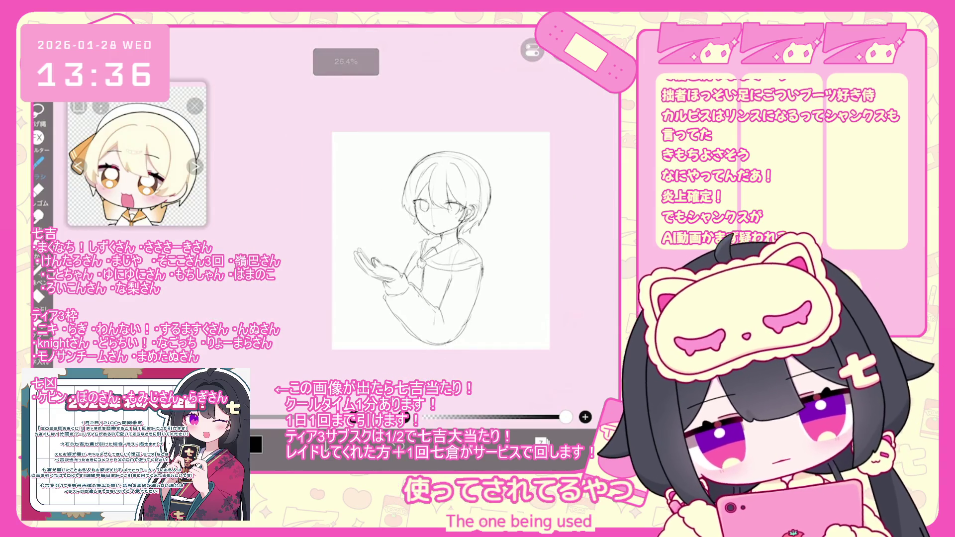
scroll(425, 246, up, 2)
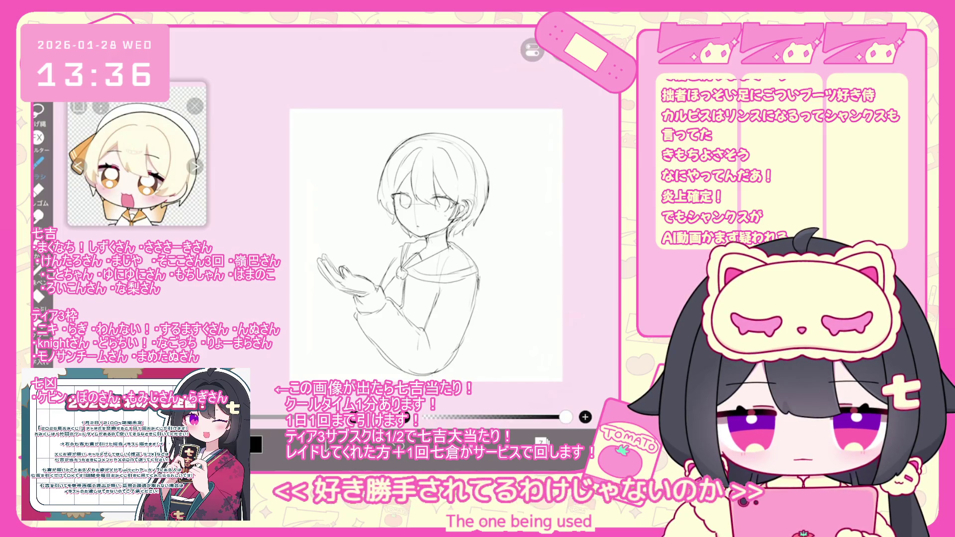
key(ctrl+z)
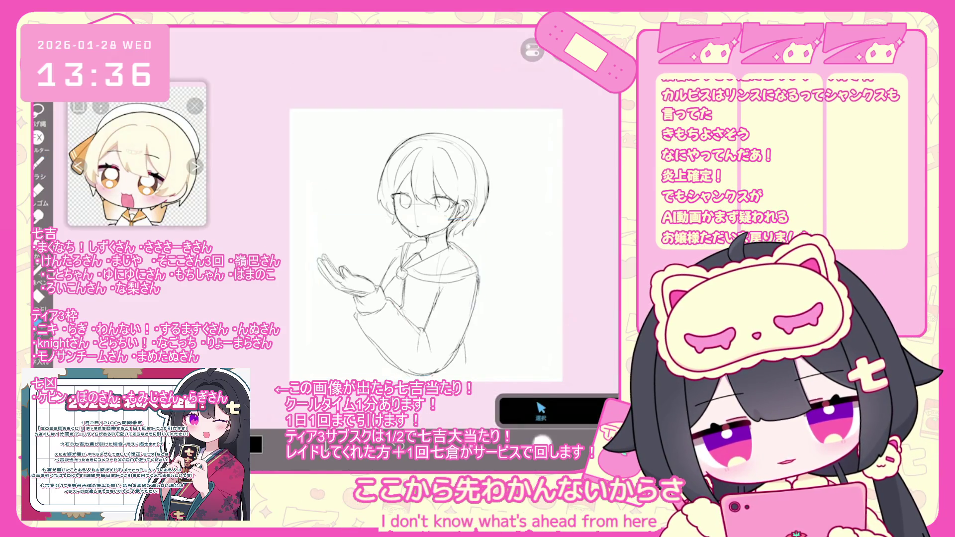
key(ctrl+t)
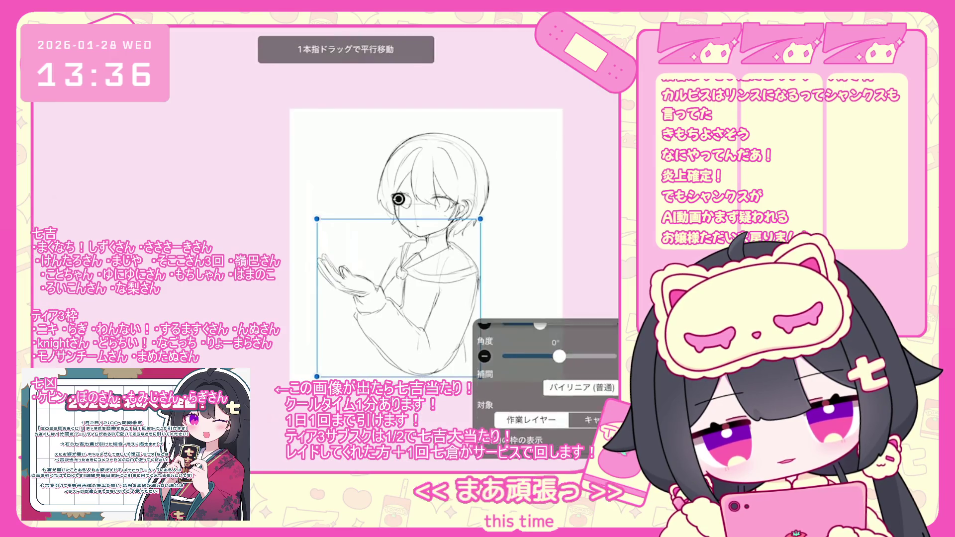
Scale the figure up to 107% and shift it, then undo a small stray stroke
drag(398, 249, 418, 259)
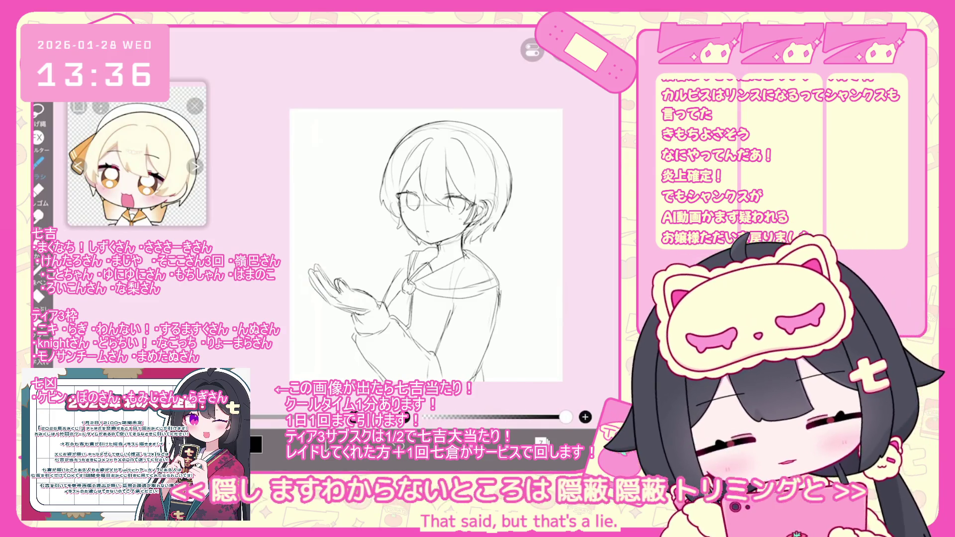
scroll(412, 234, up, 2)
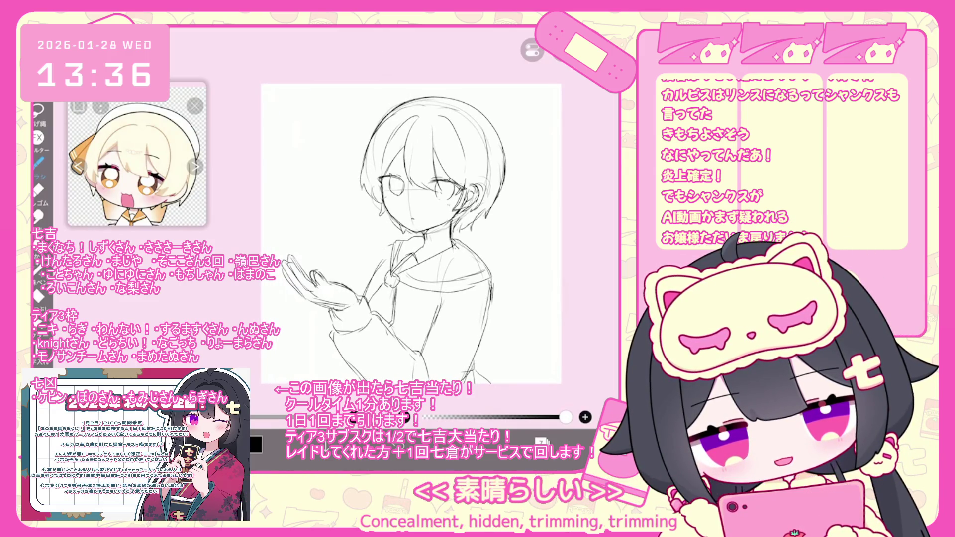
key(ctrl+z)
key(ctrl+z)
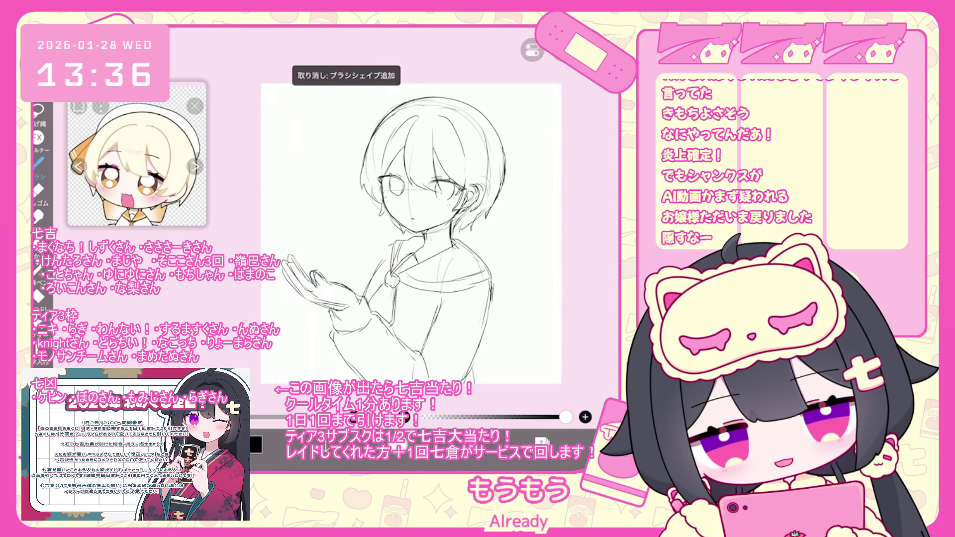
scroll(411, 233, down, 1)
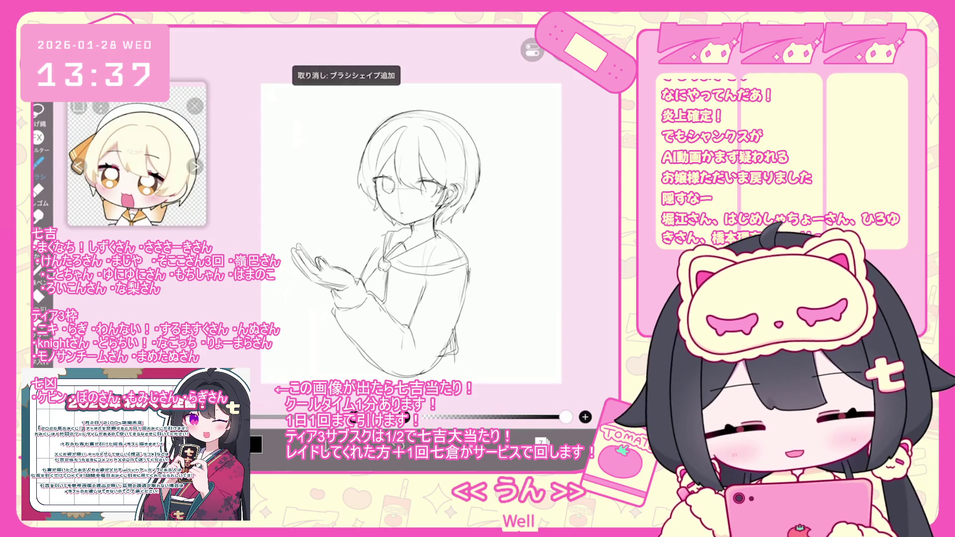
scroll(383, 214, up, 3)
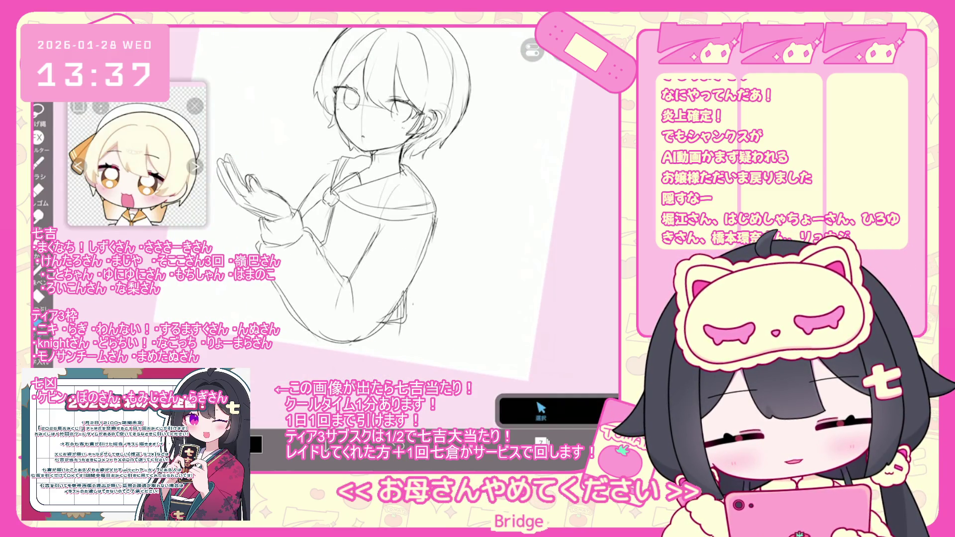
Delete the stray stroke by the elbow, make the brush smaller, and restore the two skirt lines
click(394, 318)
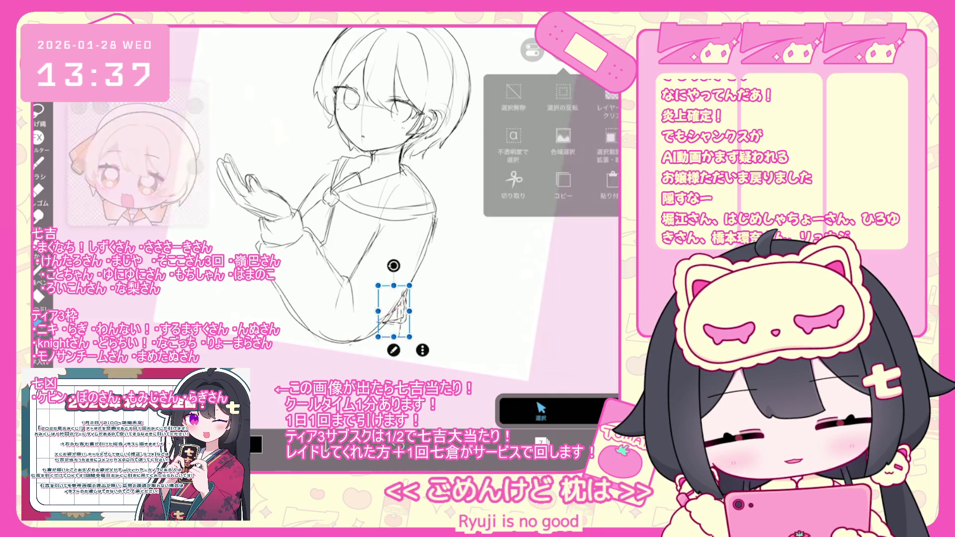
key(Delete)
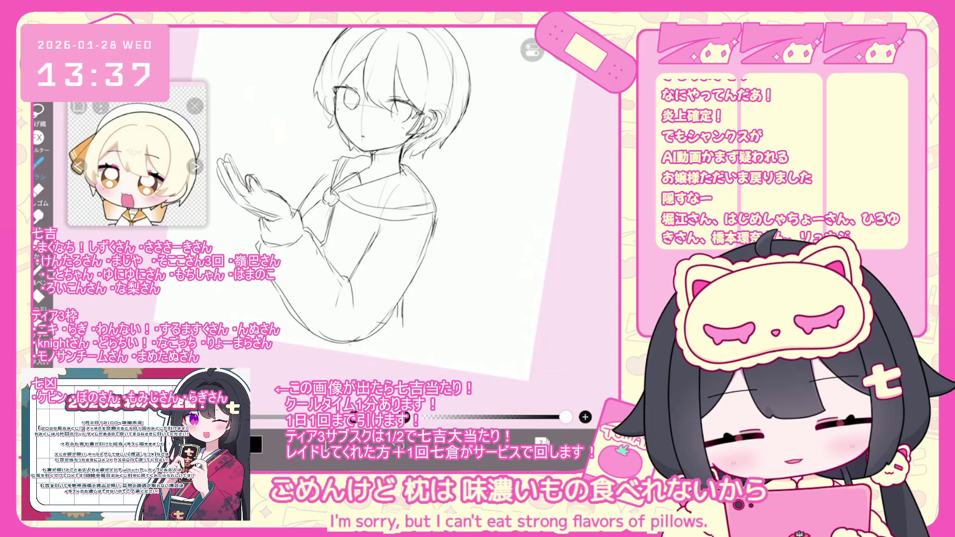
key(ctrl+z)
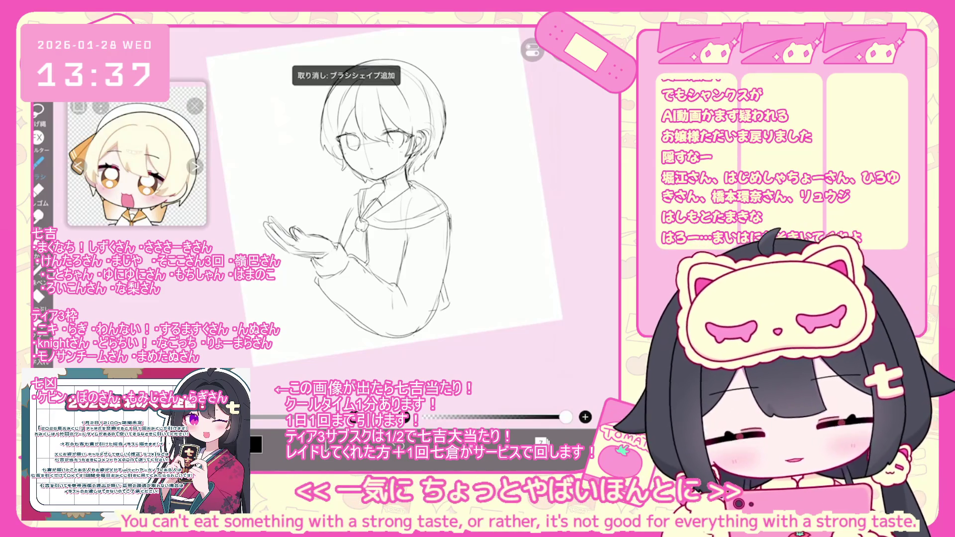
key(ctrl+z)
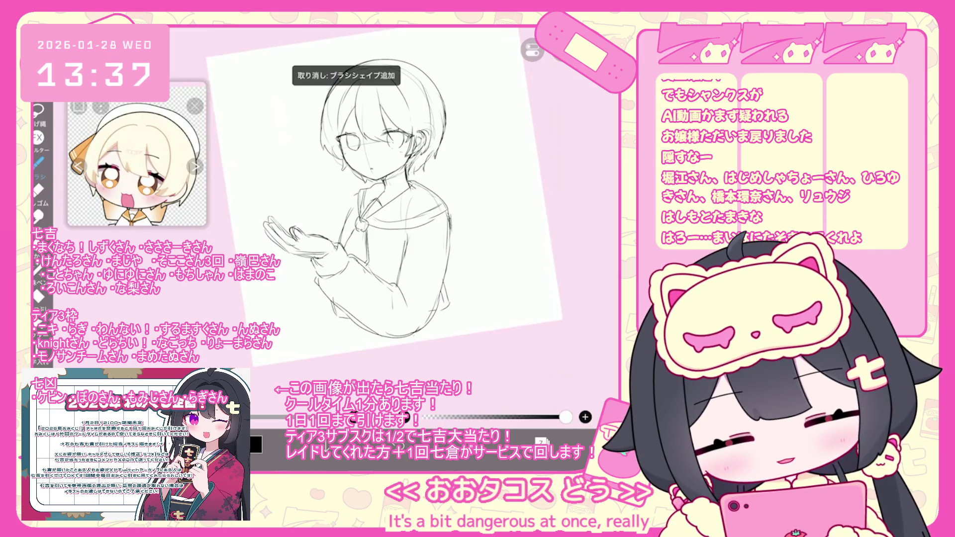
key(ctrl+z)
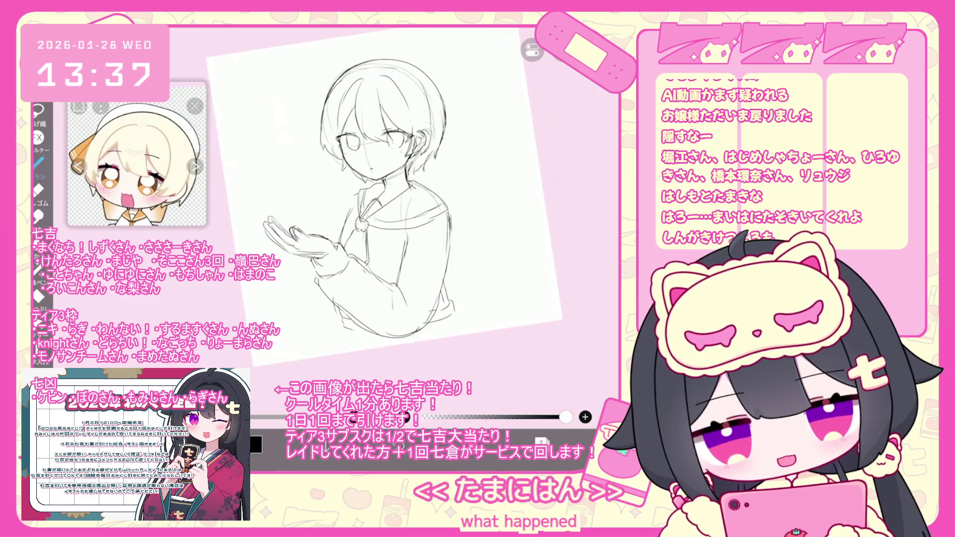
scroll(378, 199, up, 1)
drag(566, 416, 534, 416)
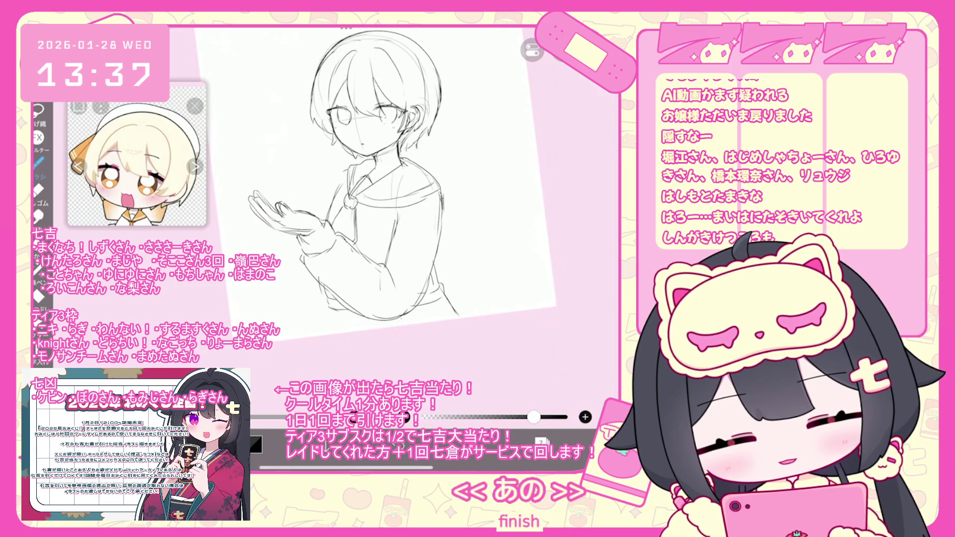
key(ctrl+z)
key(ctrl+z)
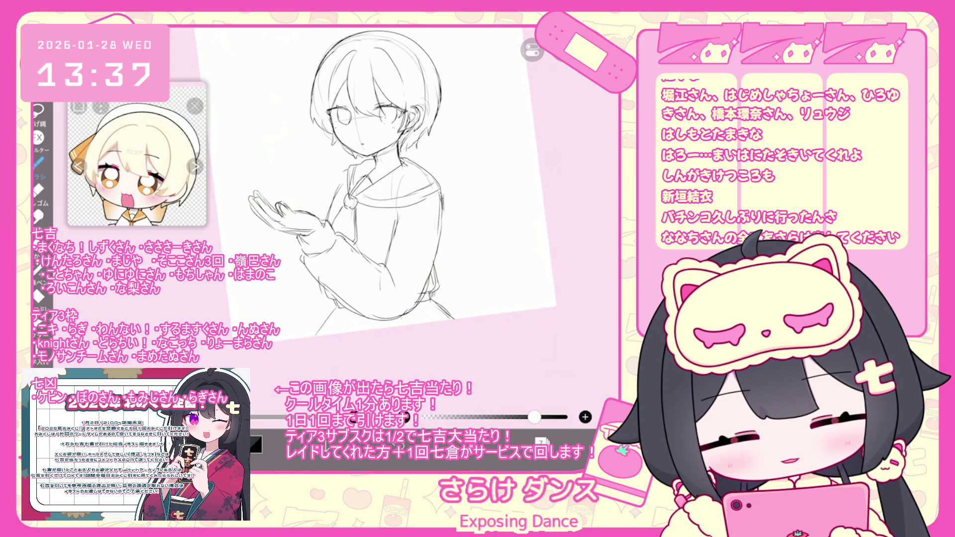
key(ctrl+z)
key(ctrl+z)
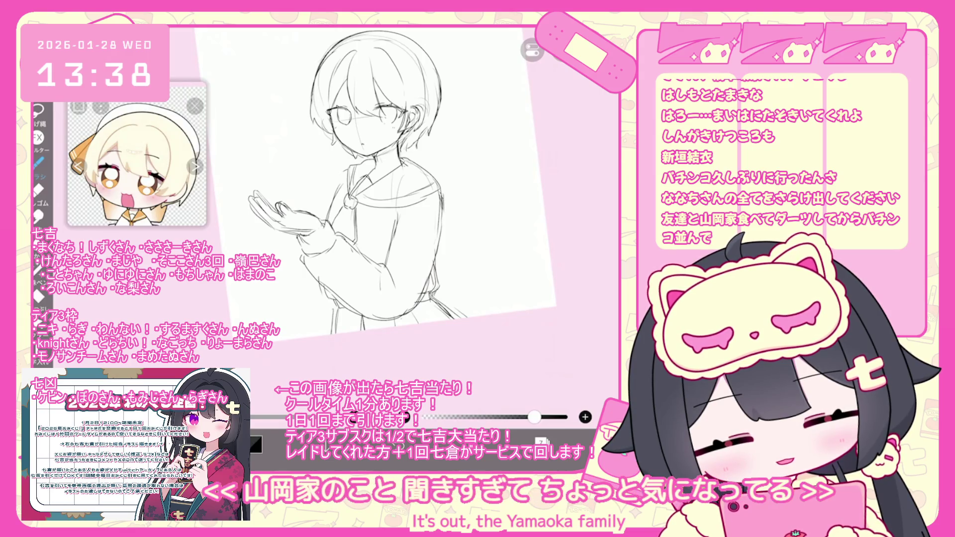
scroll(378, 199, down, 3)
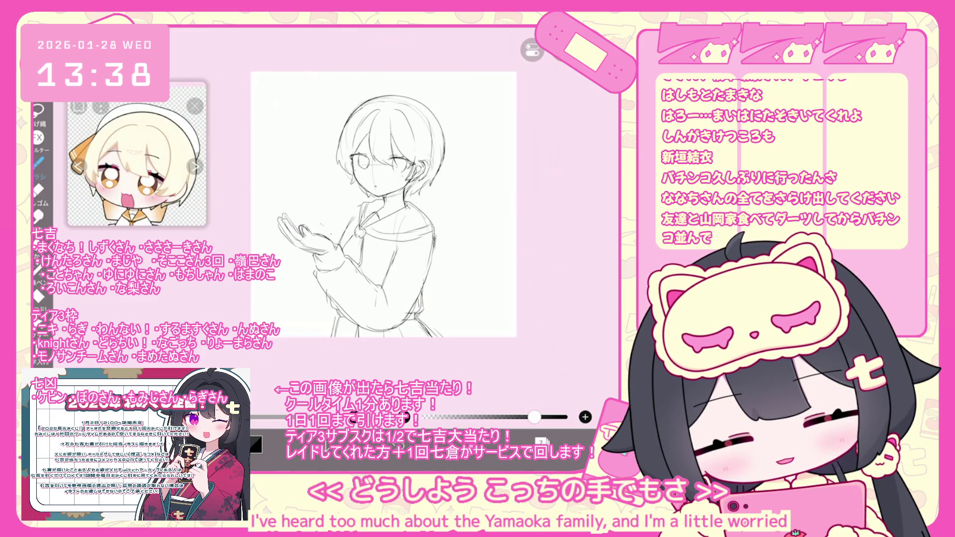
Undo the loop drawn around the hands and switch to layer 6
drag(299, 219, 331, 224)
key(ctrl+z)
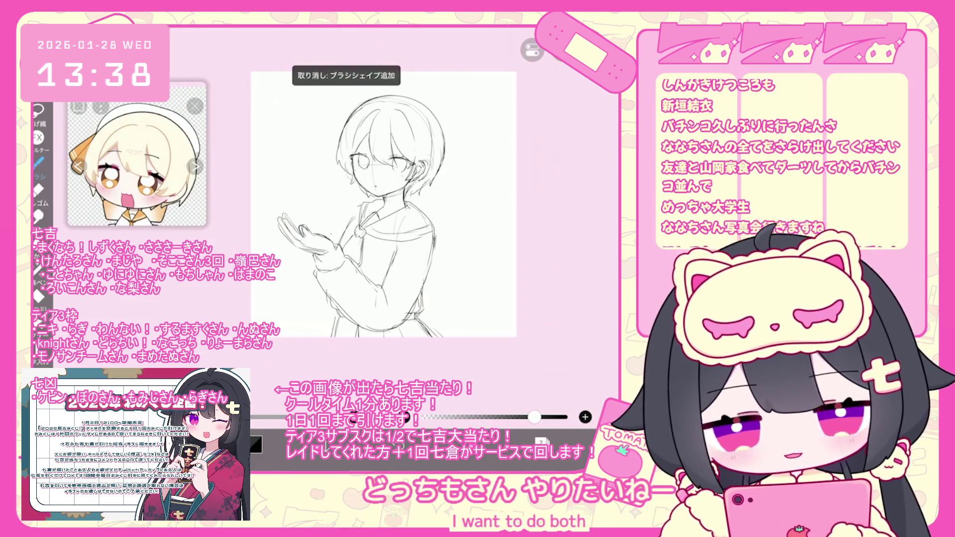
scroll(383, 204, up, 2)
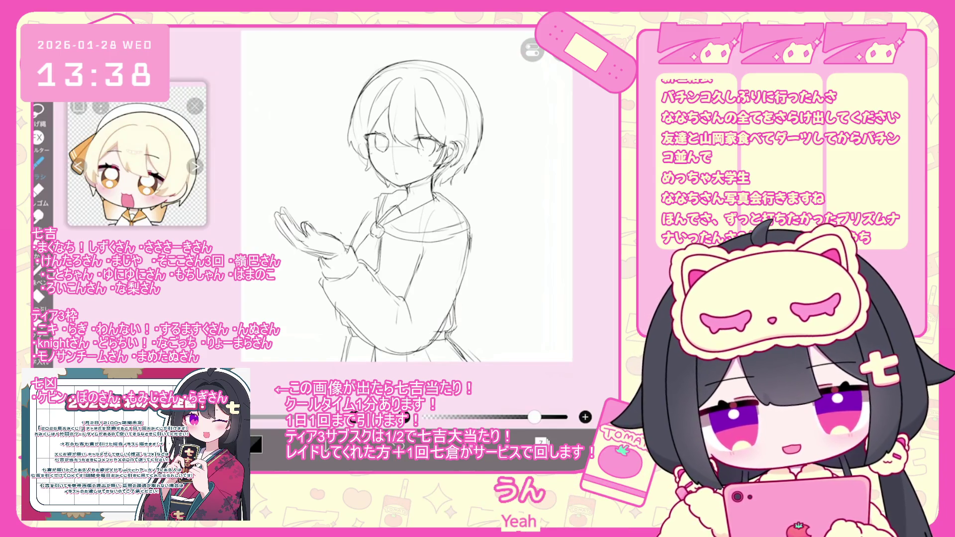
key(l)
click(547, 180)
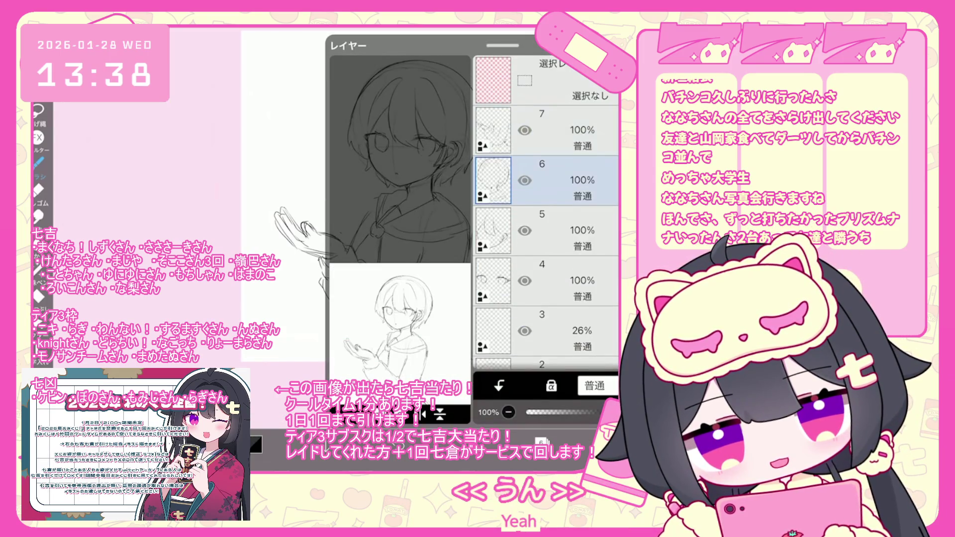
Redraw the hands pressed together before the chest, undoing several mistaken strokes
key(l)
scroll(383, 209, up, 2)
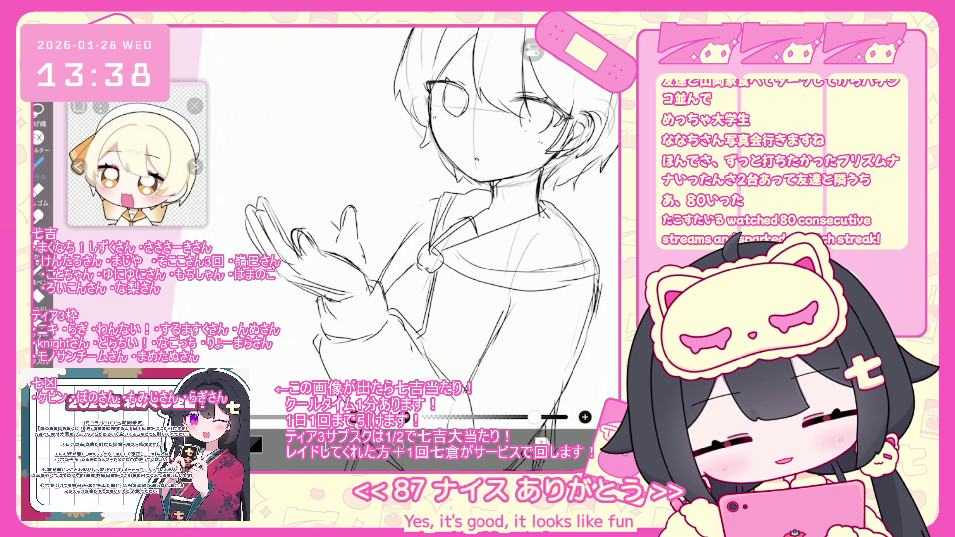
key(ctrl+z)
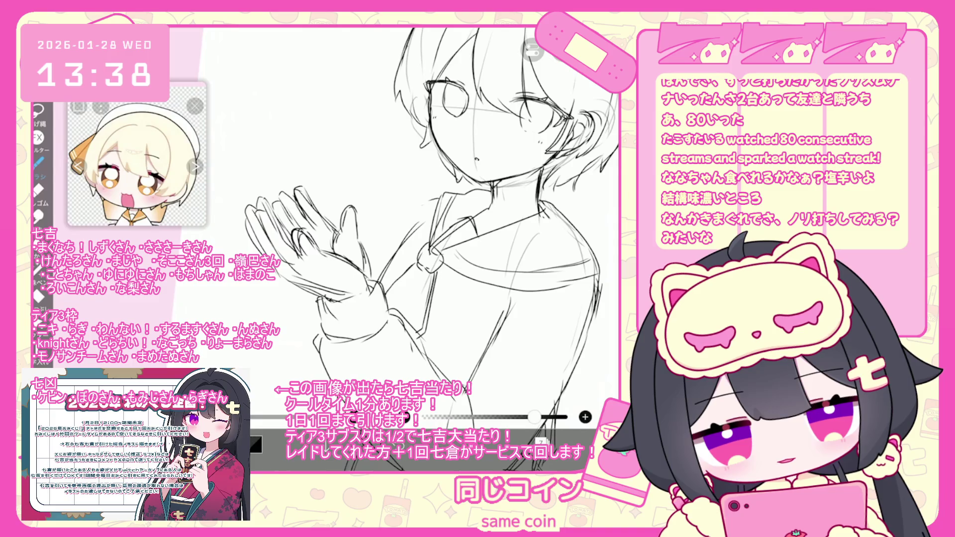
scroll(427, 223, down, 5)
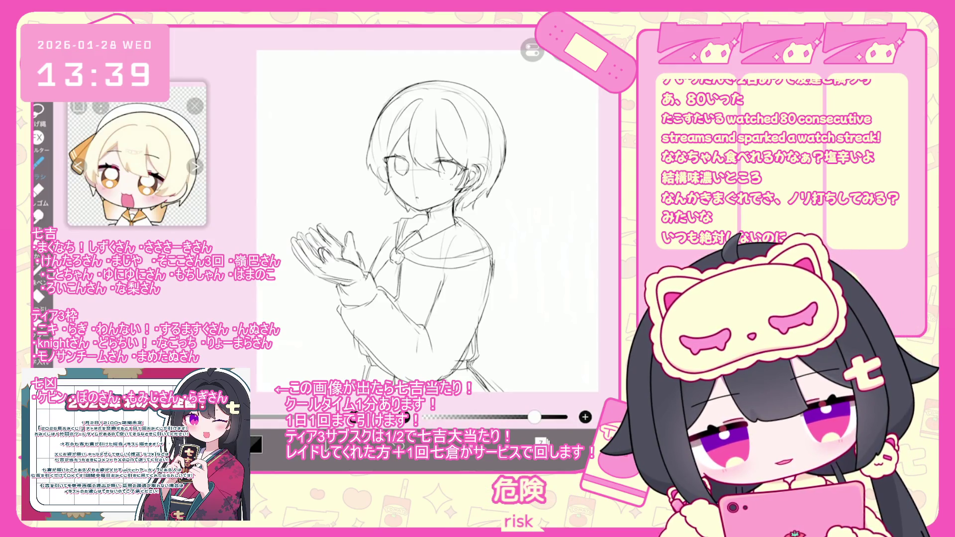
key(ctrl+z)
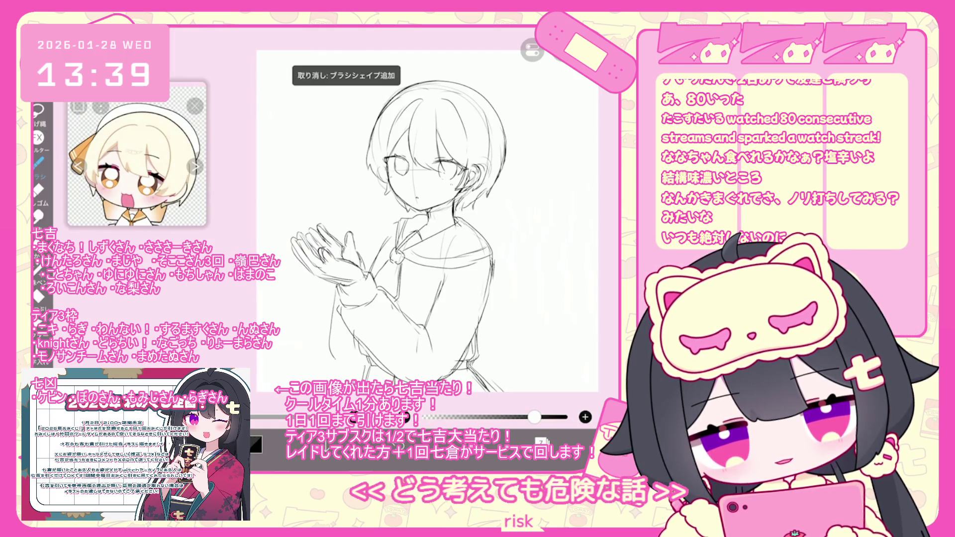
key(ctrl+z)
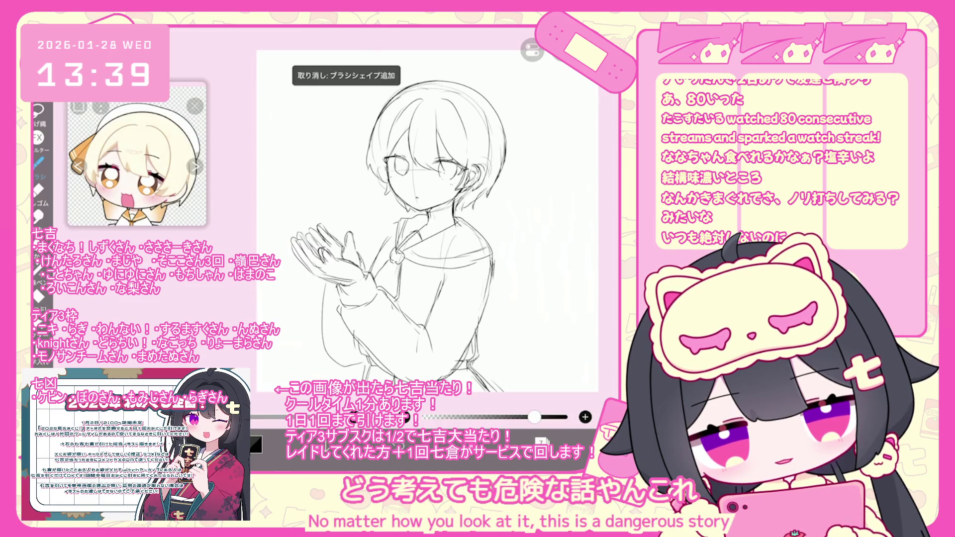
key(ctrl+z)
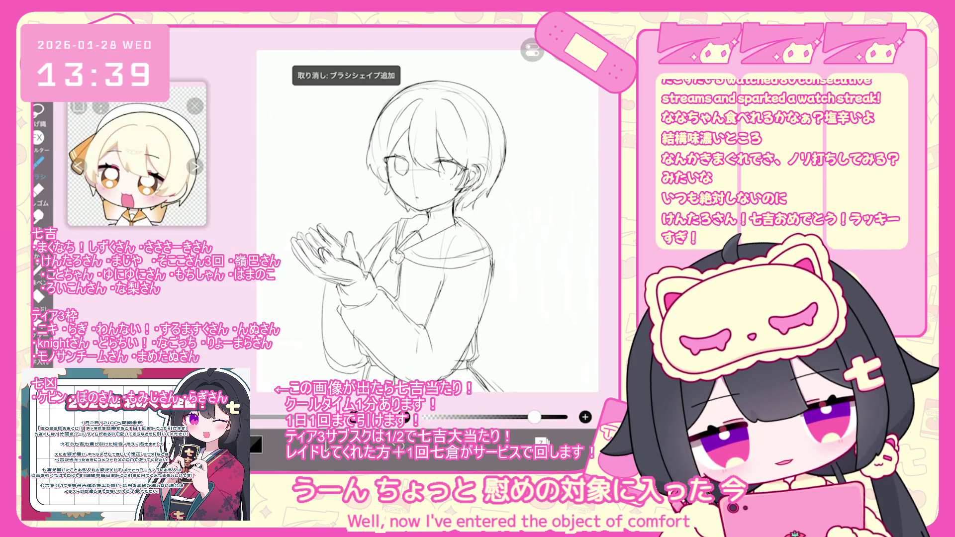
key(ctrl+z)
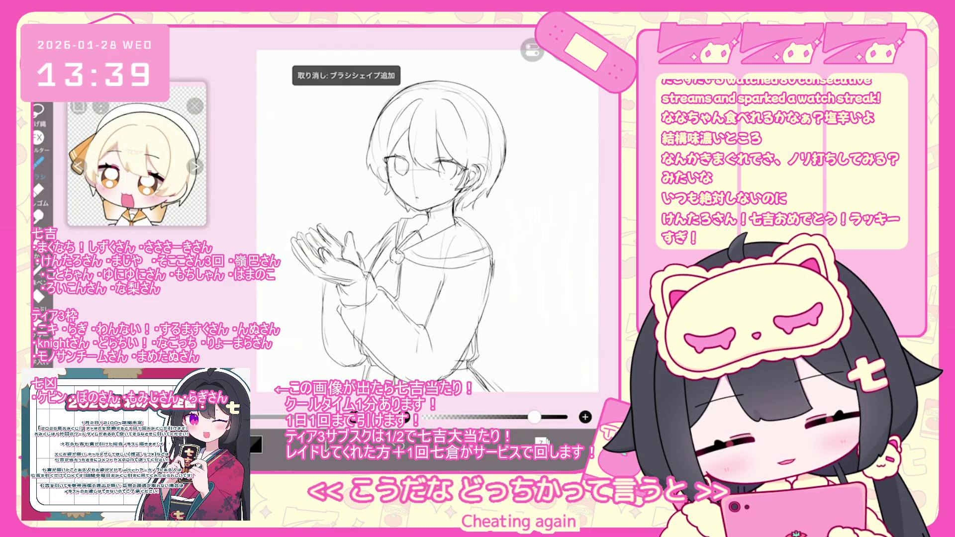
key(ctrl+z)
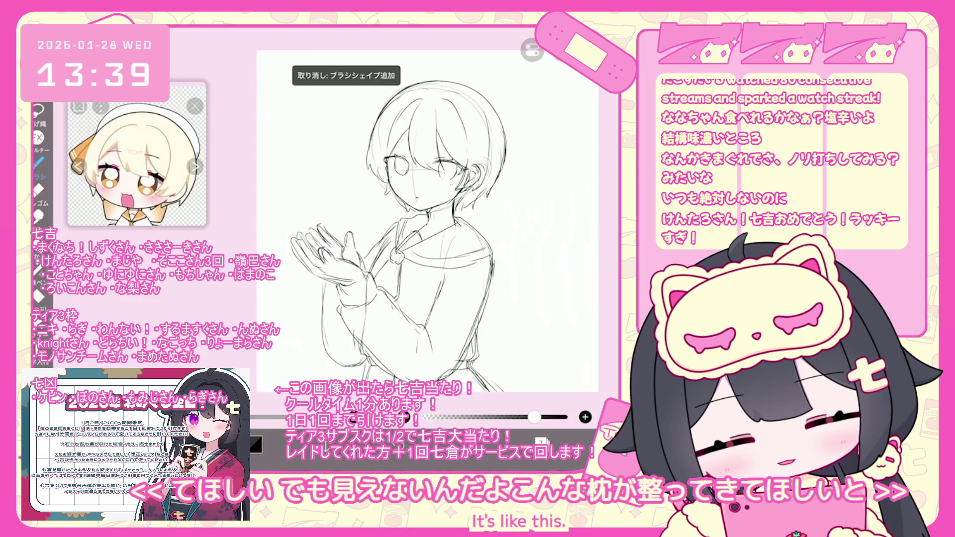
drag(427, 224, 415, 211)
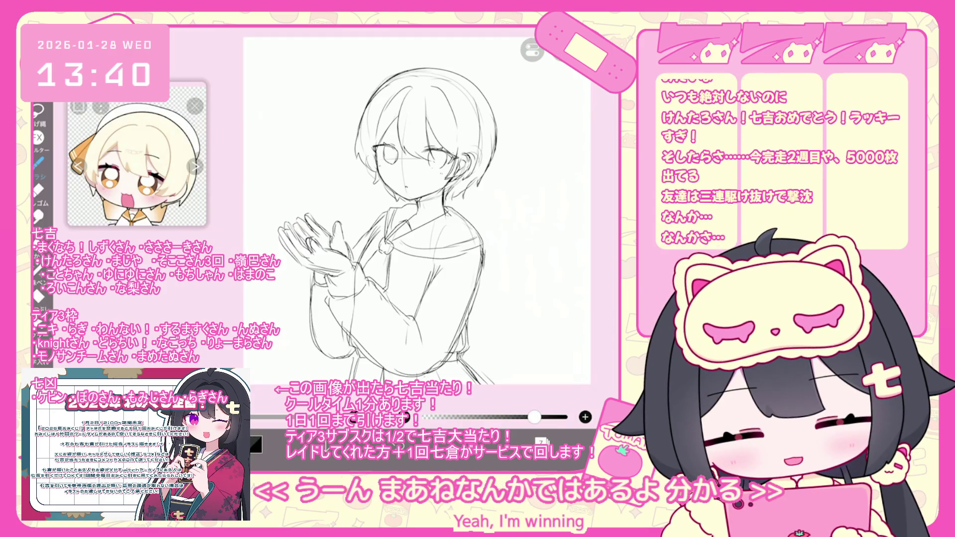
key(ctrl+z)
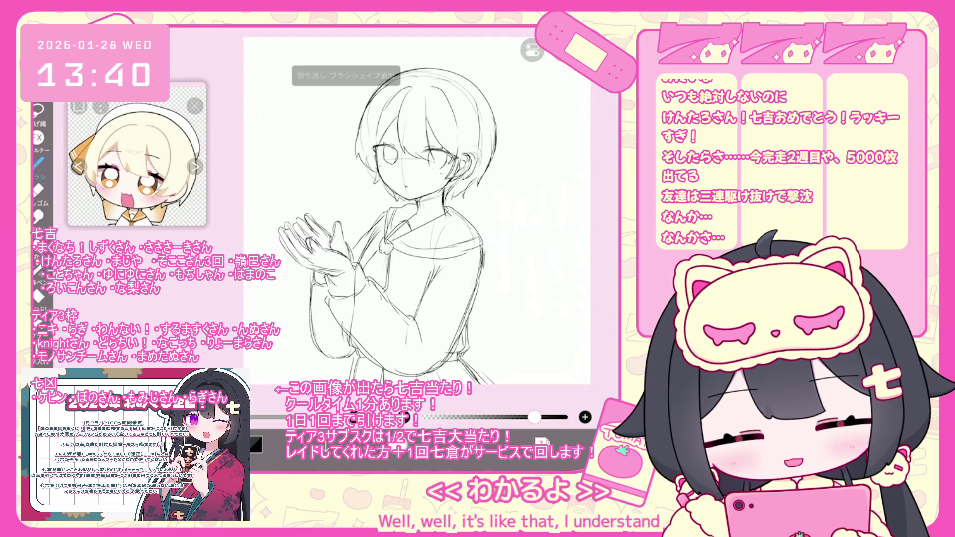
click(541, 441)
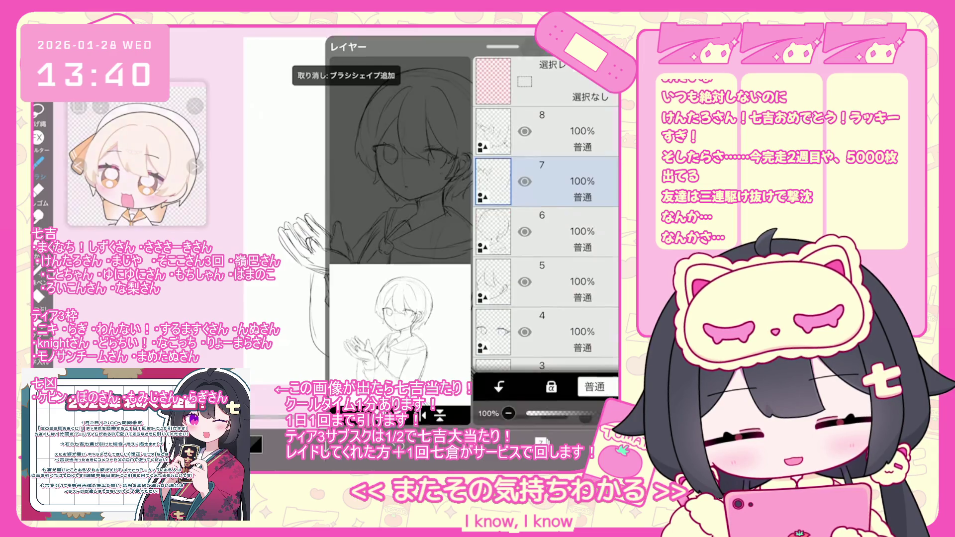
Add a new layer and sketch the wrist cuff lines, undoing stray strokes
click(540, 441)
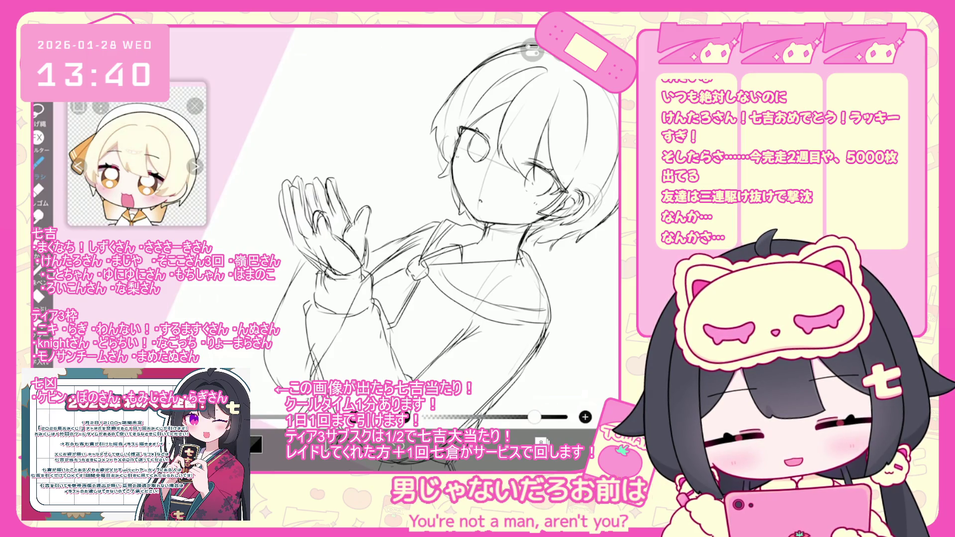
drag(321, 275, 361, 301)
key(ctrl+z)
drag(437, 223, 421, 181)
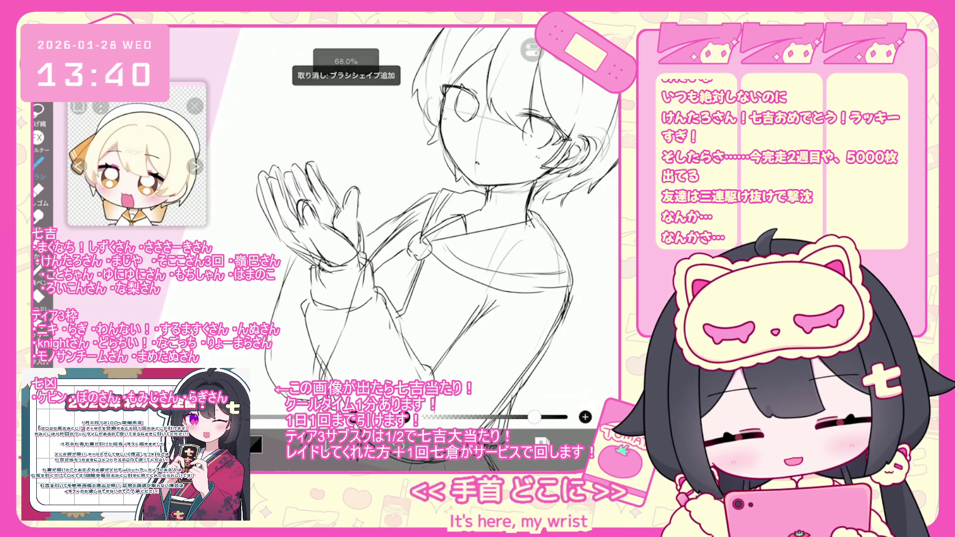
drag(326, 293, 358, 295)
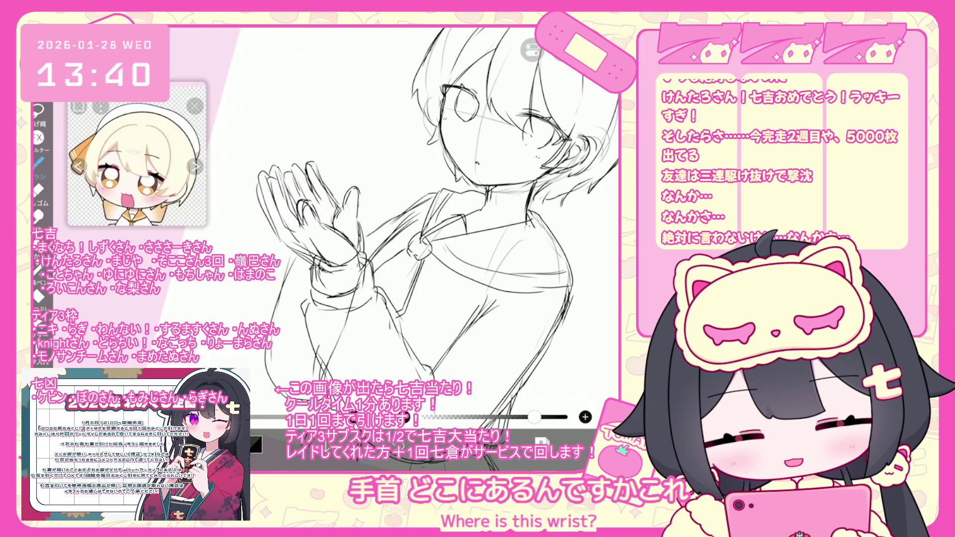
scroll(383, 222, down, 2)
scroll(388, 221, down, 1)
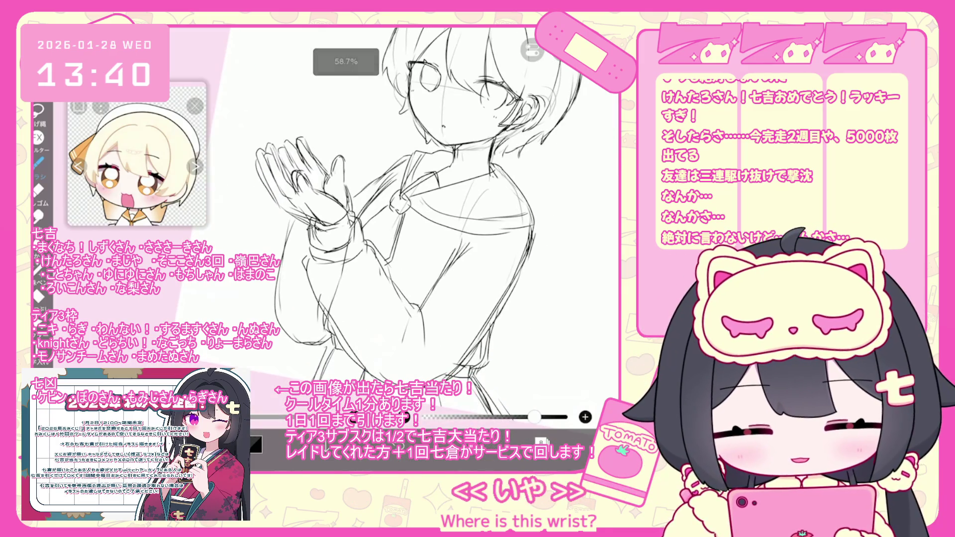
key(ctrl+z)
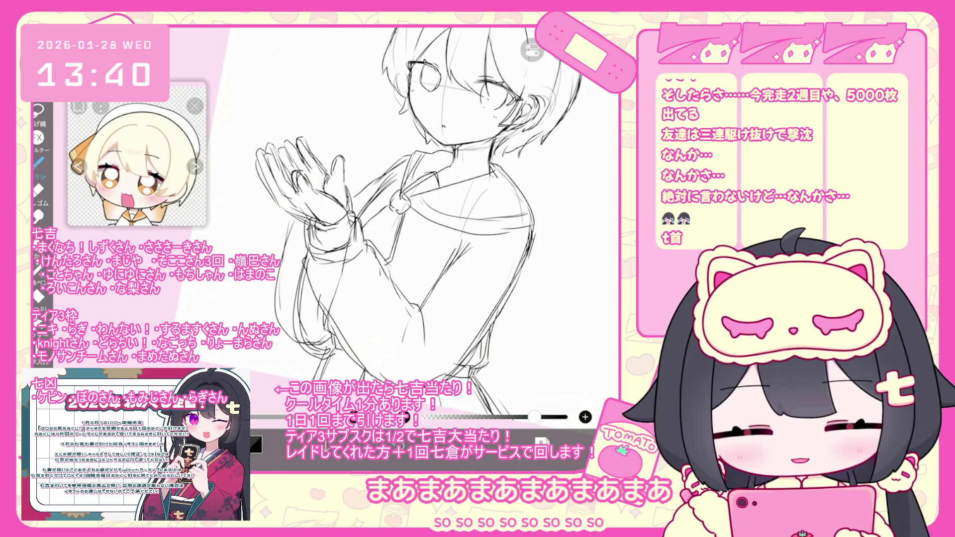
Switch between layers 9 and 8 and select the stroke on the arm
click(541, 442)
click(547, 137)
click(541, 441)
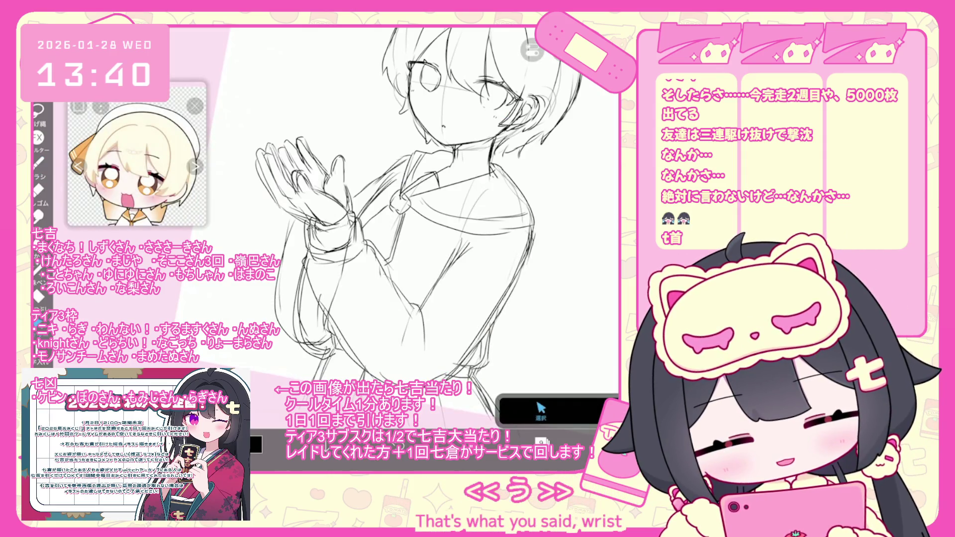
click(541, 441)
click(547, 232)
click(541, 441)
click(284, 279)
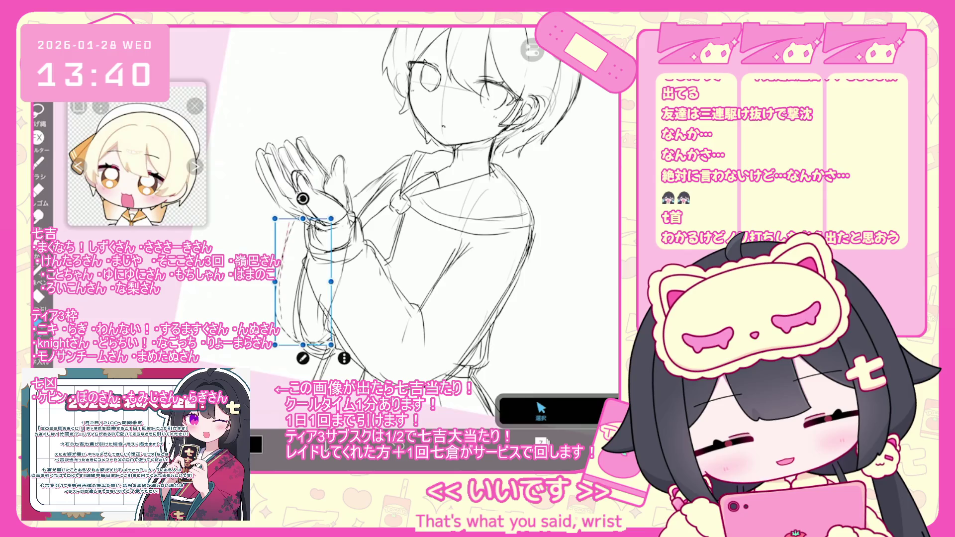
scroll(438, 231, down, 5)
scroll(438, 231, down, 3)
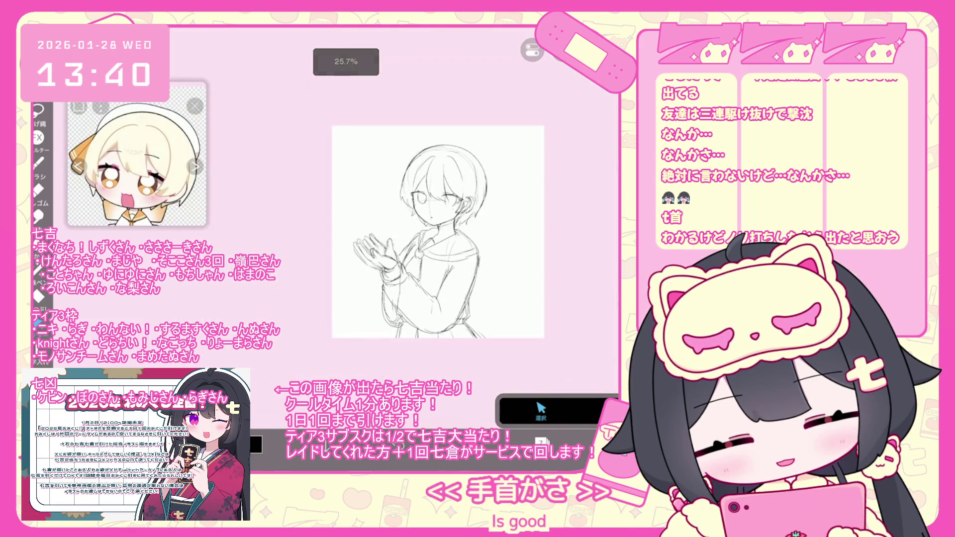
click(541, 441)
click(547, 162)
click(541, 441)
Clear the selection around the arm and undo the stray vertical stroke
scroll(437, 209, up, 3)
click(532, 50)
click(507, 99)
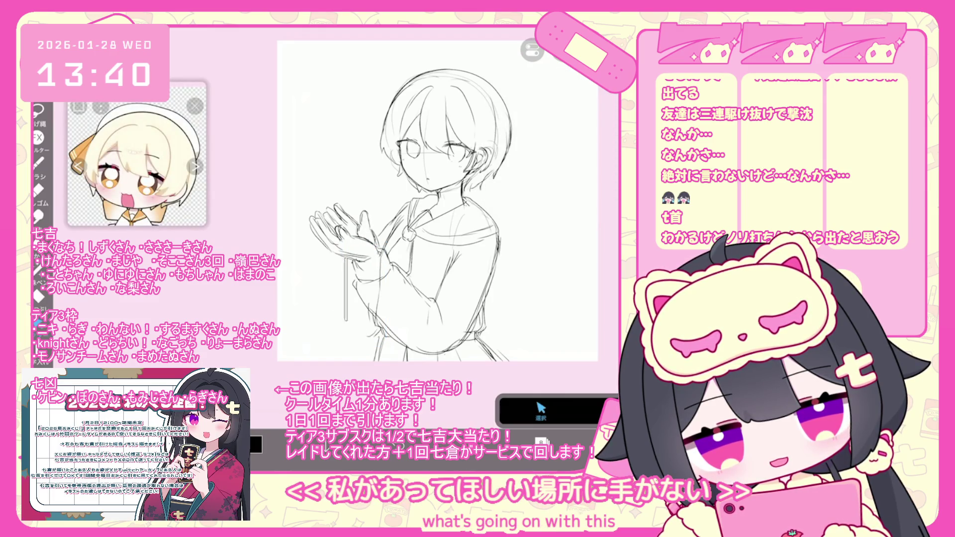
key(ctrl+z)
key(b)
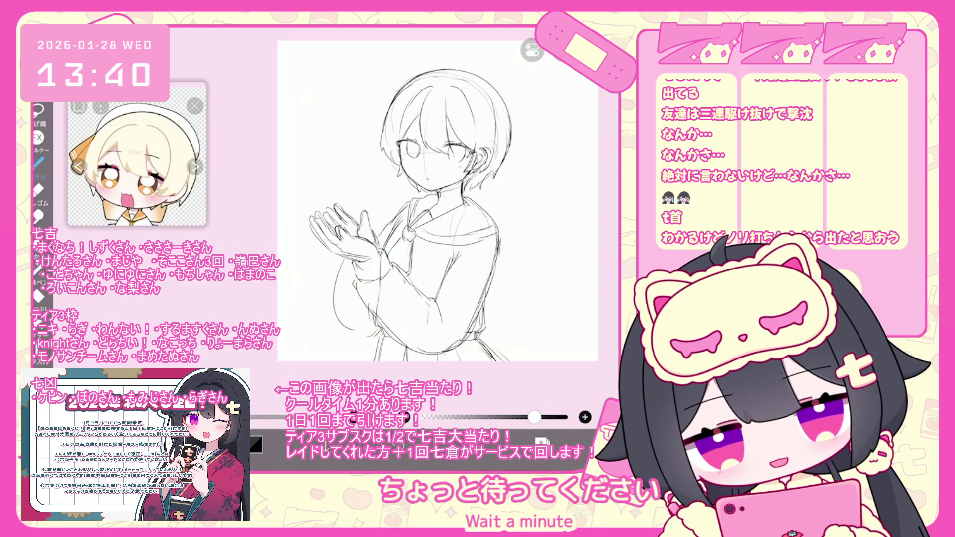
key(ctrl+z)
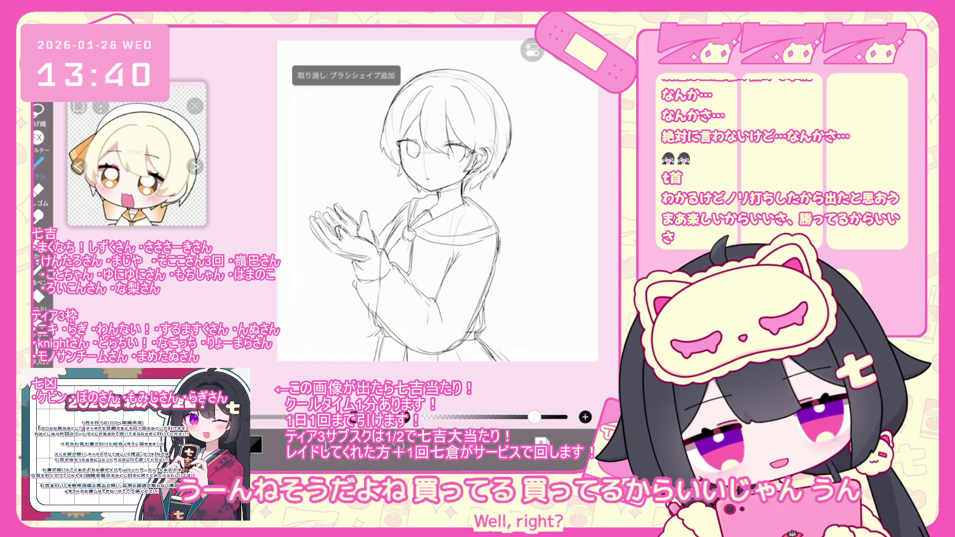
Sketch the left sleeve and forearm outline lines with the brush
drag(343, 258, 340, 290)
drag(342, 333, 360, 340)
key(ctrl+z)
mouse_move(349, 260)
mouse_down()
mouse_move(344, 307)
mouse_move(377, 333)
mouse_up()
drag(404, 211, 359, 280)
drag(405, 258, 368, 326)
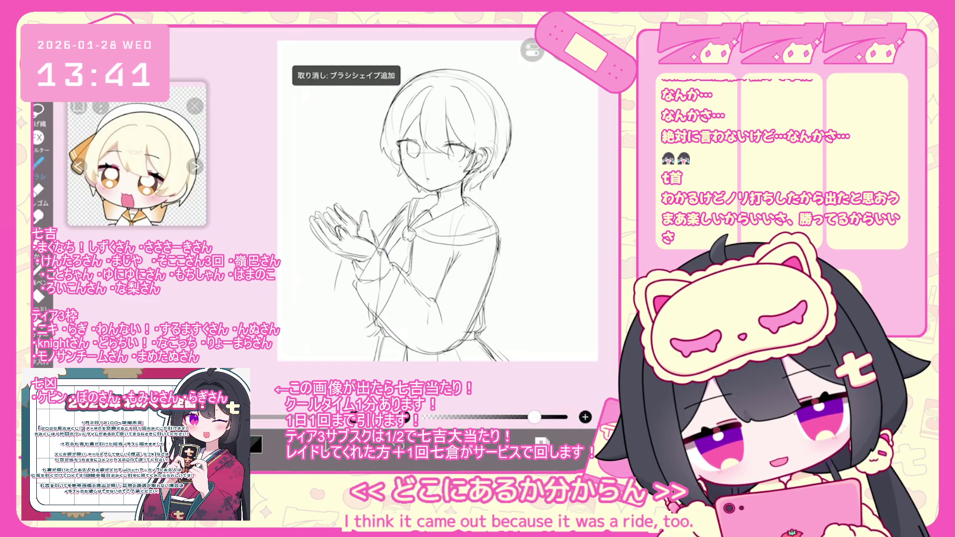
drag(350, 268, 336, 326)
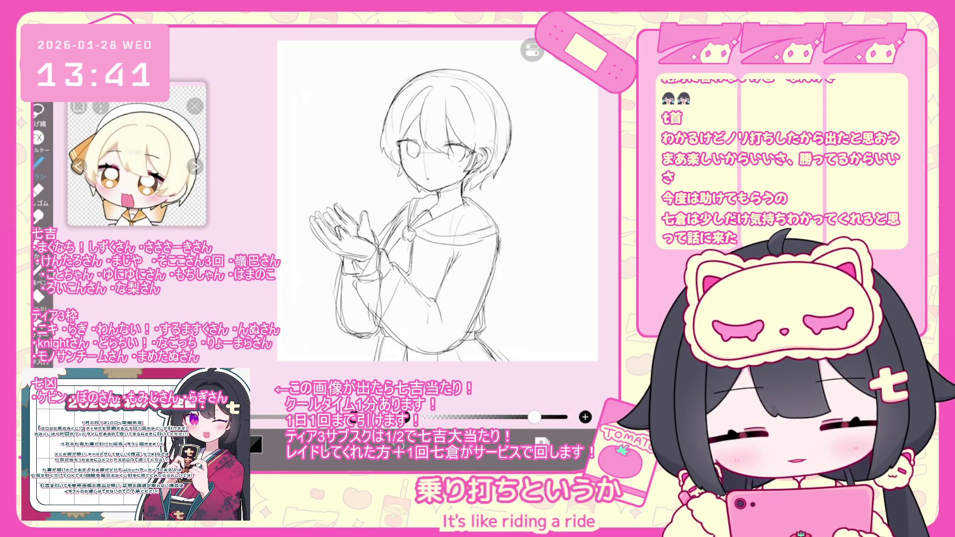
click(541, 442)
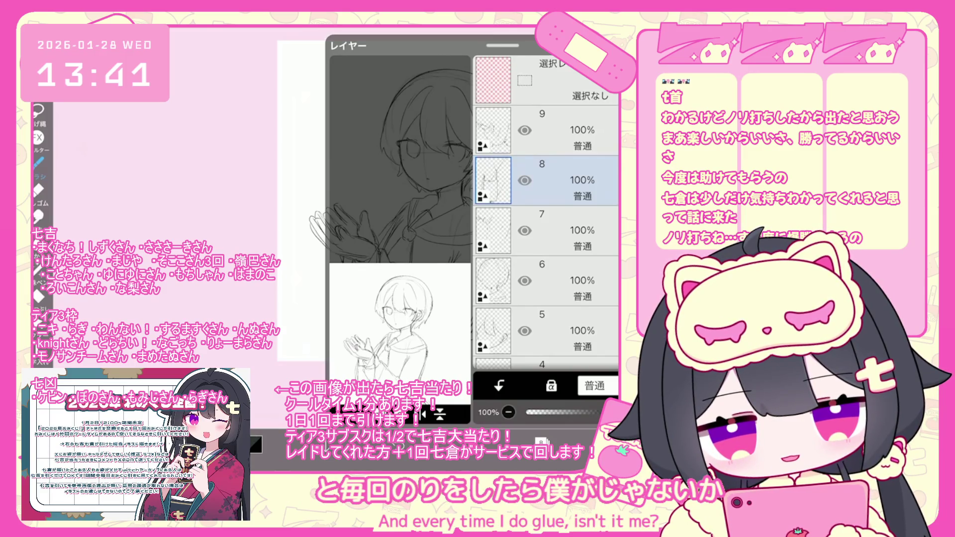
click(541, 442)
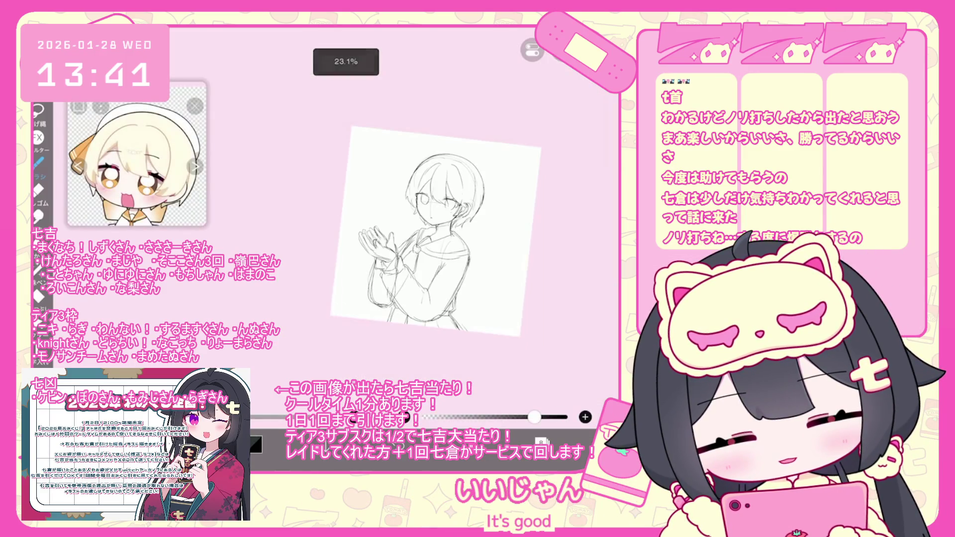
scroll(409, 241, up, 2)
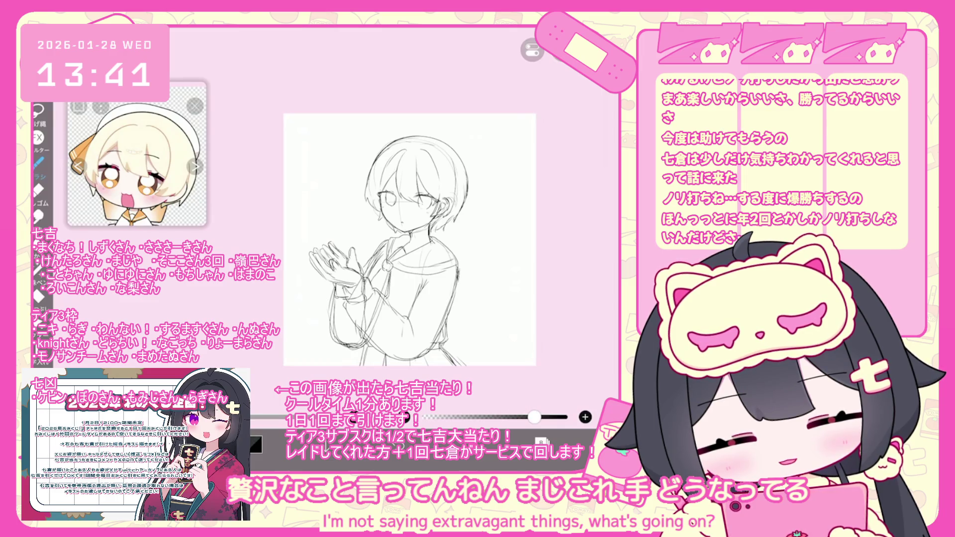
scroll(364, 309, up, 3)
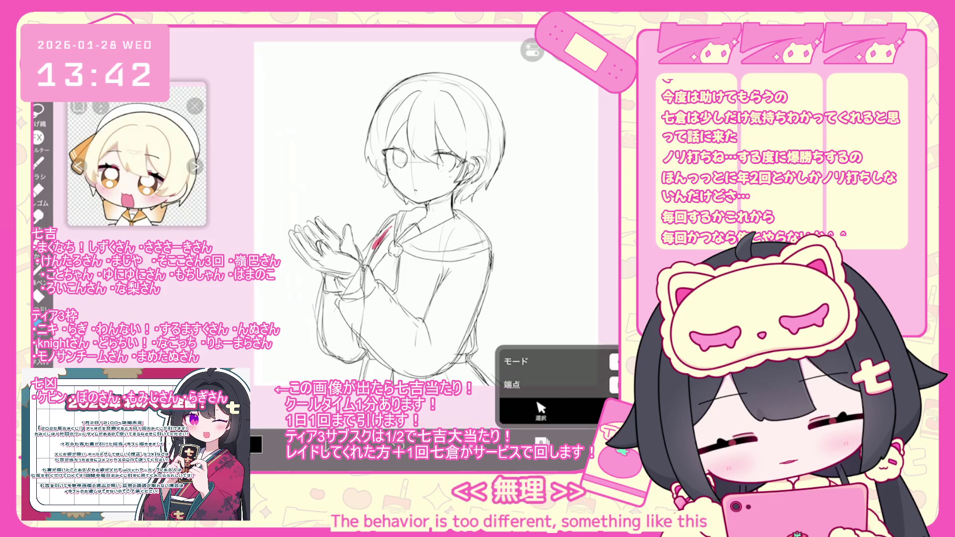
click(39, 162)
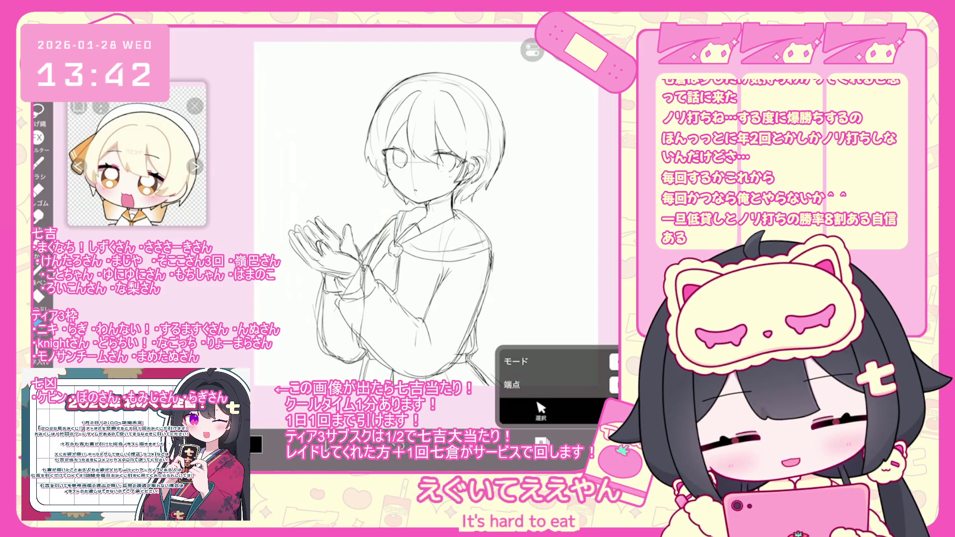
click(38, 163)
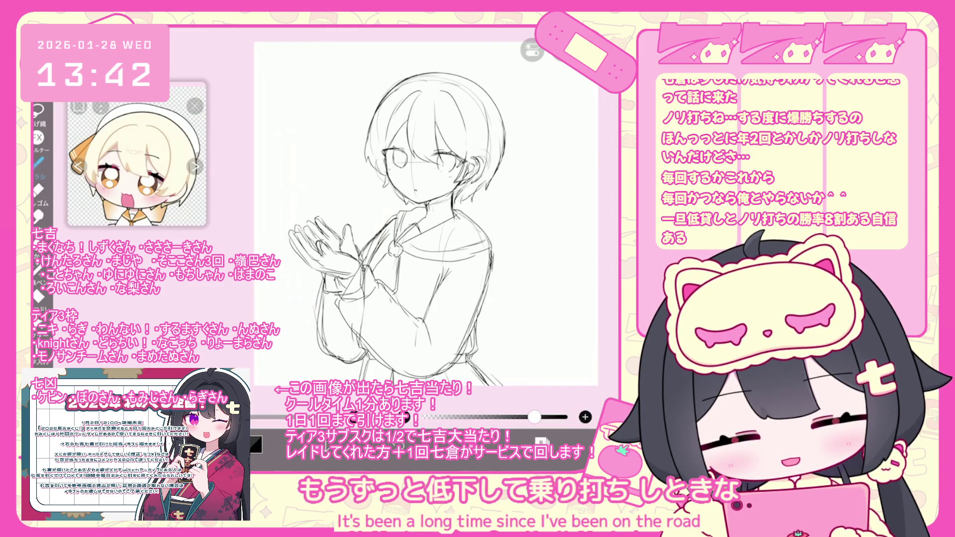
scroll(462, 243, down, 5)
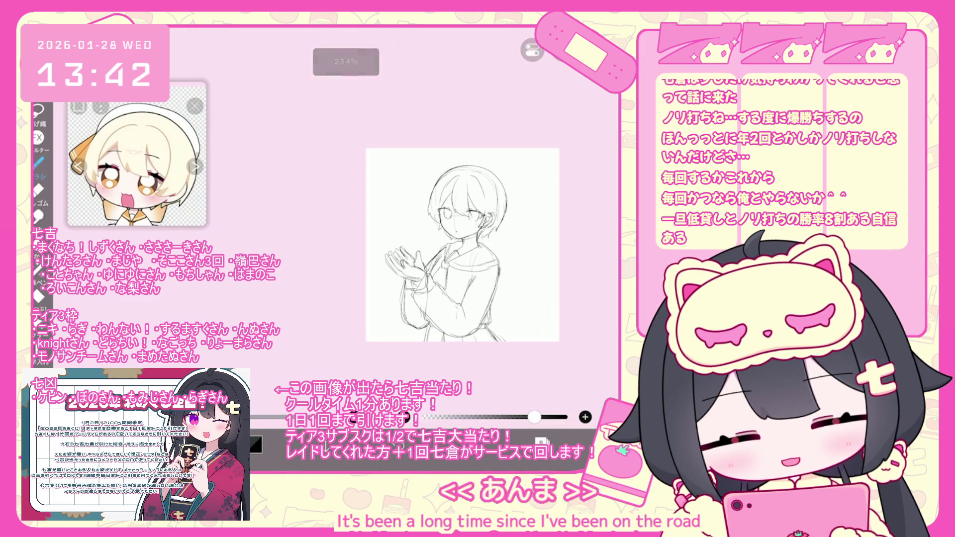
scroll(463, 244, up, 5)
click(541, 442)
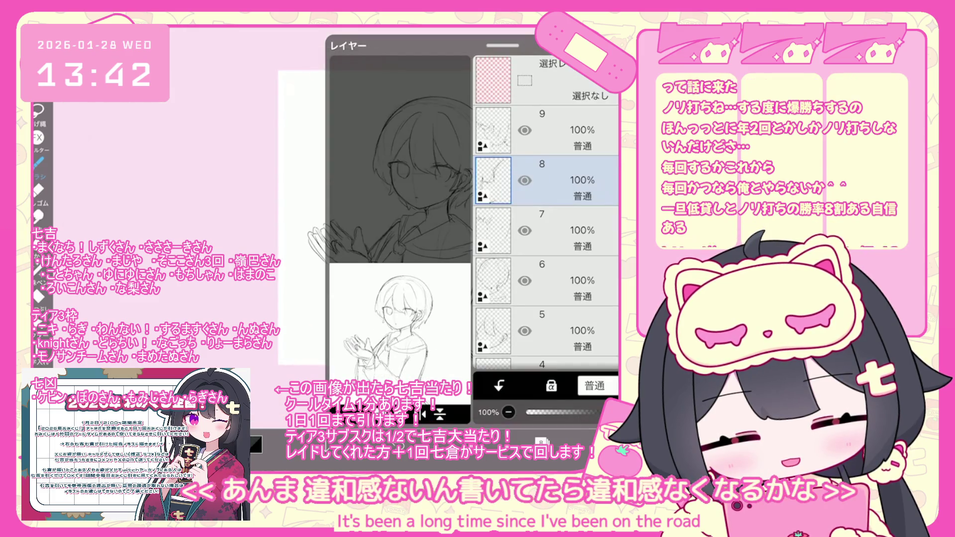
Make layer 6 the working layer after briefly selecting layer 9
click(562, 130)
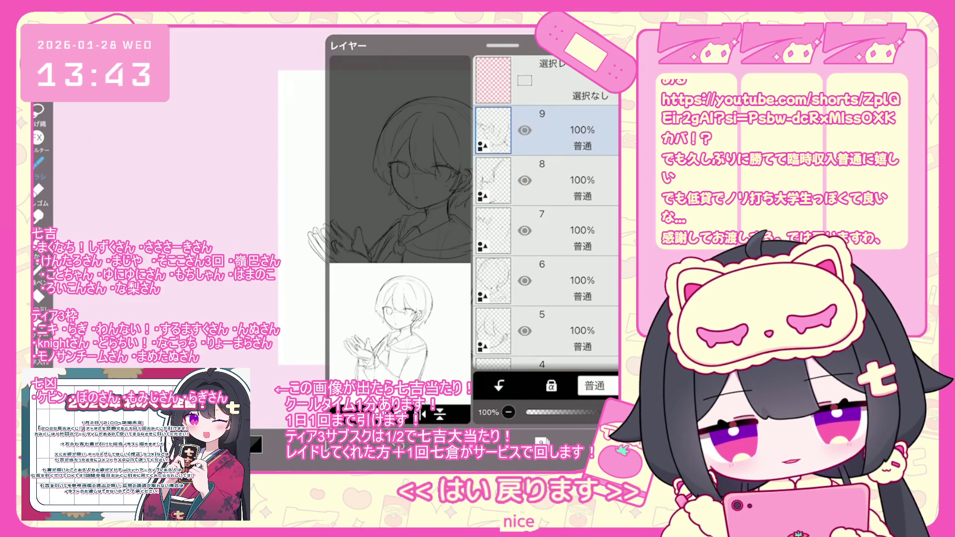
click(547, 281)
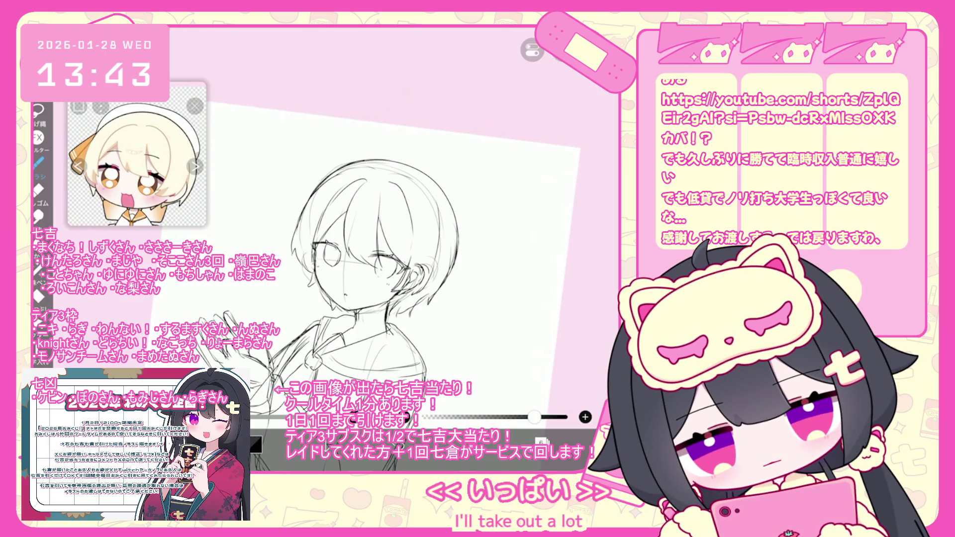
click(541, 441)
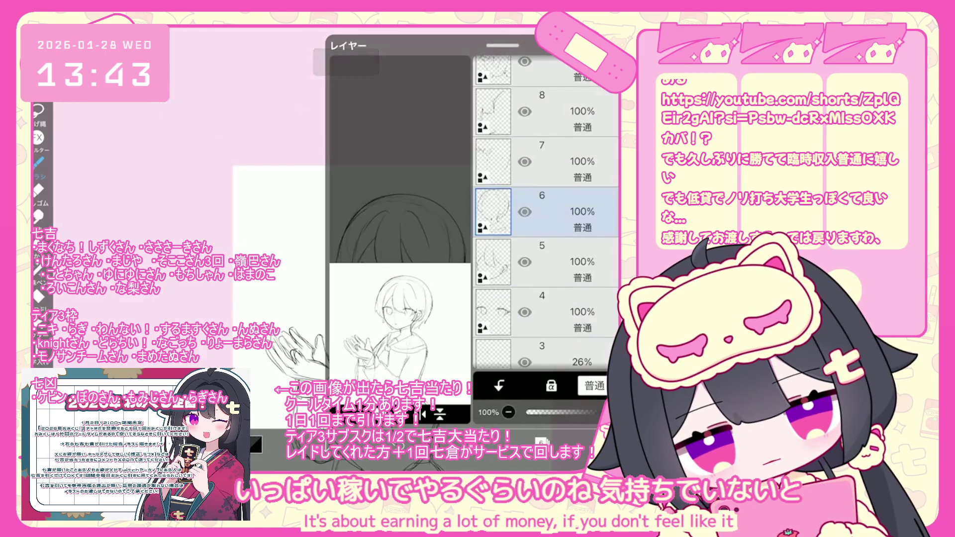
Undo the short stray strokes near the girl's left eye
click(541, 442)
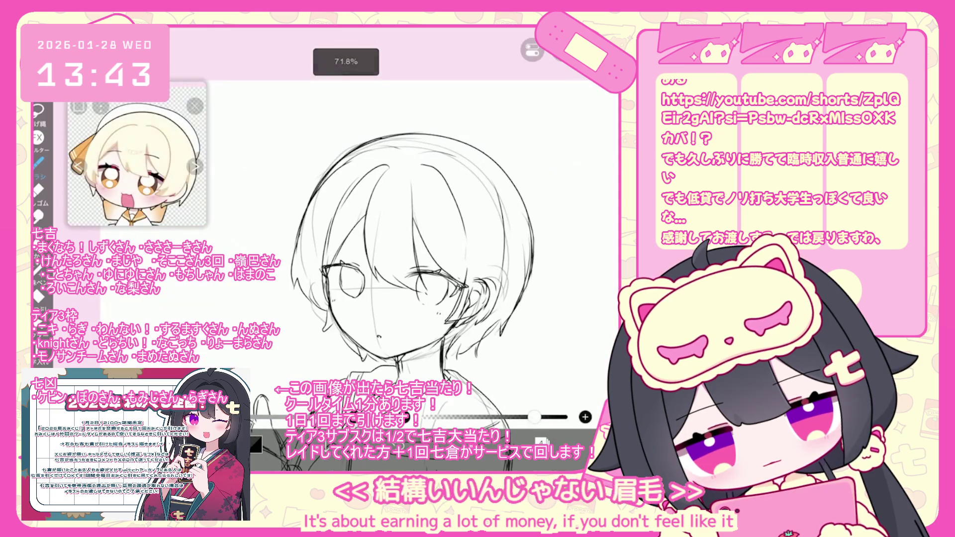
scroll(415, 252, up, 1)
key(ctrl+z)
scroll(415, 252, down, 3)
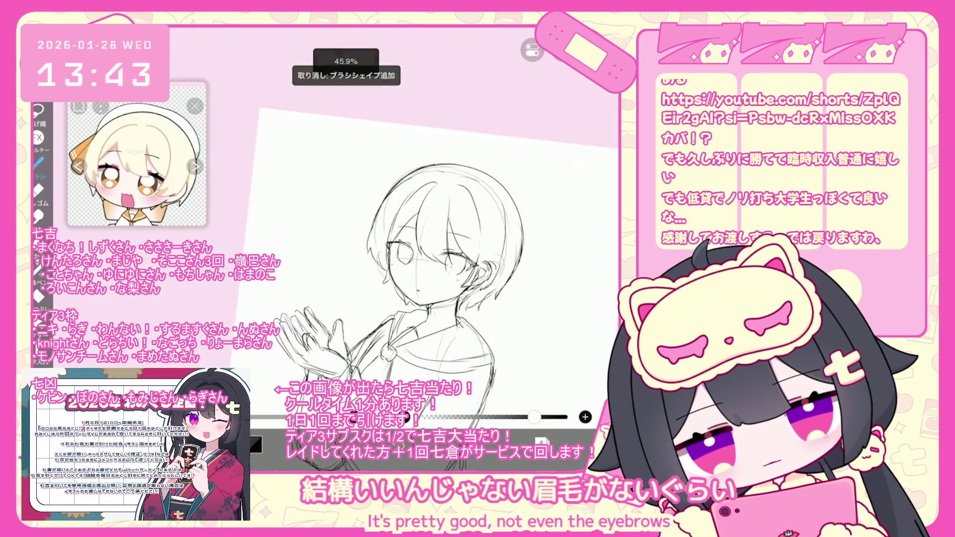
click(541, 442)
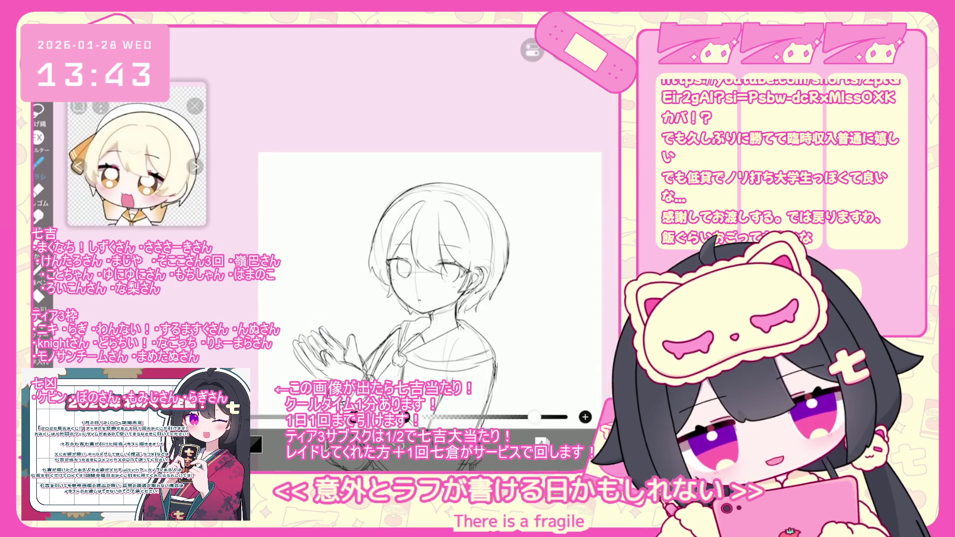
scroll(413, 299, up, 2)
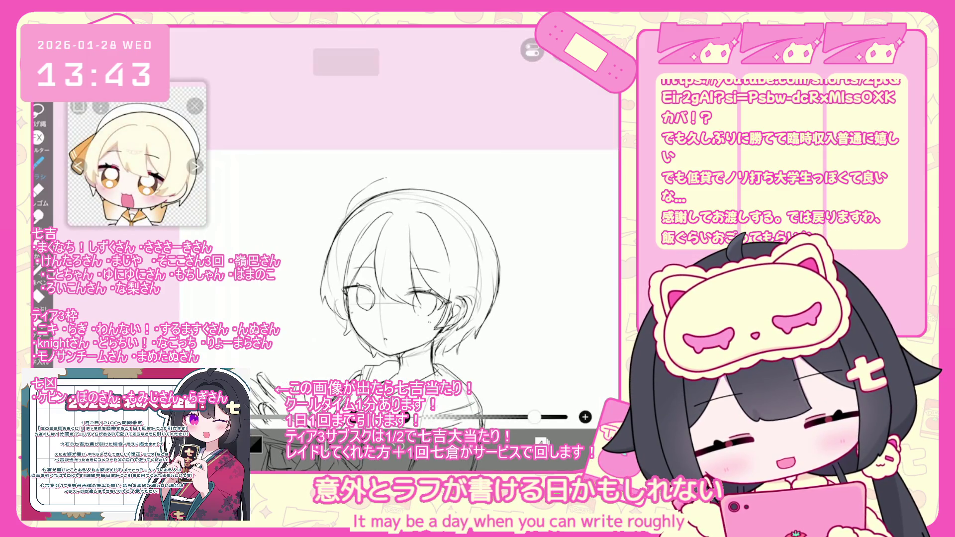
key(ctrl+z)
Sketch the beret's curved top, then with a larger brush draw the bow loop on its left
drag(413, 177, 486, 212)
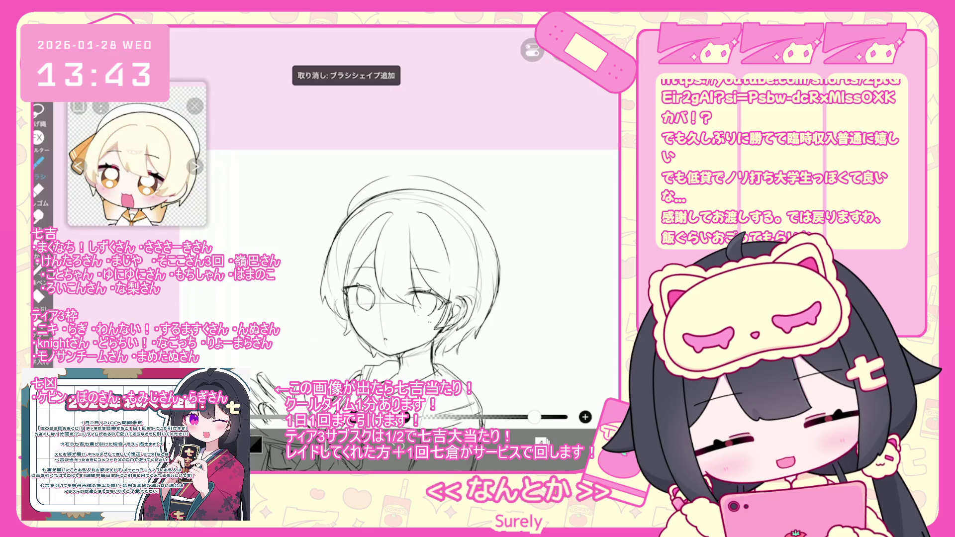
key(ctrl+z)
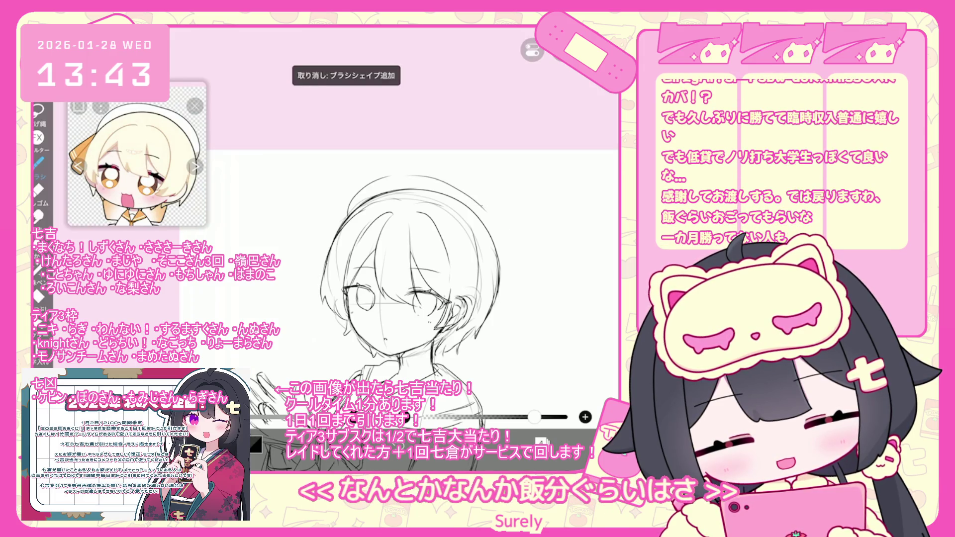
drag(533, 417, 565, 417)
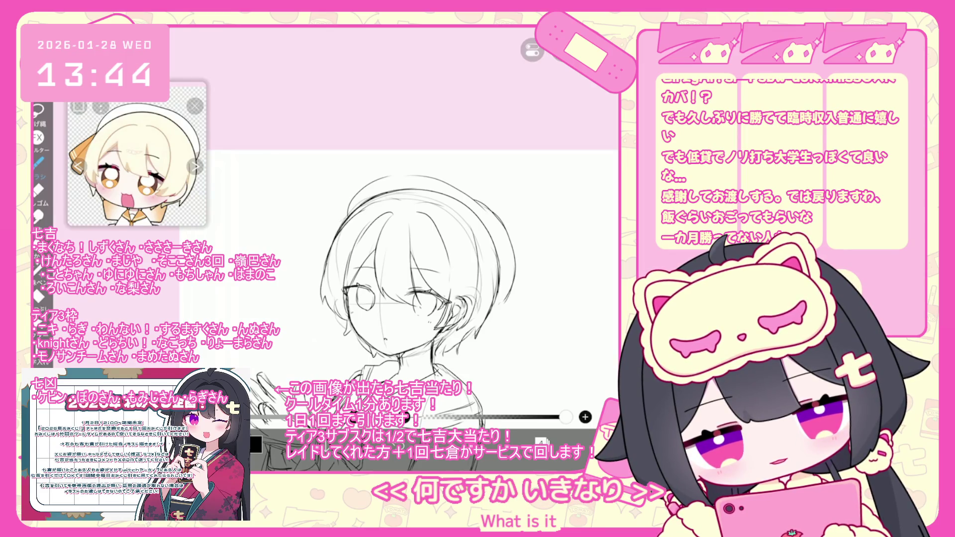
drag(348, 215, 318, 263)
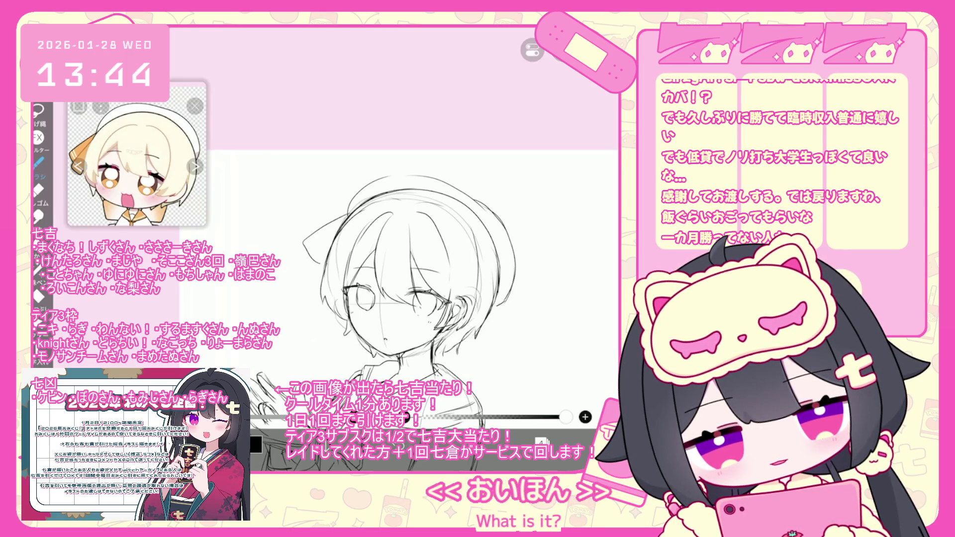
drag(303, 221, 346, 212)
key(ctrl+z)
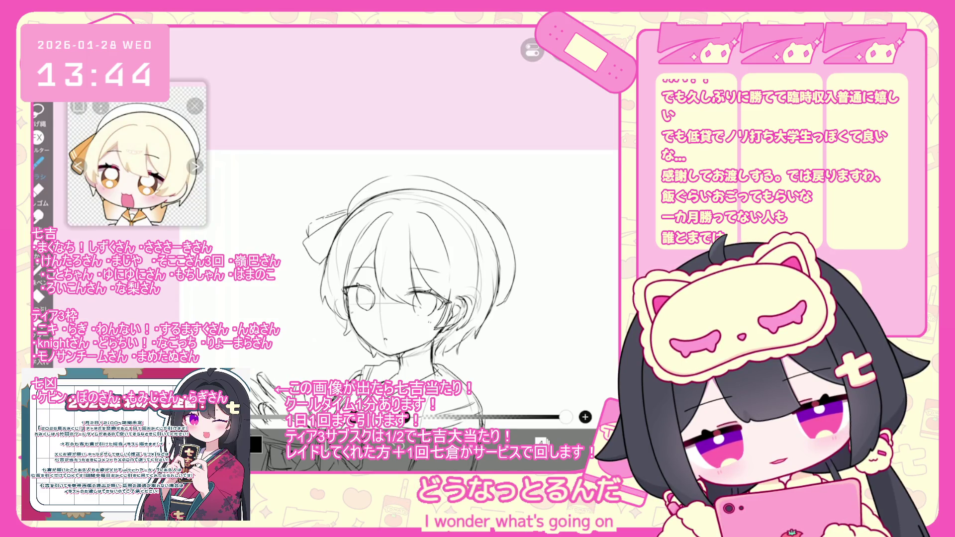
key(ctrl+z)
drag(348, 212, 308, 224)
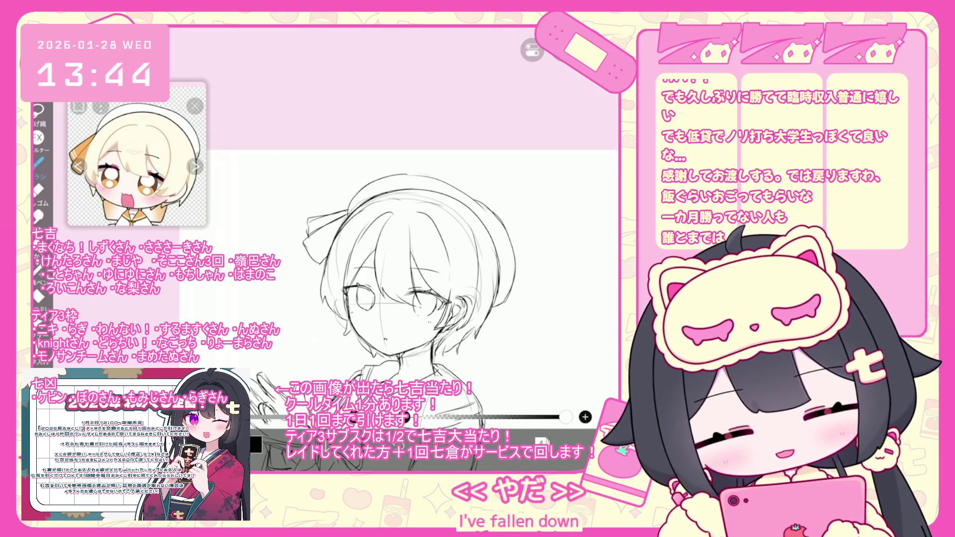
Undo the faint strokes left of the head and zoom out, then back in on the sketch
scroll(406, 298, down, 3)
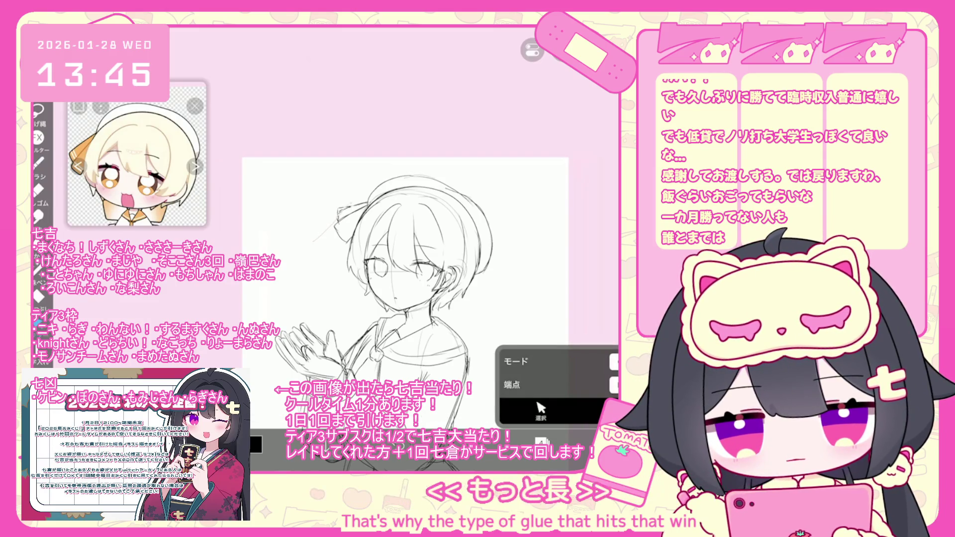
drag(346, 208, 338, 237)
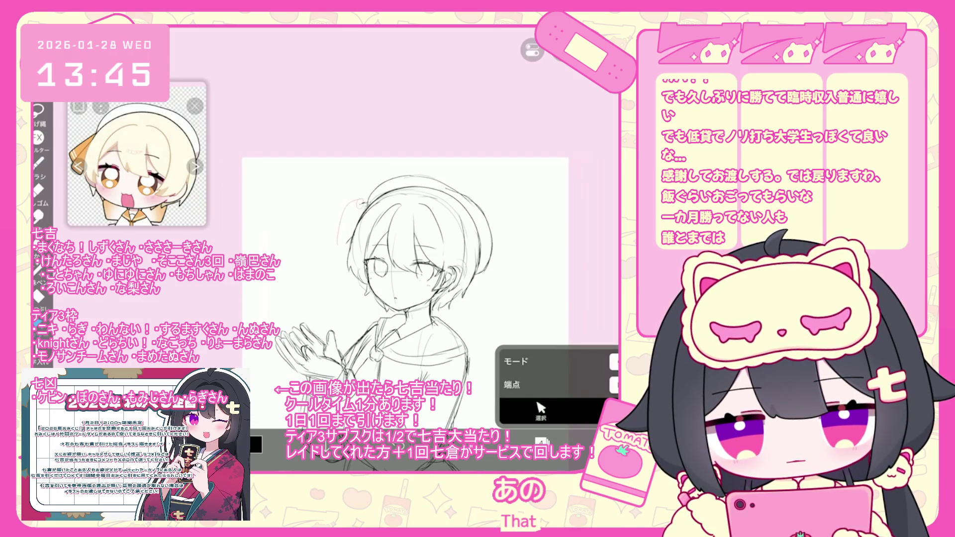
click(37, 162)
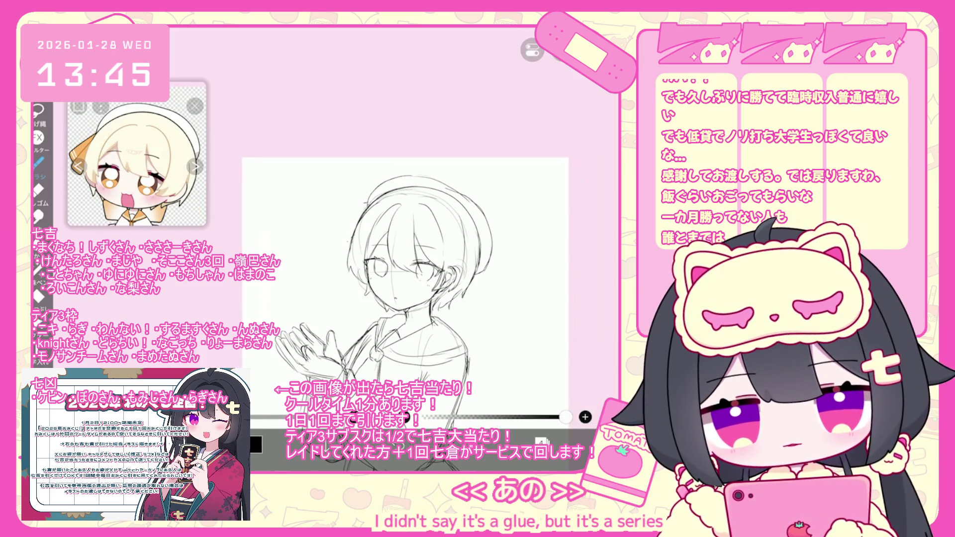
scroll(406, 288, up, 2)
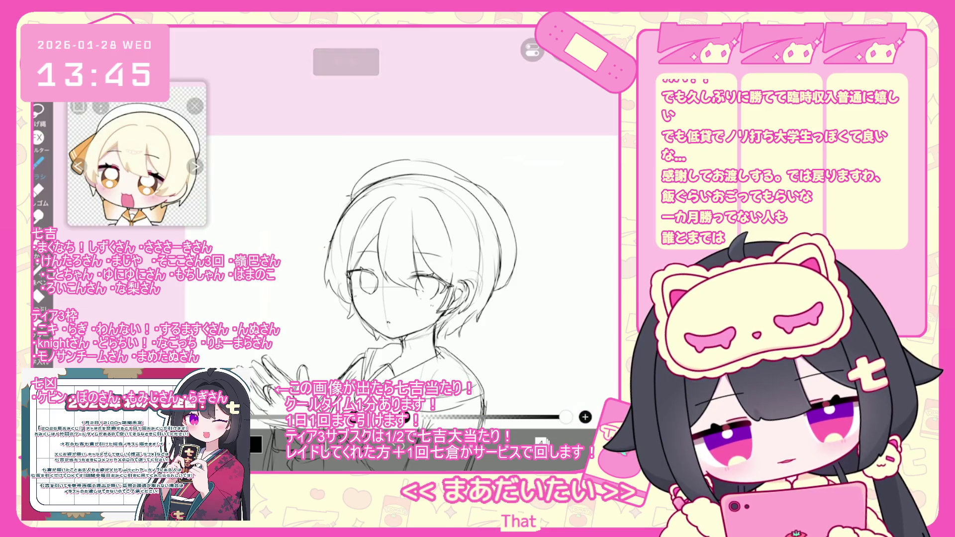
key(ctrl+z)
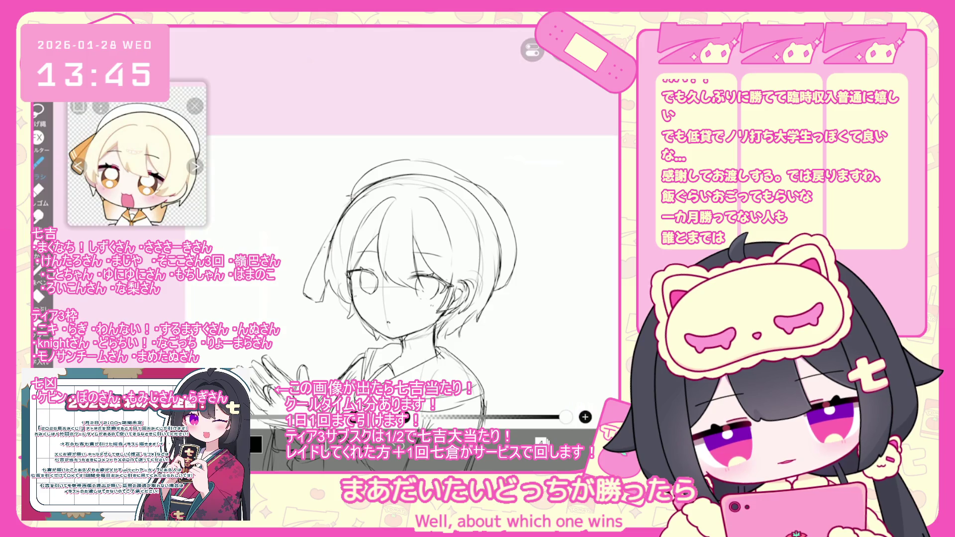
key(ctrl+z)
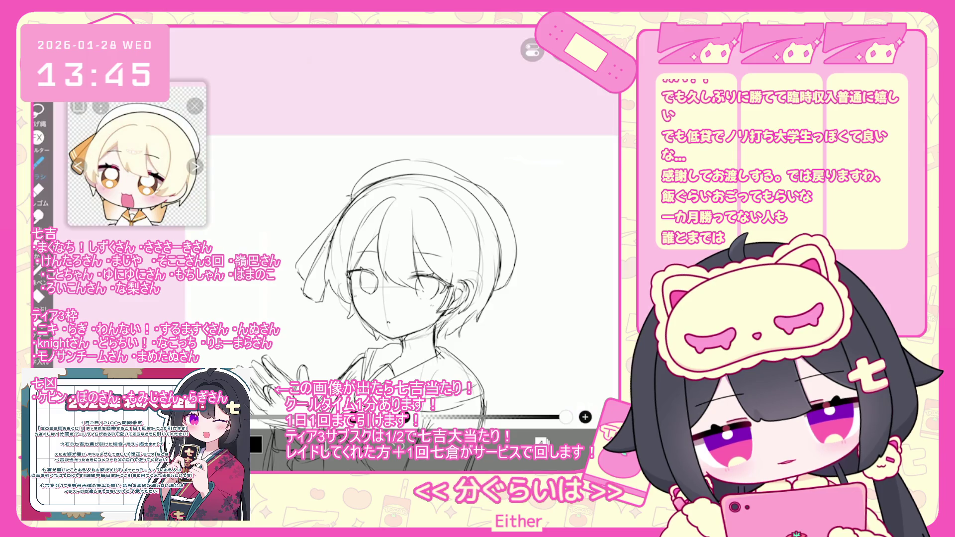
key(ctrl+minus)
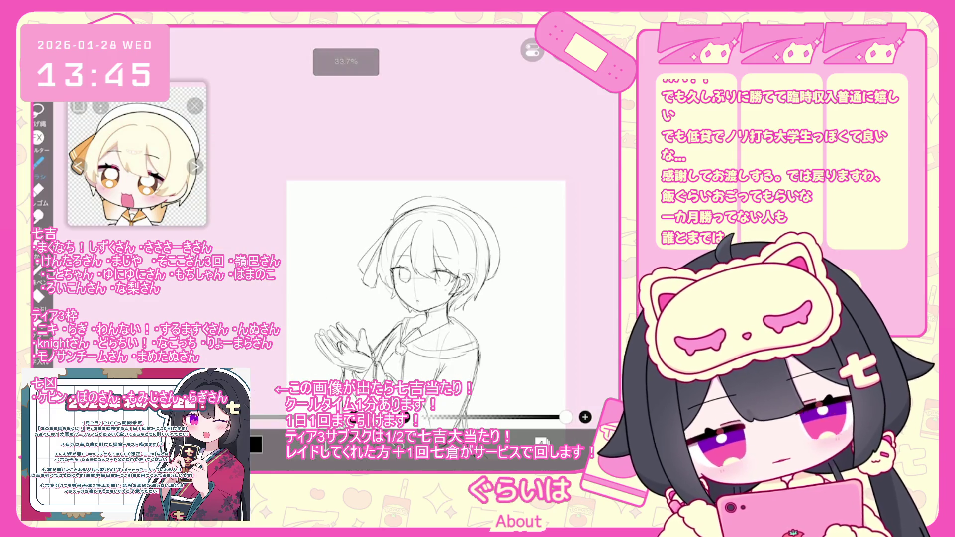
key(ctrl+plus)
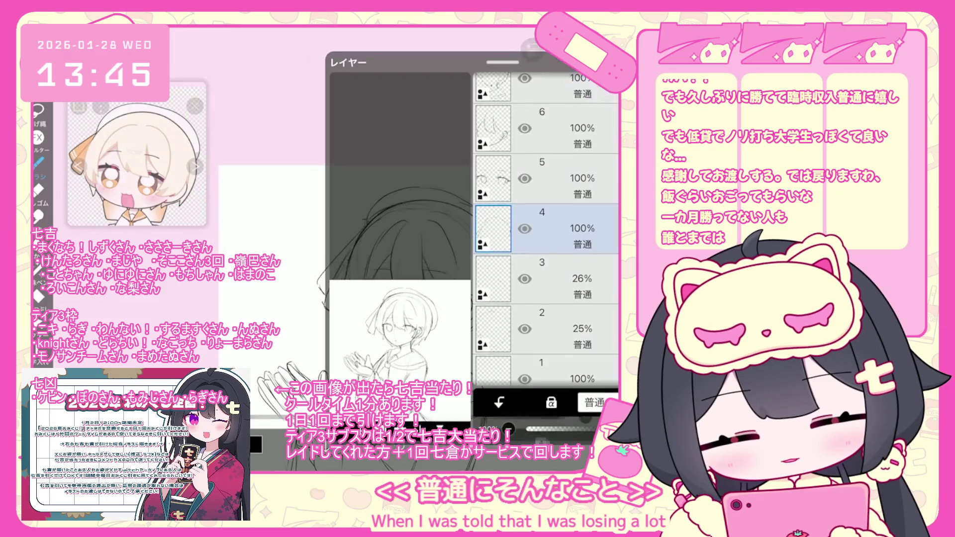
Restore the full bow behind the figure, then undo the extra shape and the stray stroke near the sleeve
scroll(378, 224, up, 5)
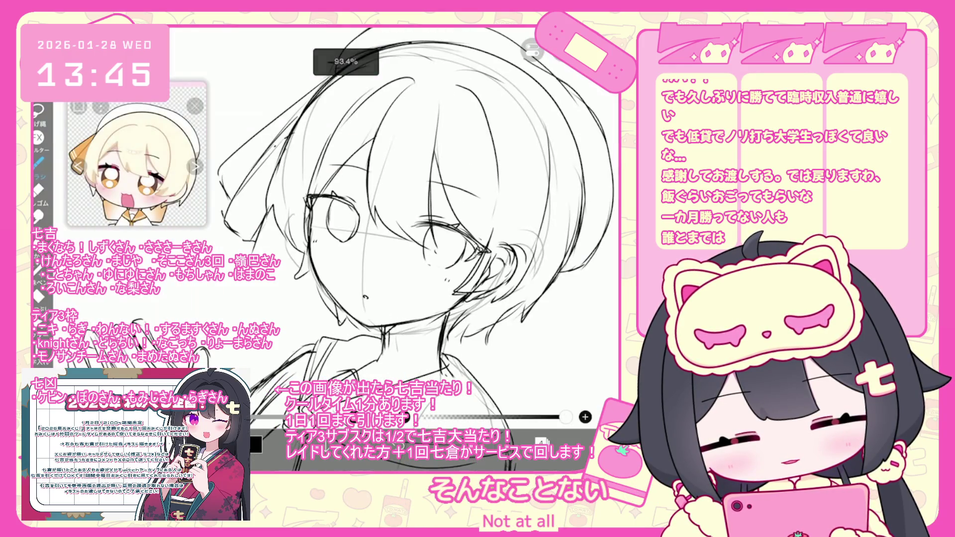
scroll(415, 221, down, 2)
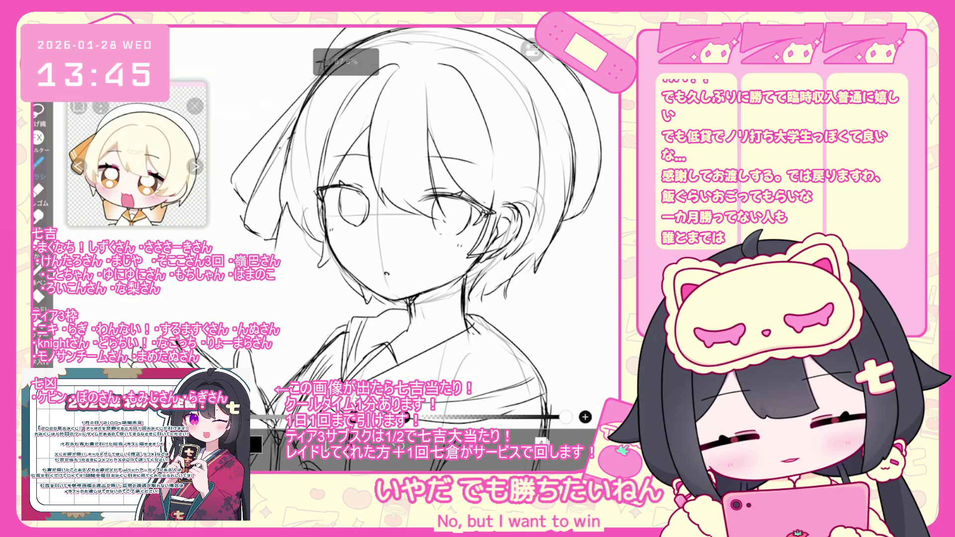
scroll(385, 221, down, 2)
scroll(378, 223, up, 3)
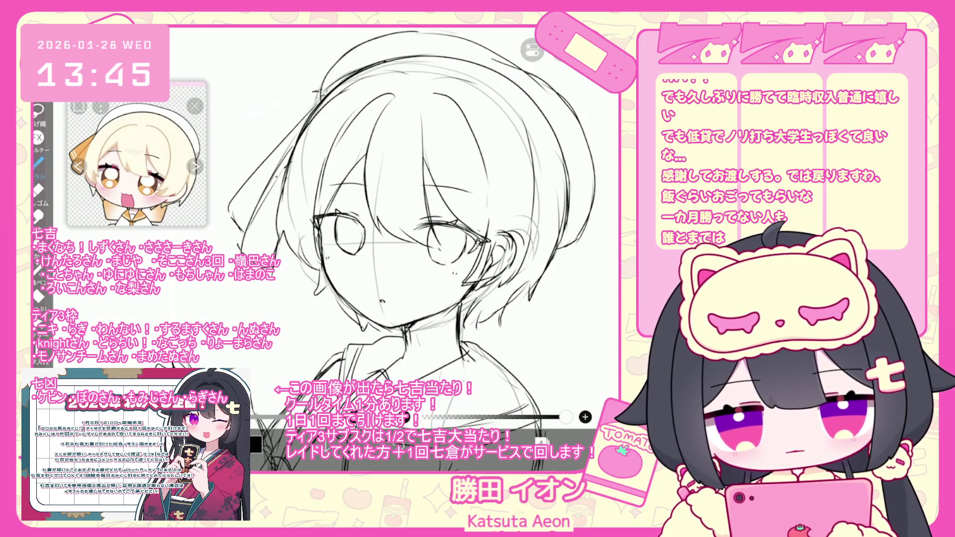
scroll(423, 224, down, 3)
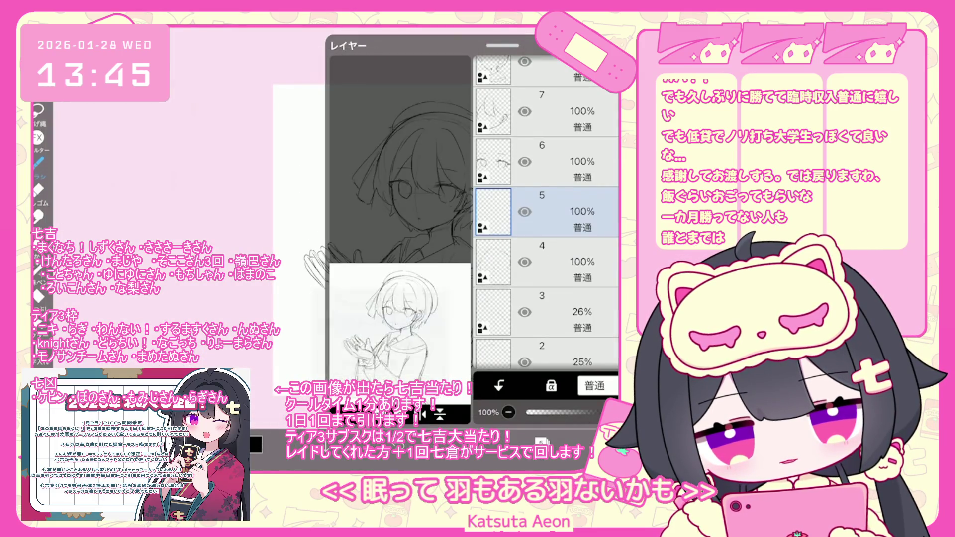
scroll(423, 224, down, 1)
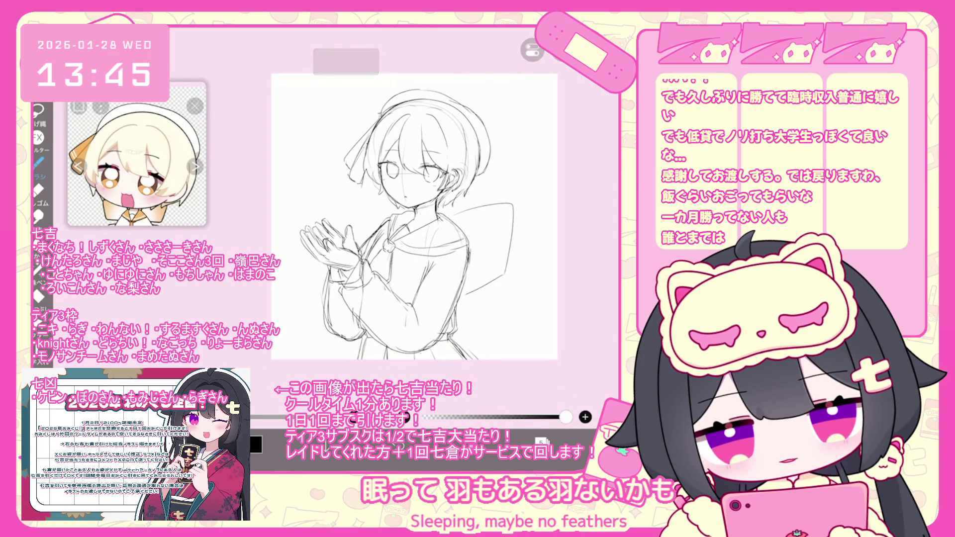
key(ctrl+y)
key(ctrl+z)
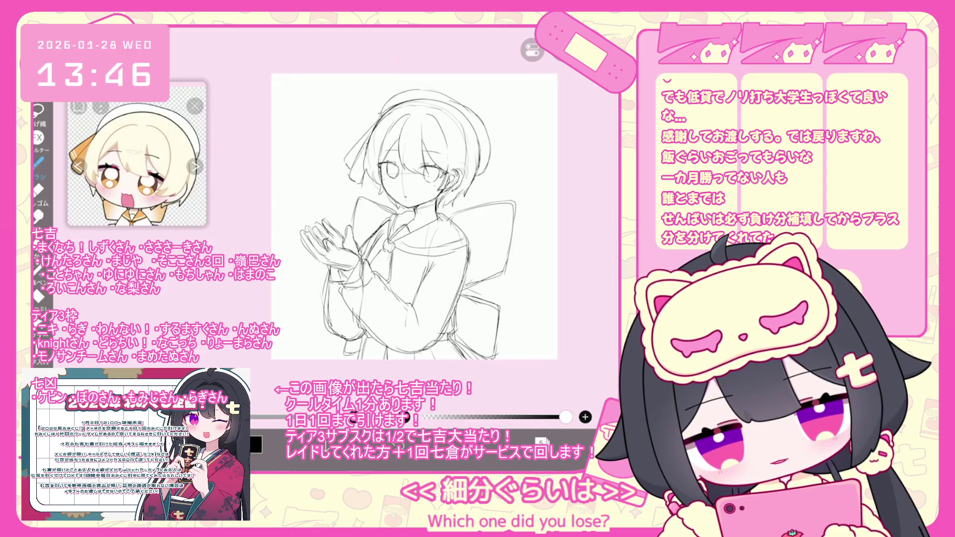
key(ctrl+z)
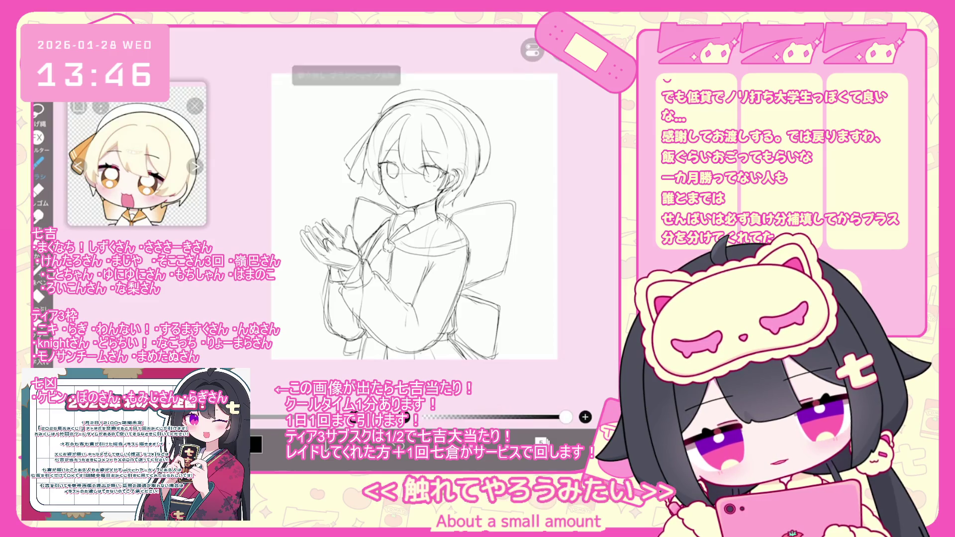
scroll(414, 217, down, 3)
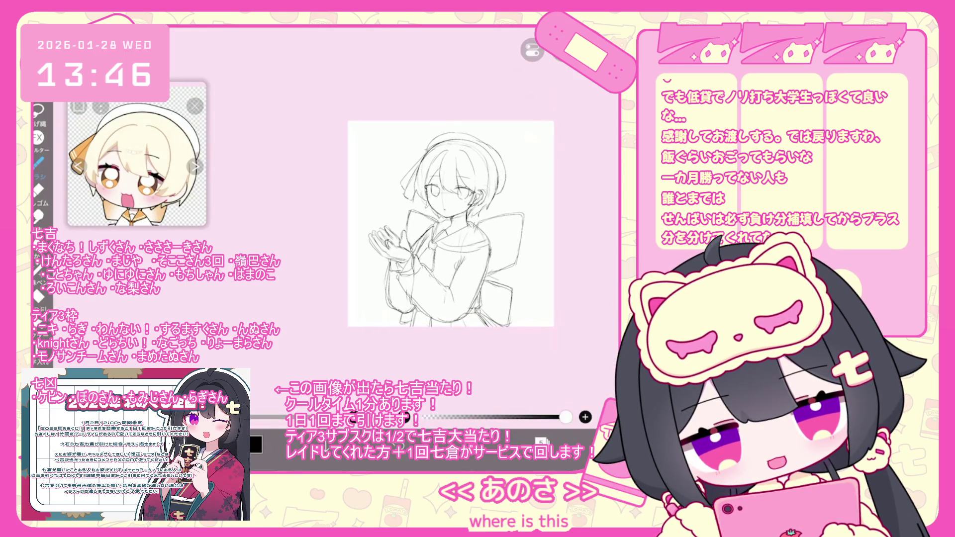
Undo the last added brush shape and start transforming the sketch layer with Ctrl+T
key(ctrl+z)
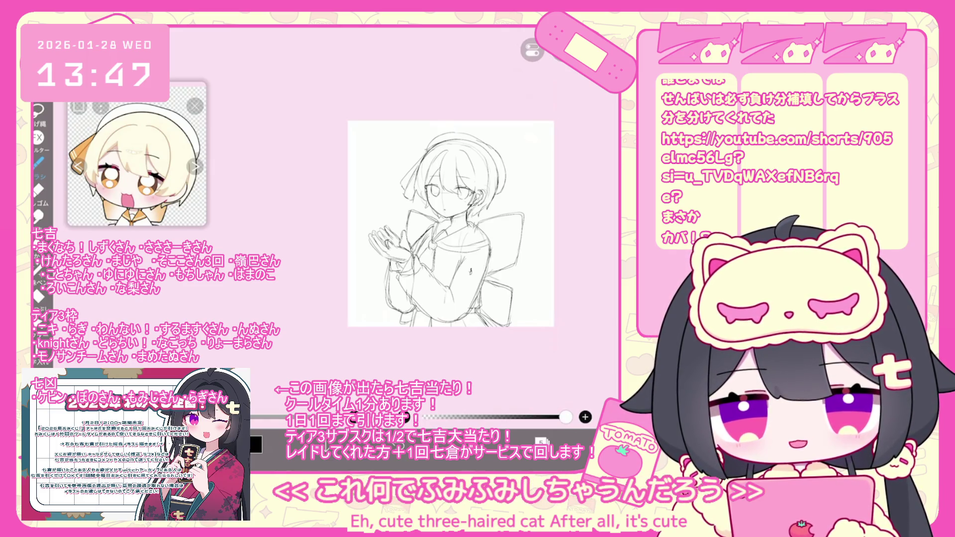
scroll(411, 214, up, 2)
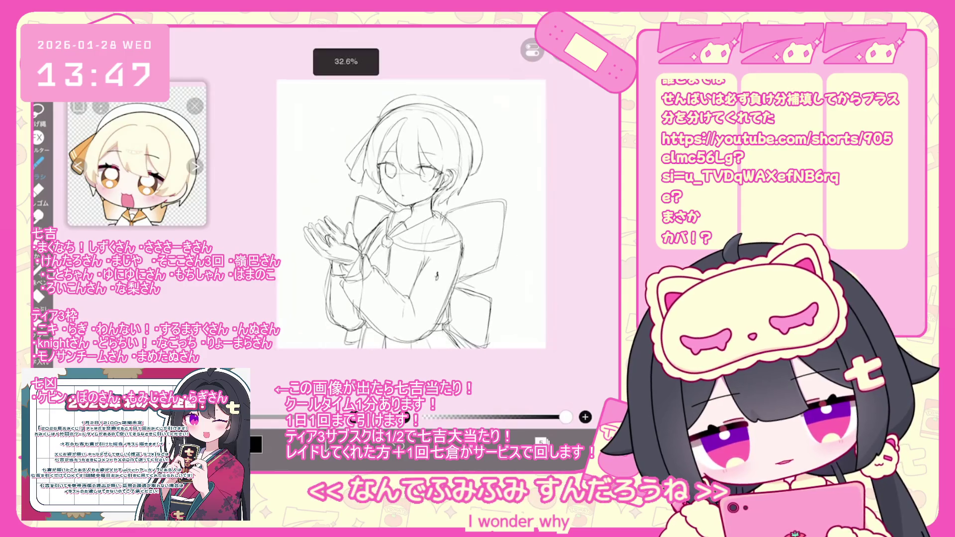
scroll(405, 214, up, 1)
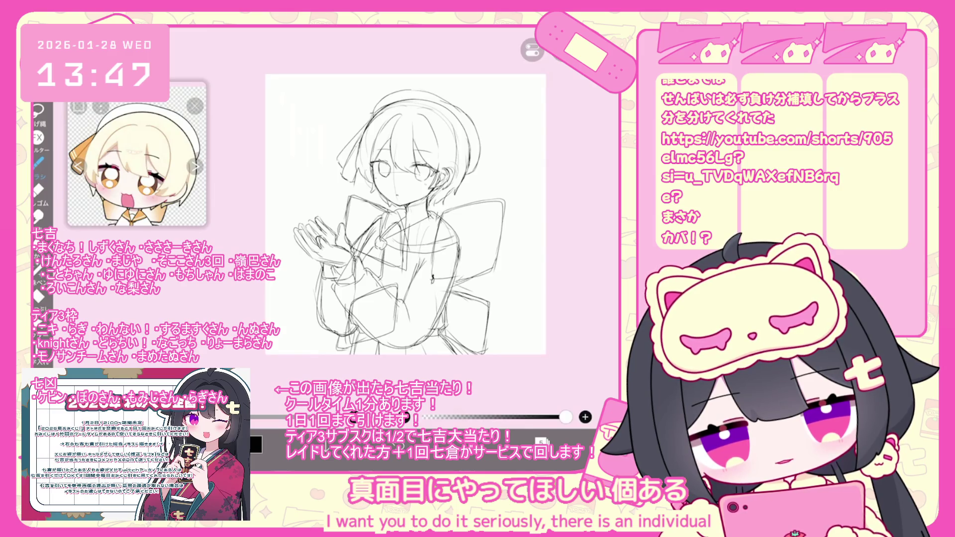
scroll(406, 214, down, 2)
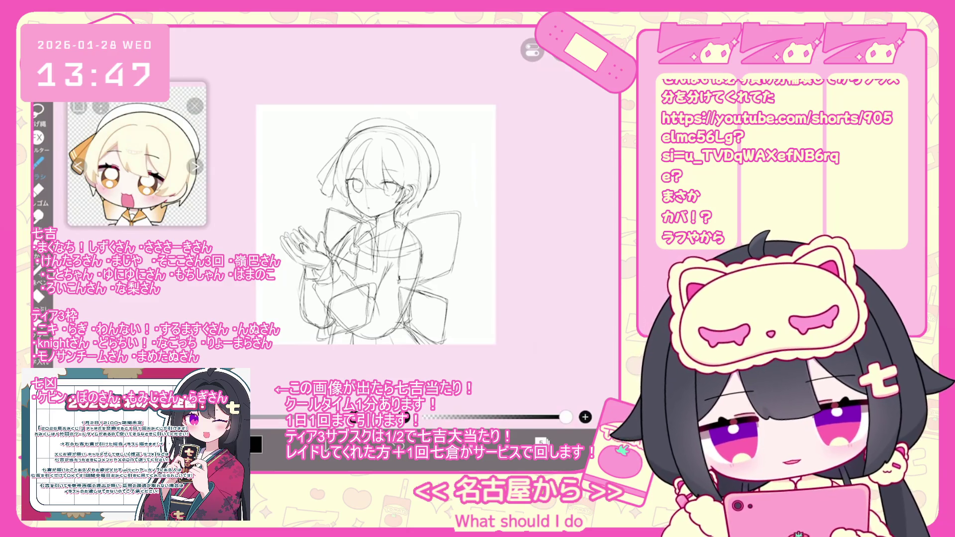
key(ctrl+t)
Try a perspective skew on the sketch, cancel it, and restart the transform
click(558, 336)
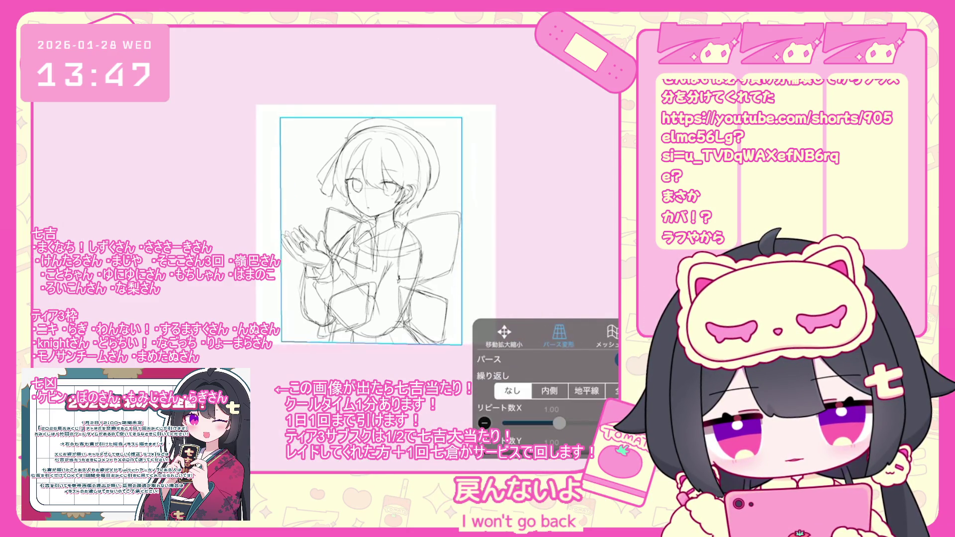
drag(280, 344, 382, 316)
key(Escape)
key(ctrl+t)
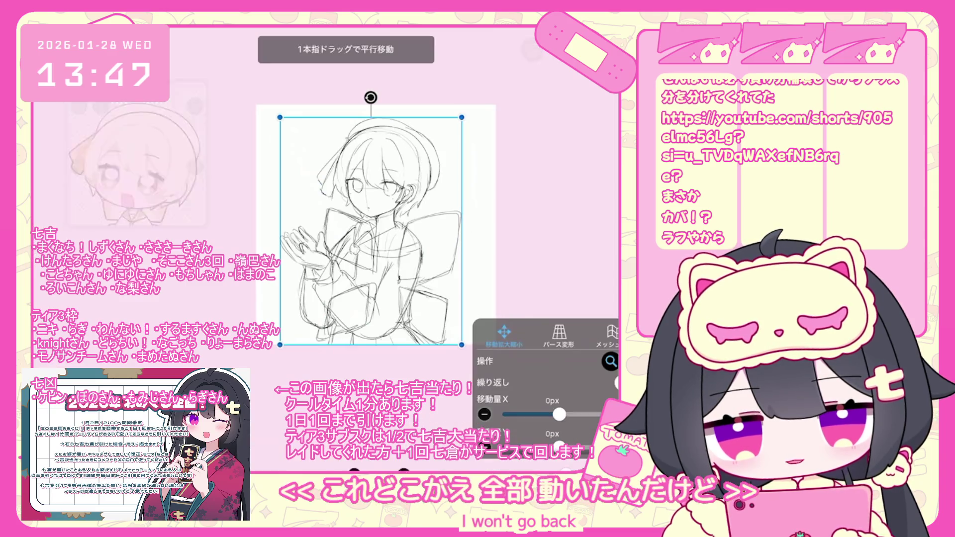
Fit the transform box around the bow and tuck its corners inward
scroll(547, 378, down, 3)
scroll(547, 378, up, 1)
drag(280, 117, 329, 208)
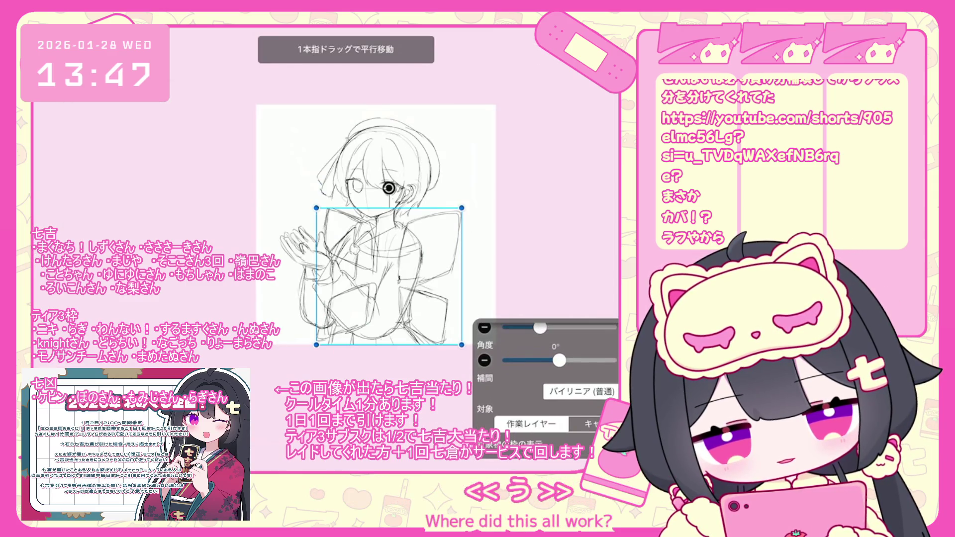
scroll(547, 377, up, 3)
mouse_move(329, 333)
mouse_down()
mouse_move(316, 345)
mouse_move(340, 325)
mouse_up()
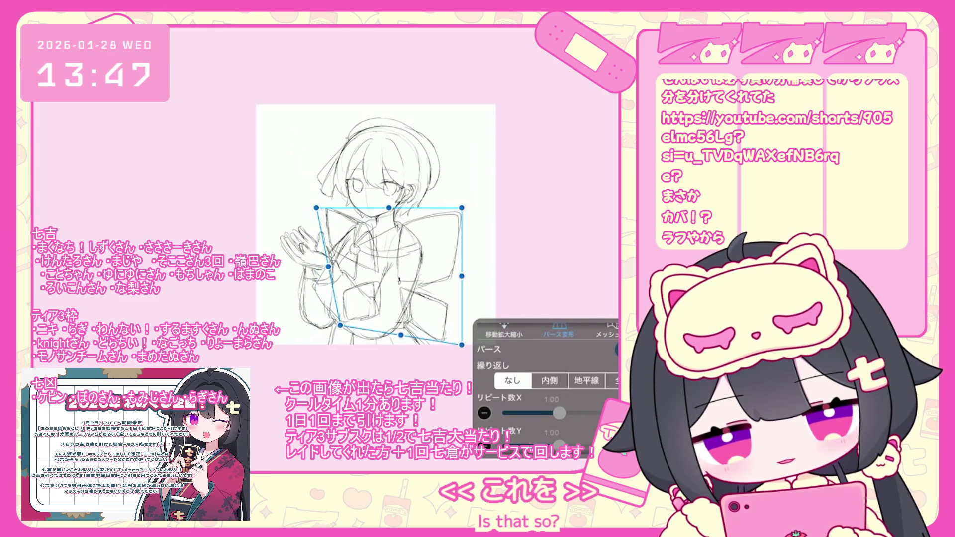
drag(316, 207, 322, 205)
drag(462, 345, 449, 339)
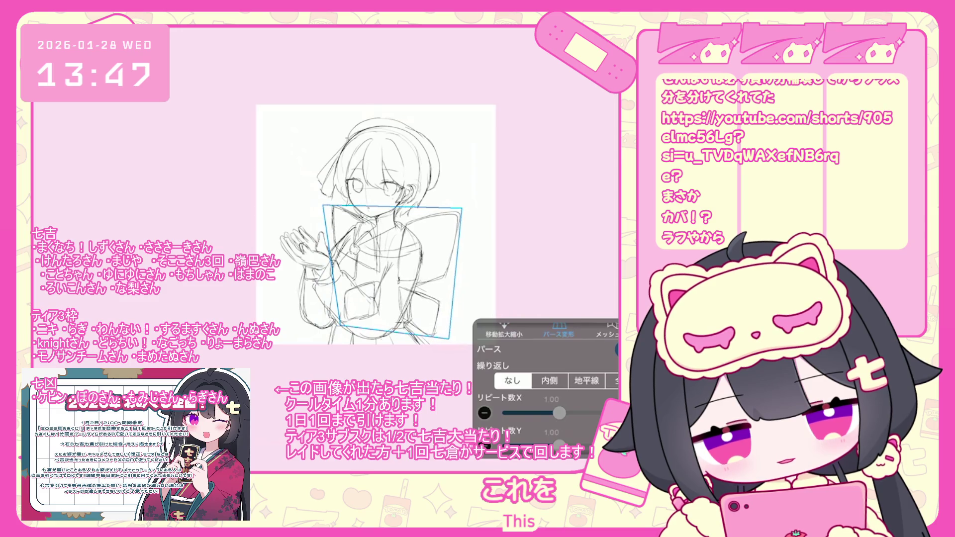
drag(343, 337, 353, 342)
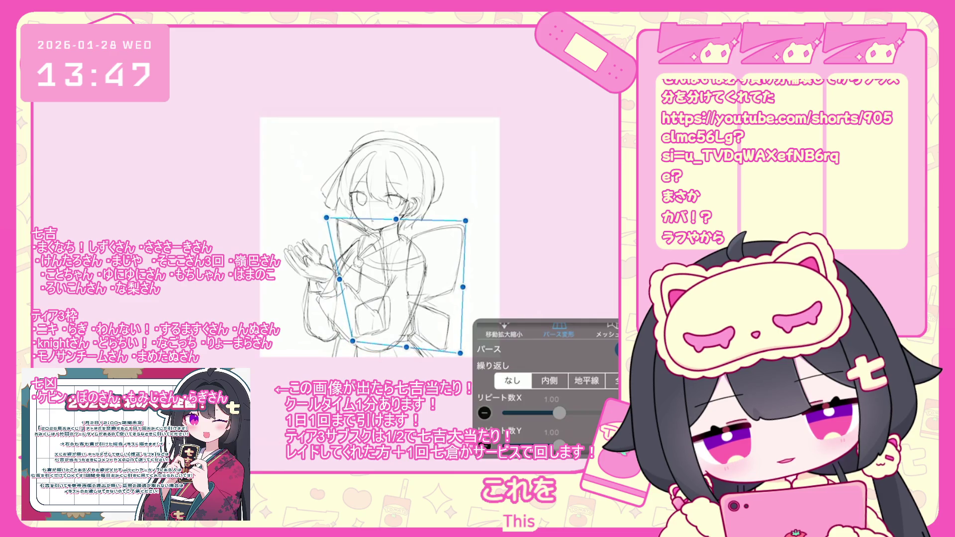
drag(326, 217, 337, 217)
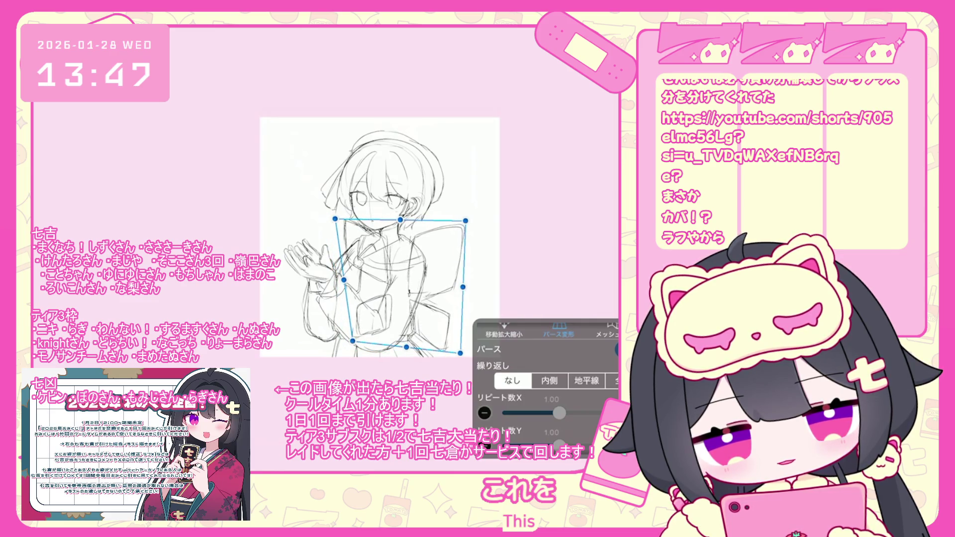
Mesh-warp the bow so it bends around the girl's body and accept rasterizing the layer
click(607, 333)
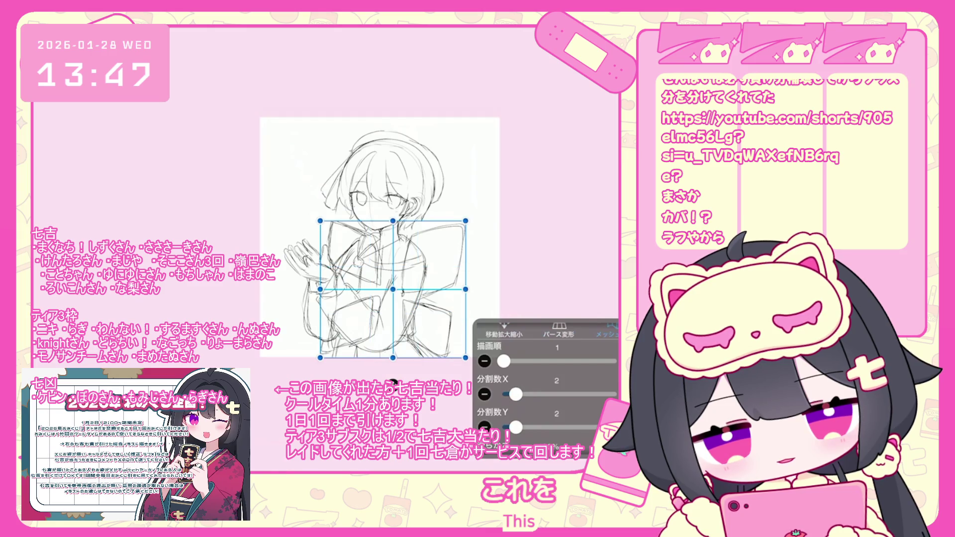
drag(320, 357, 337, 352)
drag(320, 289, 333, 289)
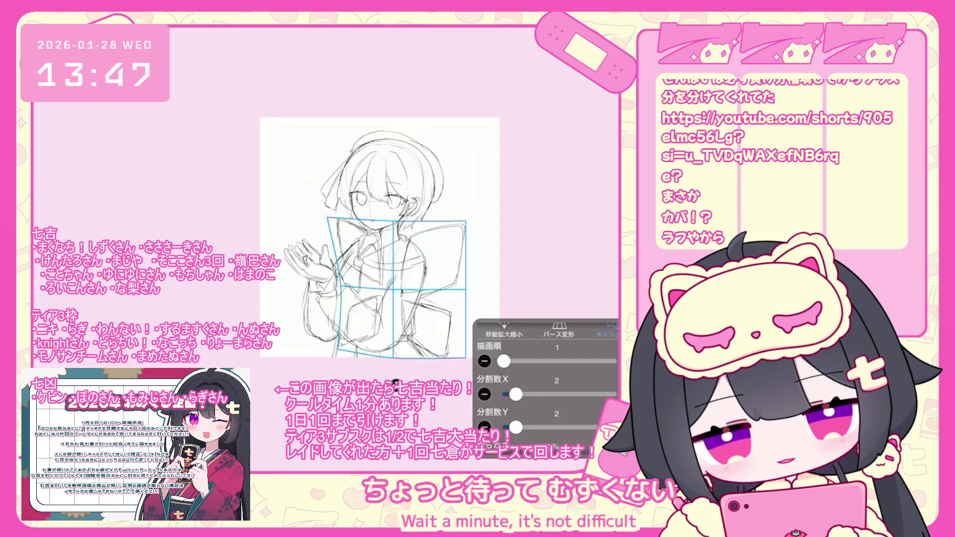
drag(467, 289, 473, 290)
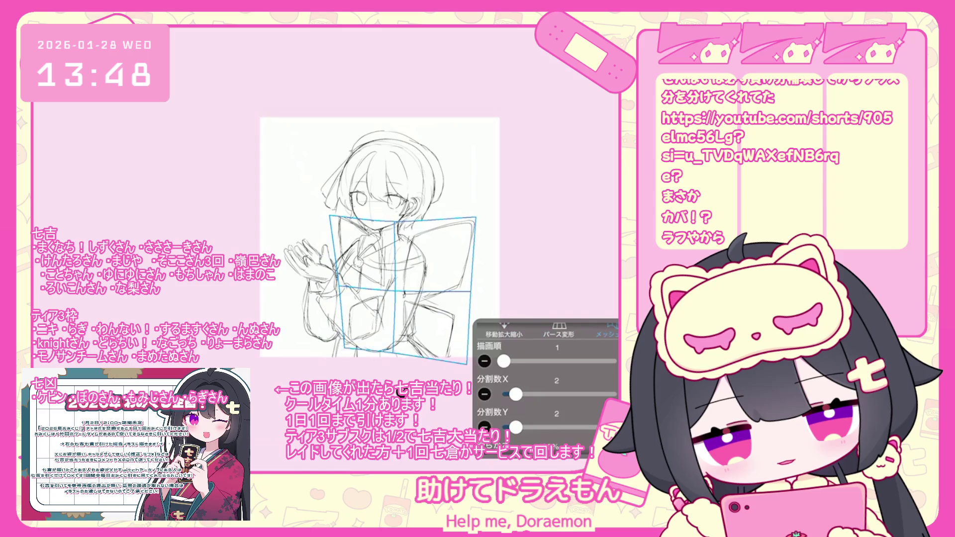
drag(344, 347, 339, 351)
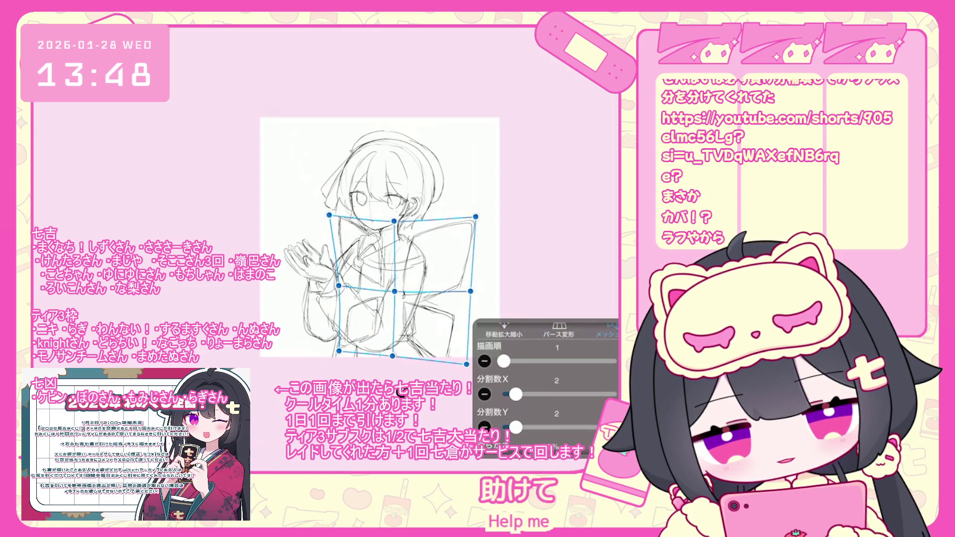
drag(471, 291, 474, 292)
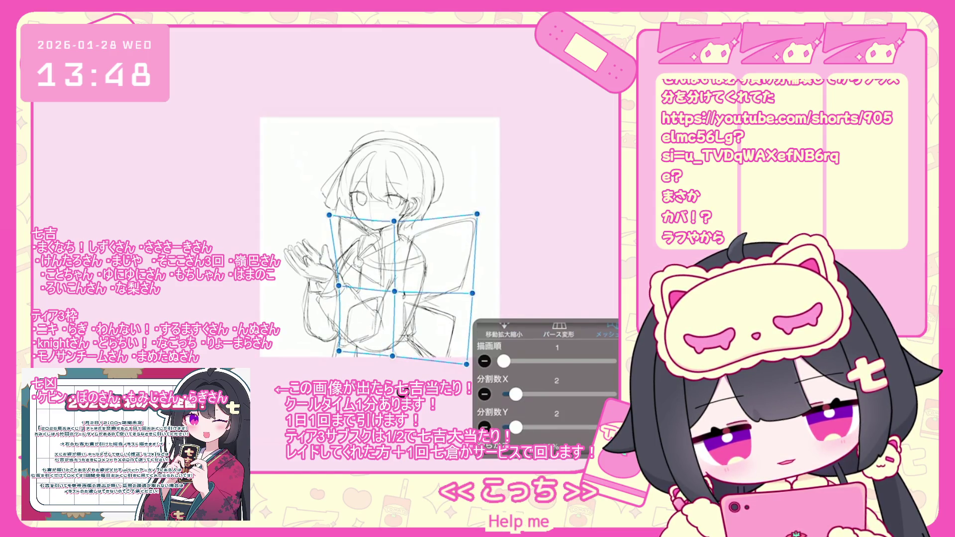
drag(466, 364, 471, 365)
drag(330, 214, 334, 219)
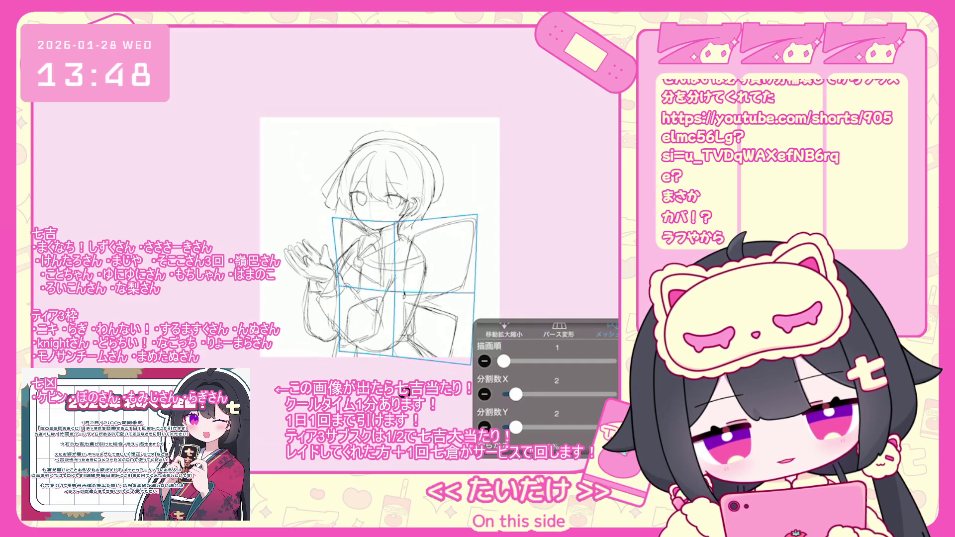
drag(339, 285, 340, 286)
drag(335, 219, 337, 218)
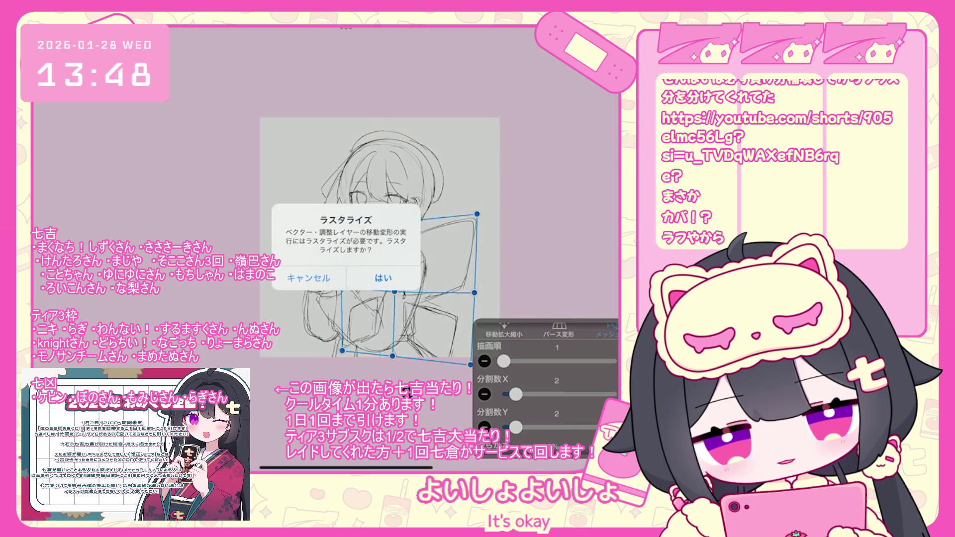
click(315, 277)
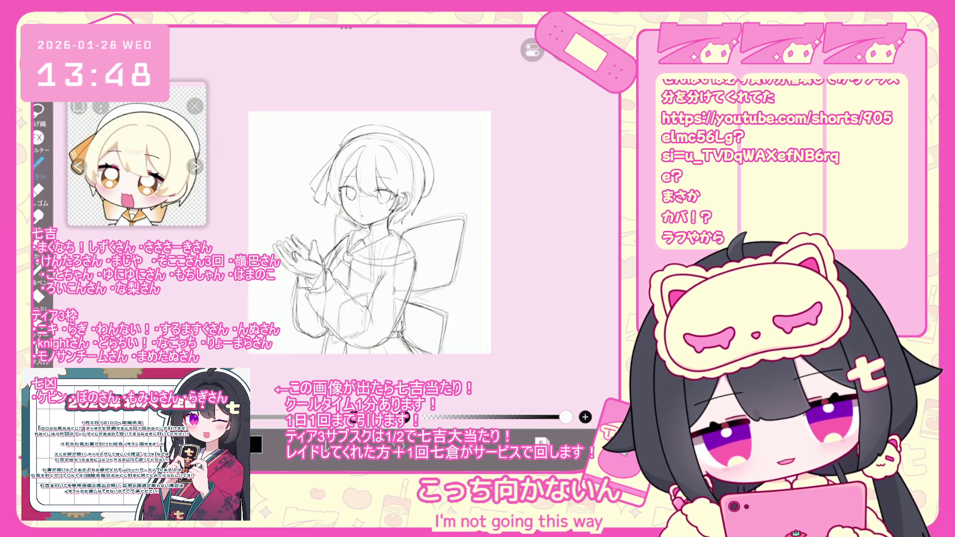
Make layer 5, then another layer, the working layer and return to the canvas
click(541, 442)
click(542, 262)
click(541, 442)
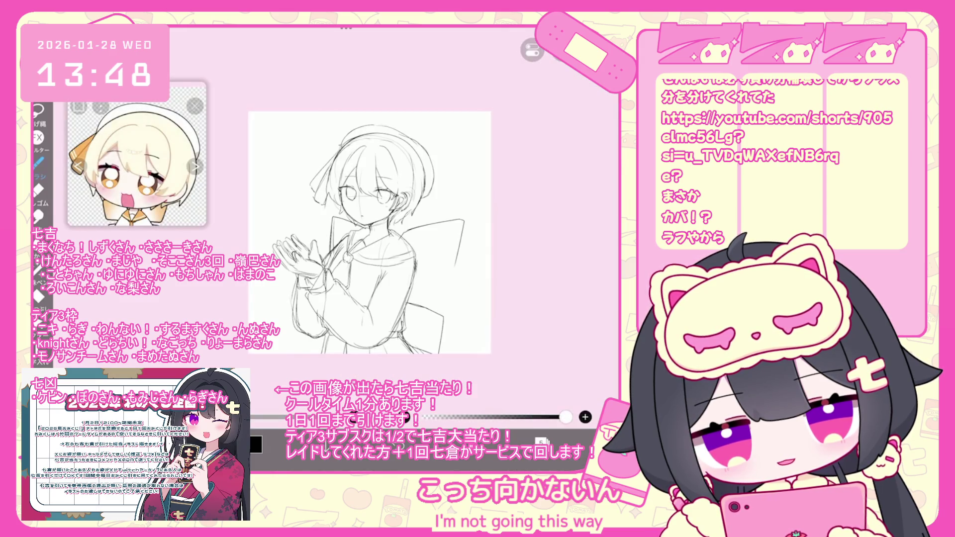
click(541, 442)
click(542, 214)
click(541, 442)
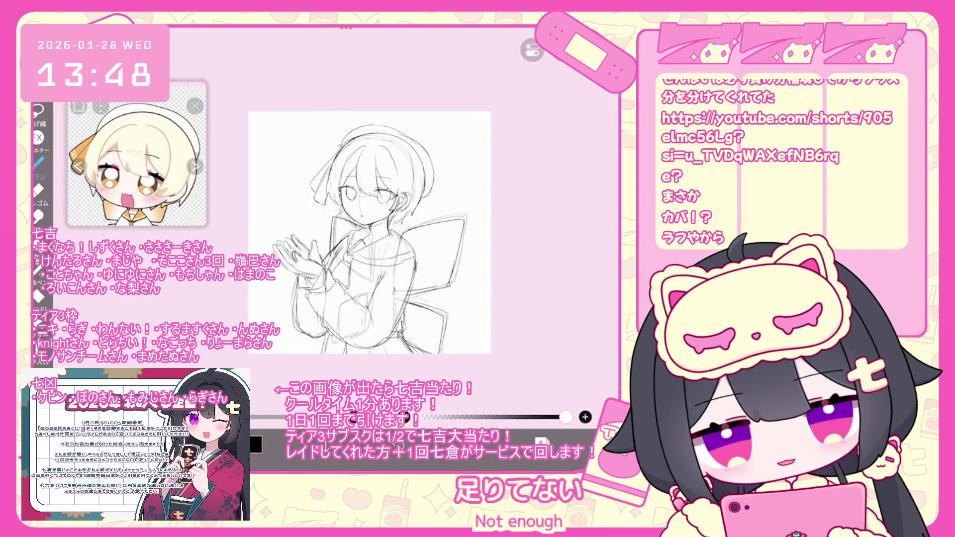
click(541, 442)
click(541, 441)
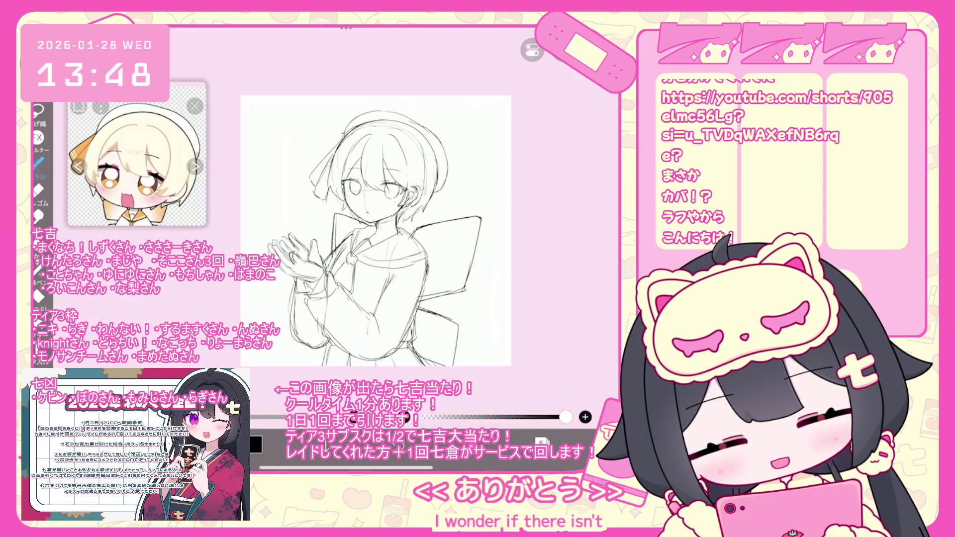
scroll(375, 231, down, 3)
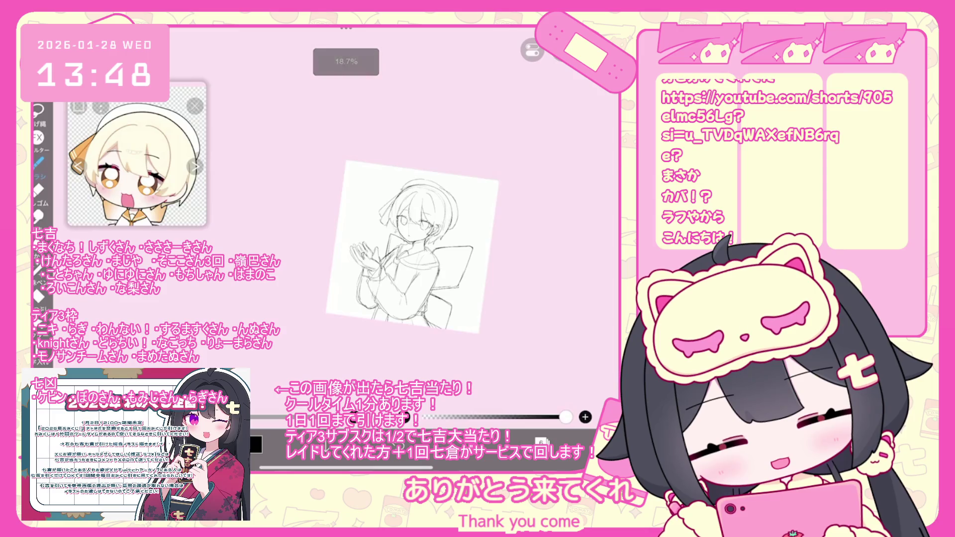
scroll(338, 232, up, 3)
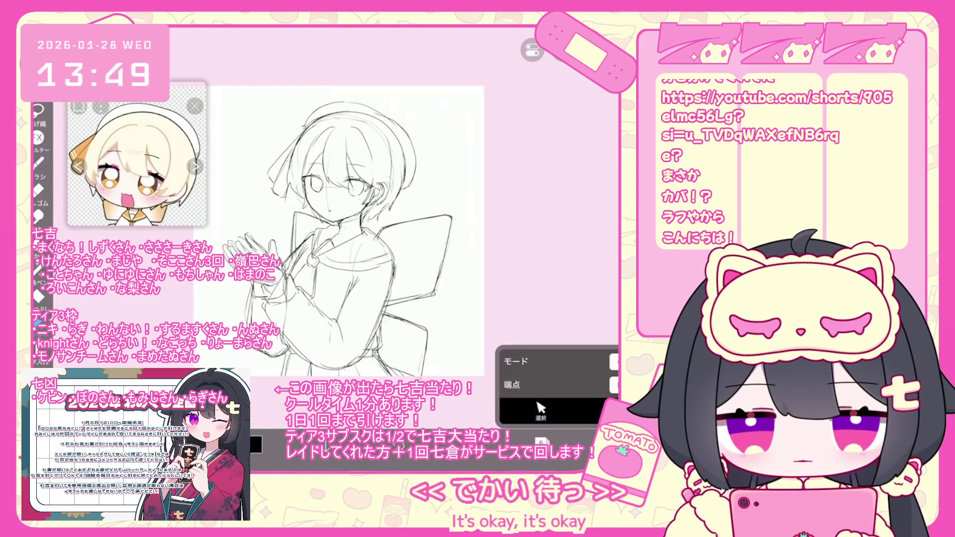
drag(374, 215, 445, 300)
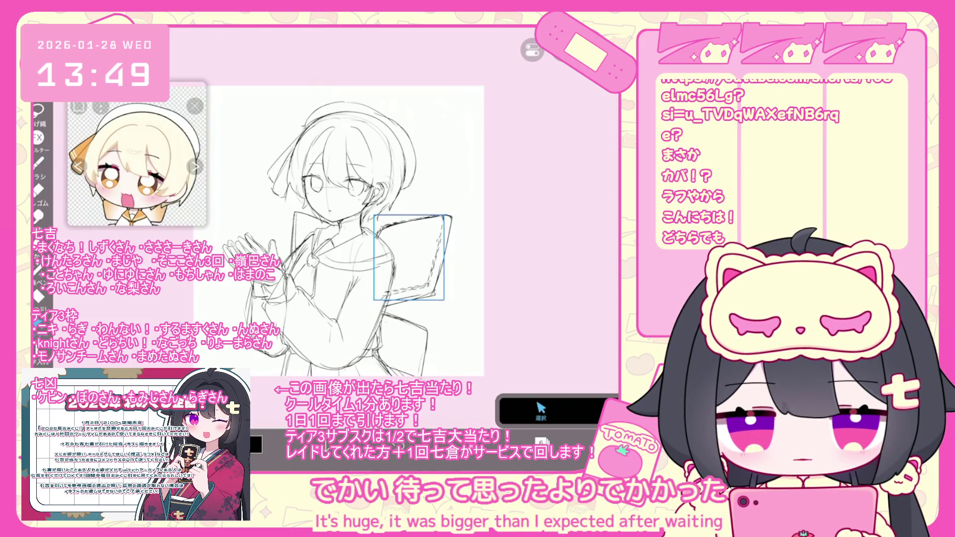
drag(407, 255, 414, 261)
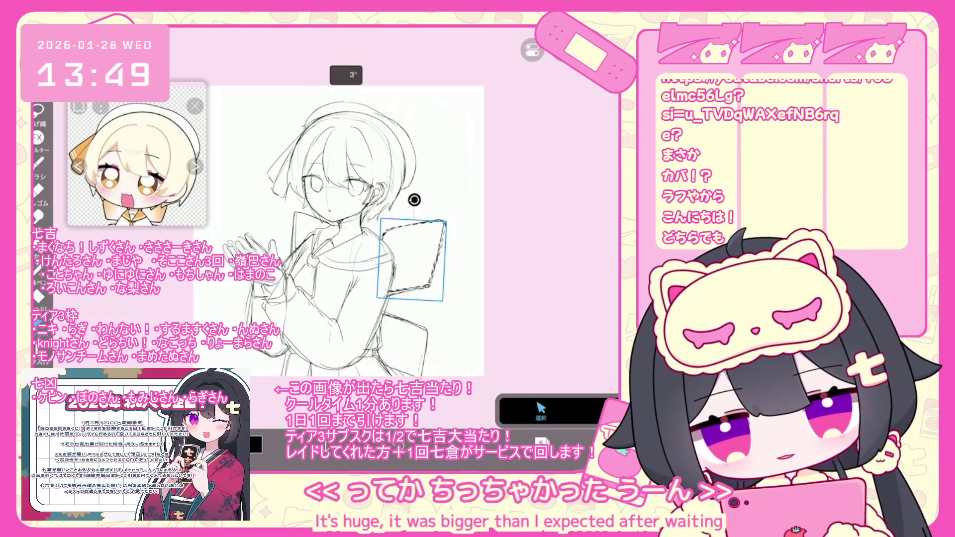
drag(447, 301, 440, 380)
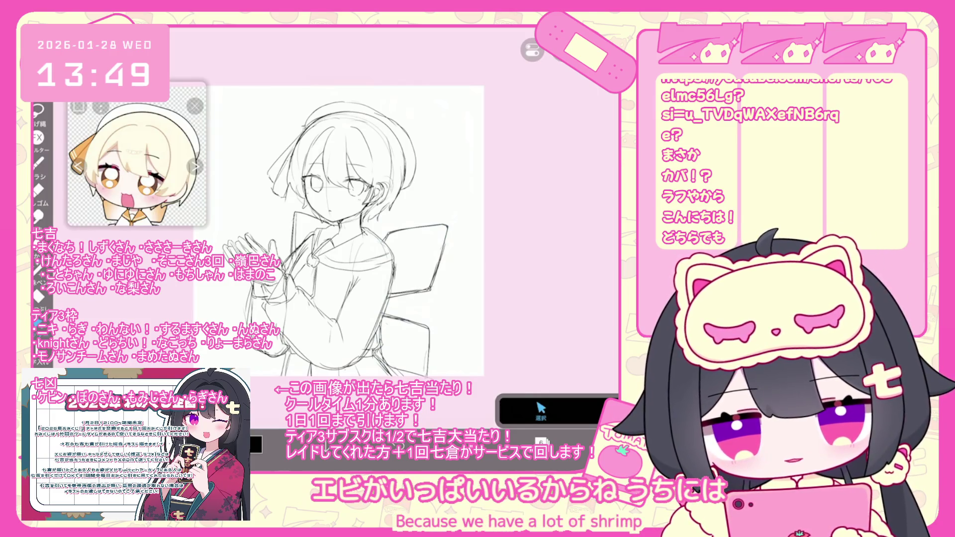
mouse_move(328, 212)
mouse_down()
mouse_move(295, 217)
mouse_move(331, 217)
mouse_move(399, 343)
mouse_up()
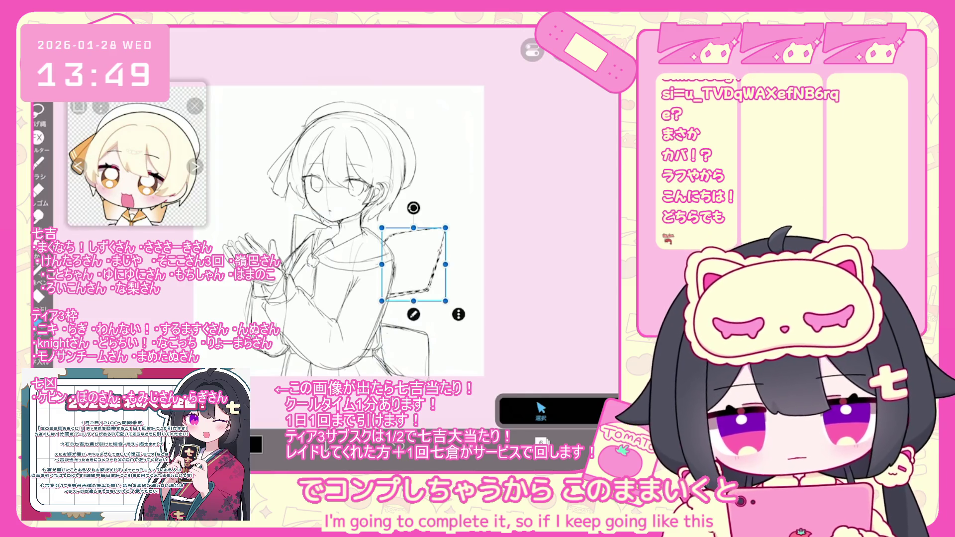
key(b)
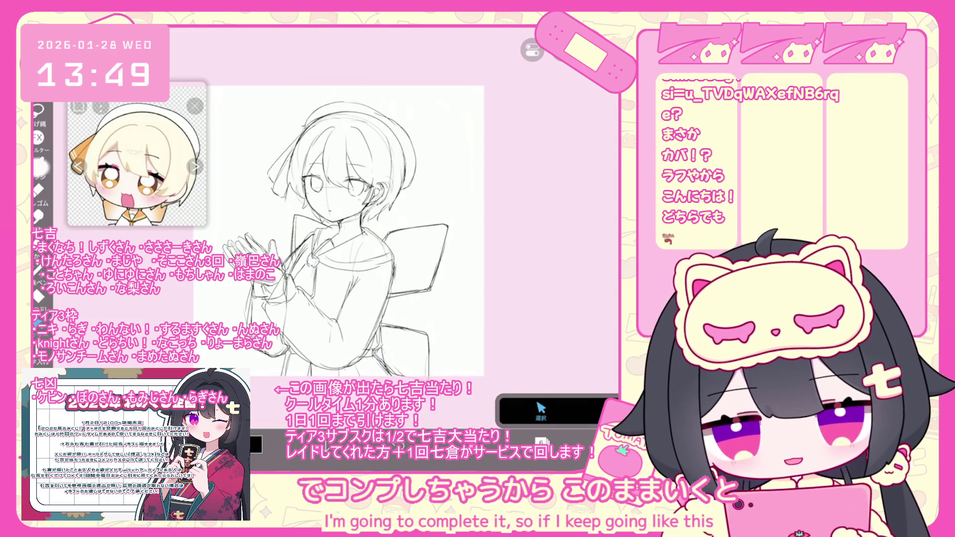
key(ctrl+z)
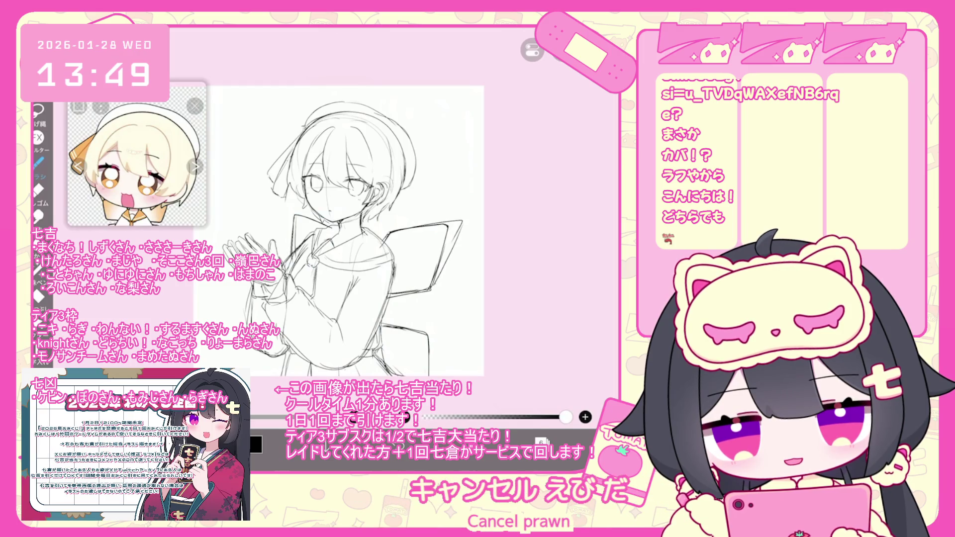
key(m)
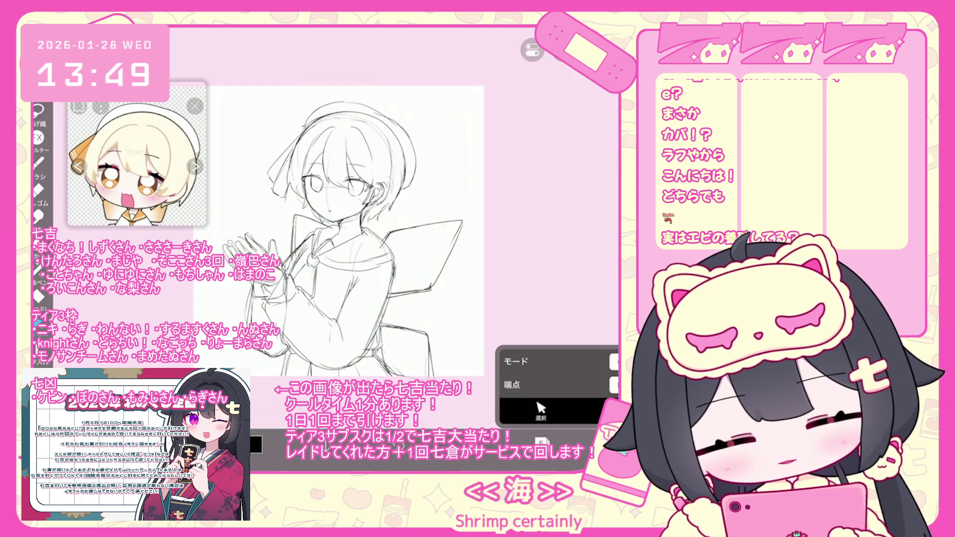
key(b)
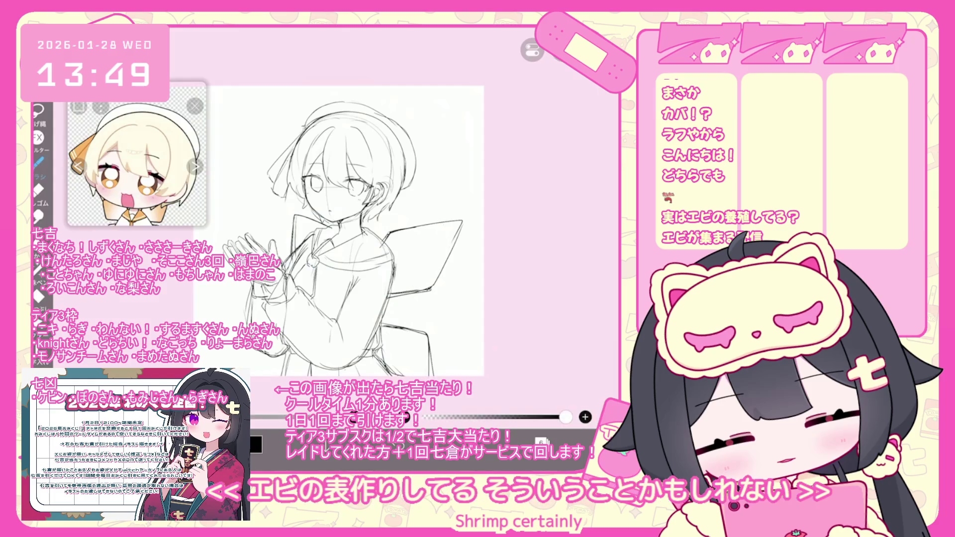
scroll(372, 245, down, 3)
scroll(337, 253, up, 2)
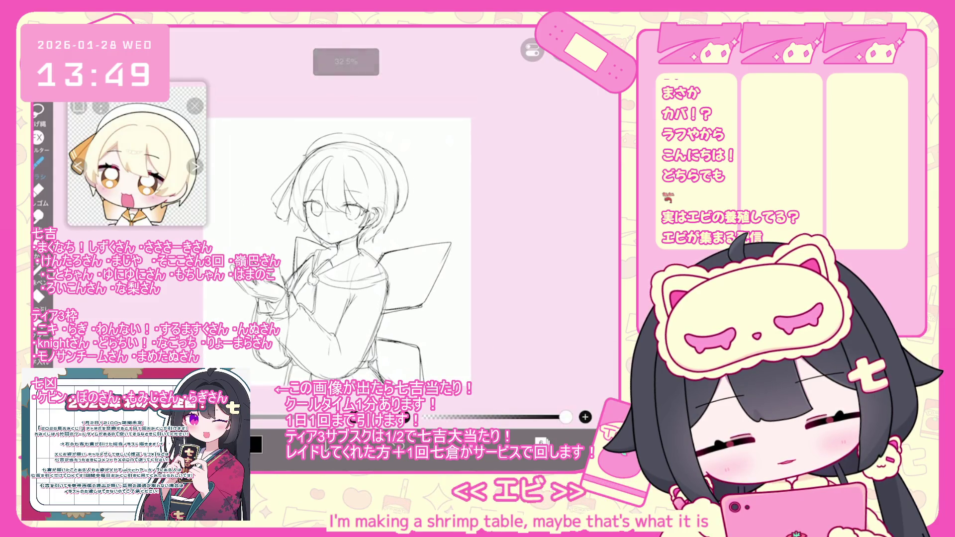
key(ctrl+z)
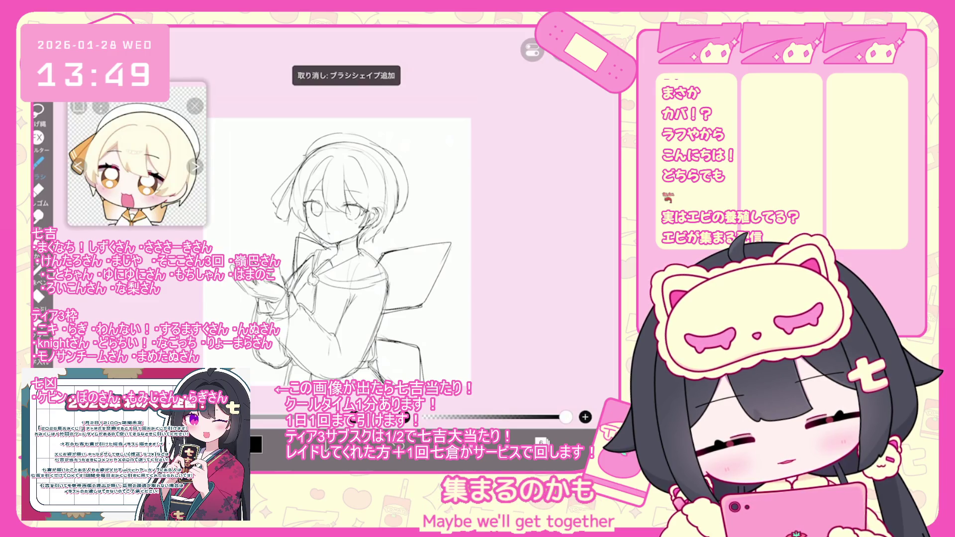
scroll(337, 252, down, 1)
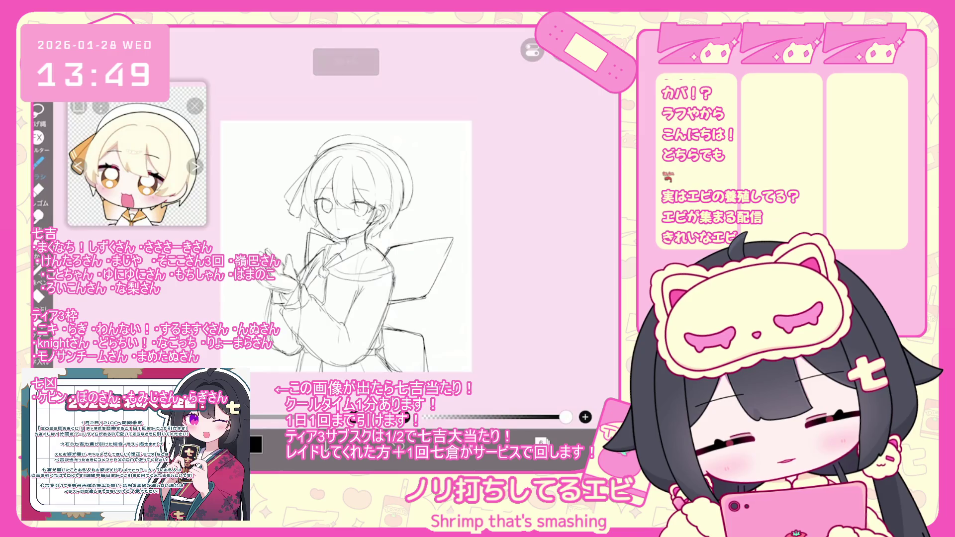
scroll(346, 246, up, 2)
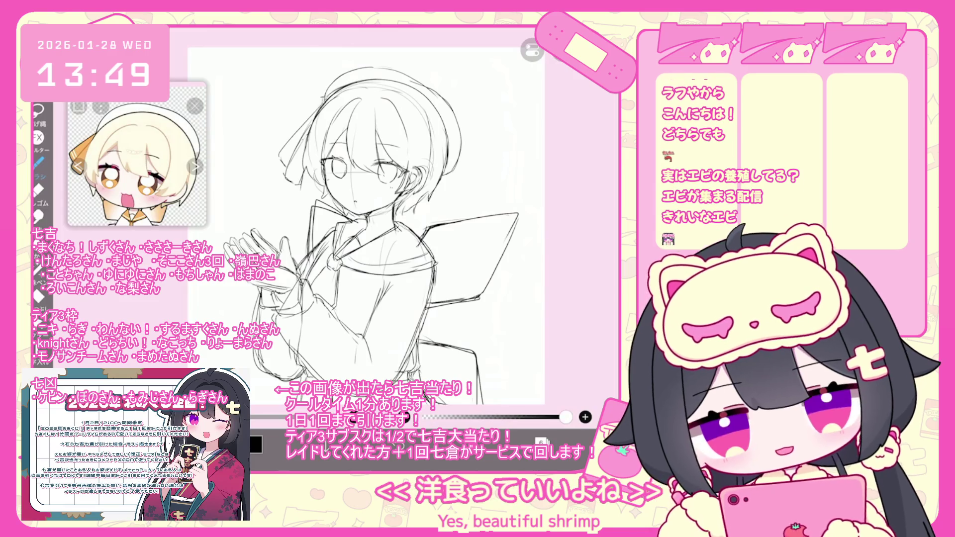
scroll(372, 229, down, 2)
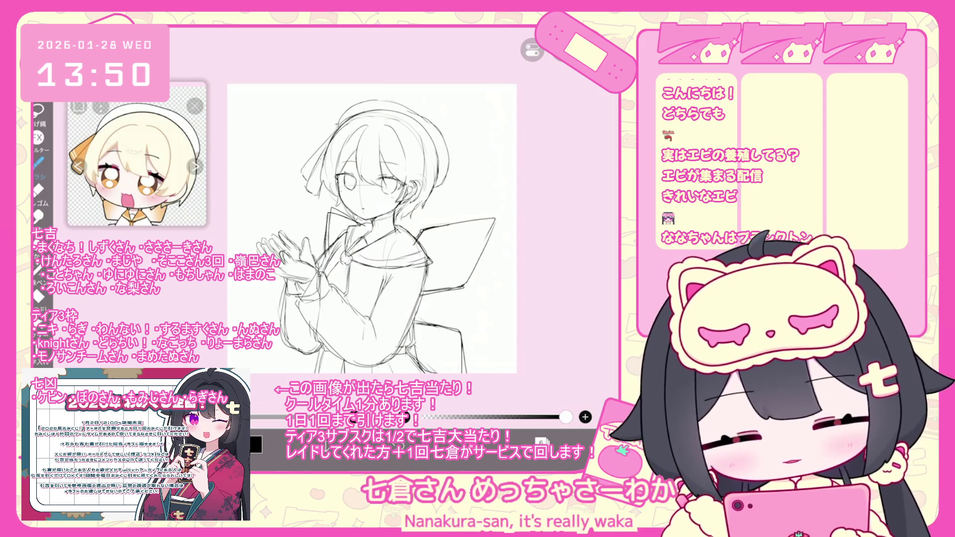
Review the sketch layers, selecting layer 3 (26%), layer 5 (41%), layer 6 and layer 2 (25%)
click(541, 441)
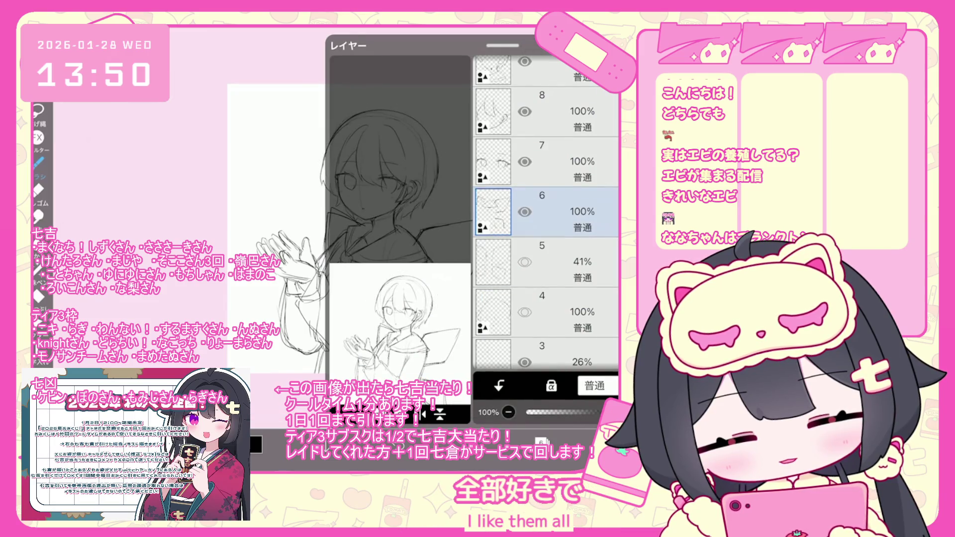
click(524, 312)
scroll(547, 249, down, 3)
click(557, 251)
click(524, 252)
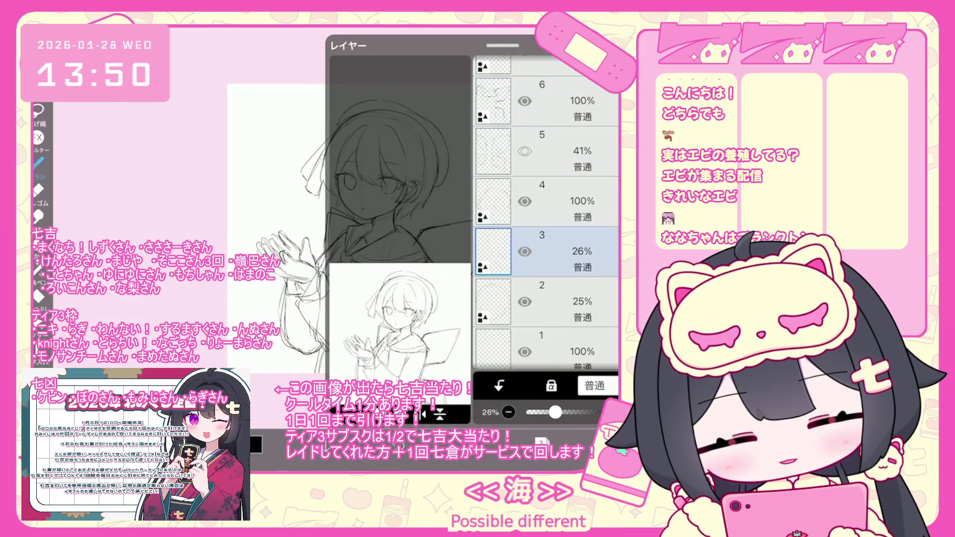
scroll(546, 212, up, 3)
click(556, 286)
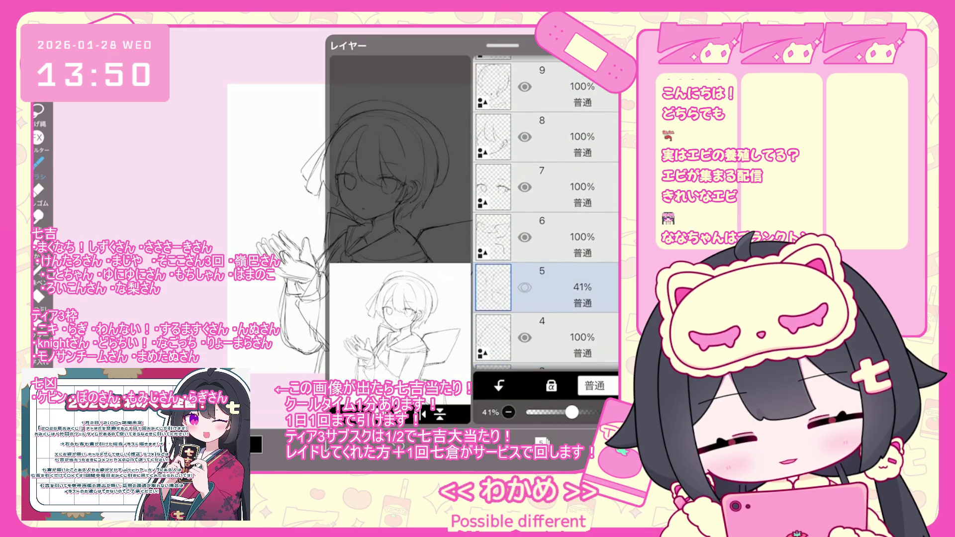
click(557, 236)
scroll(546, 212, down, 3)
click(557, 270)
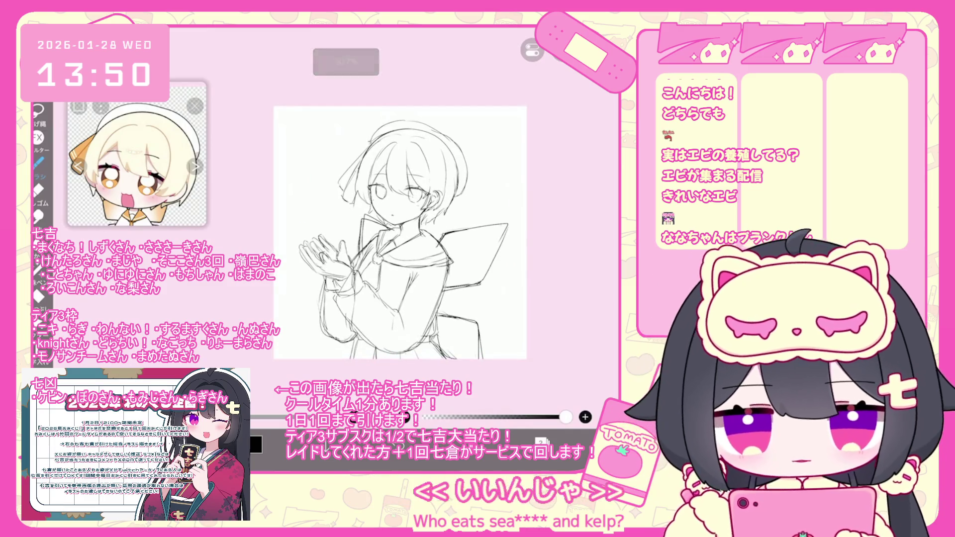
Make layer 12 the working layer
click(542, 442)
scroll(546, 224, up, 5)
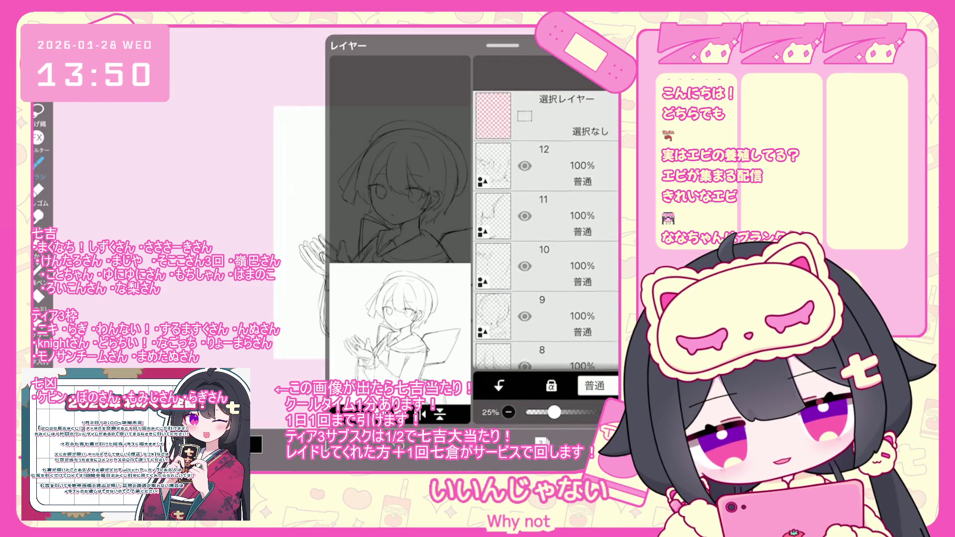
click(557, 166)
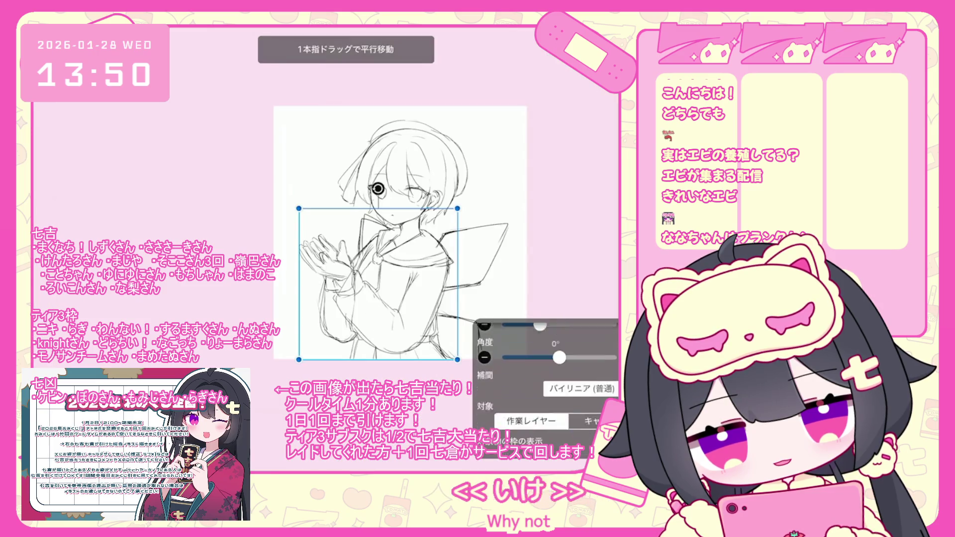
Scale layer 12's drawing to about 107%, nudge it down-right, and apply the transform
drag(378, 278, 395, 286)
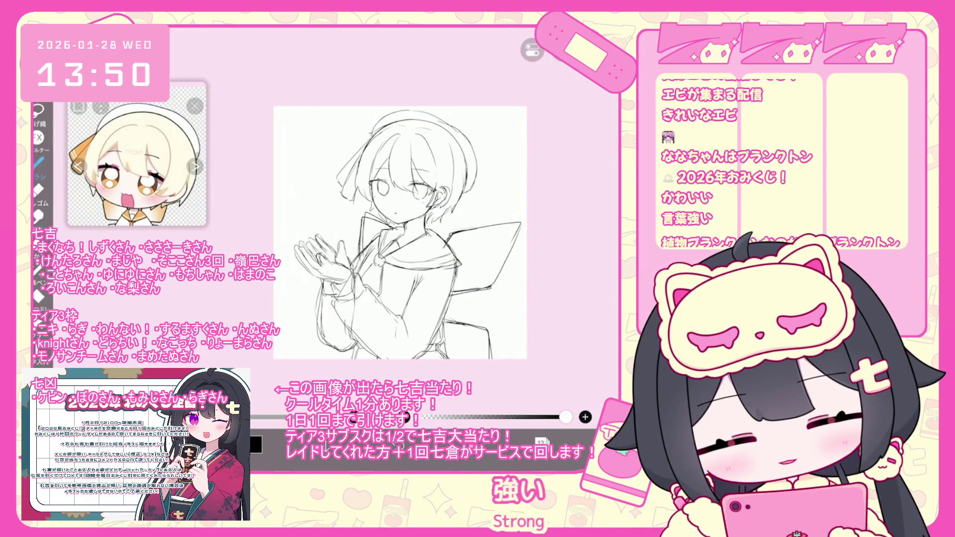
key(ctrl+z)
drag(398, 223, 400, 224)
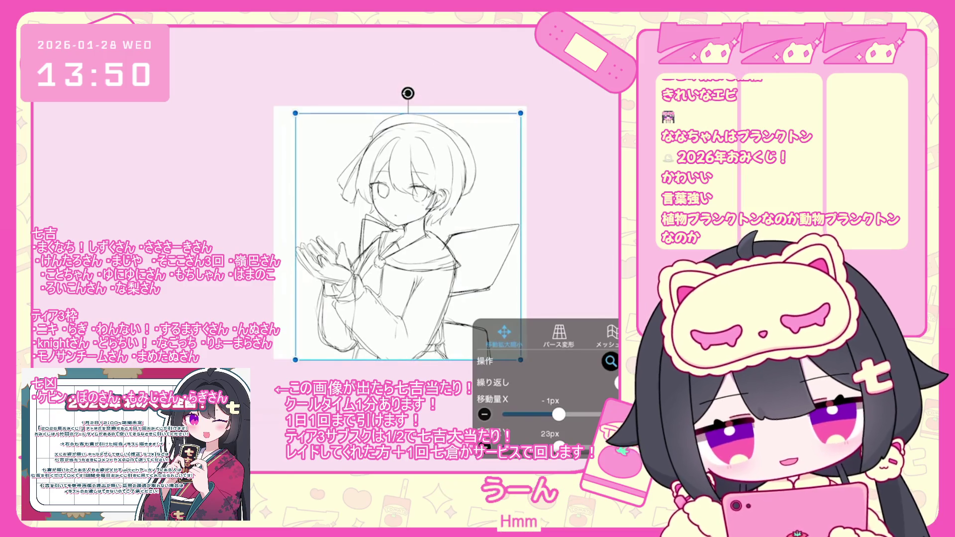
key(Return)
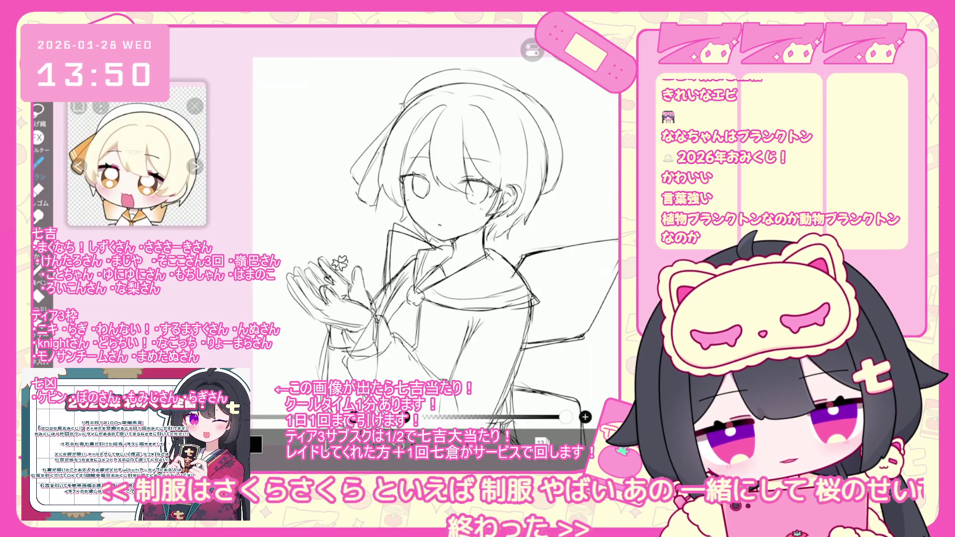
Undo the trial blossom and short strokes near the hands, then show the layer list
scroll(280, 253, up, 2)
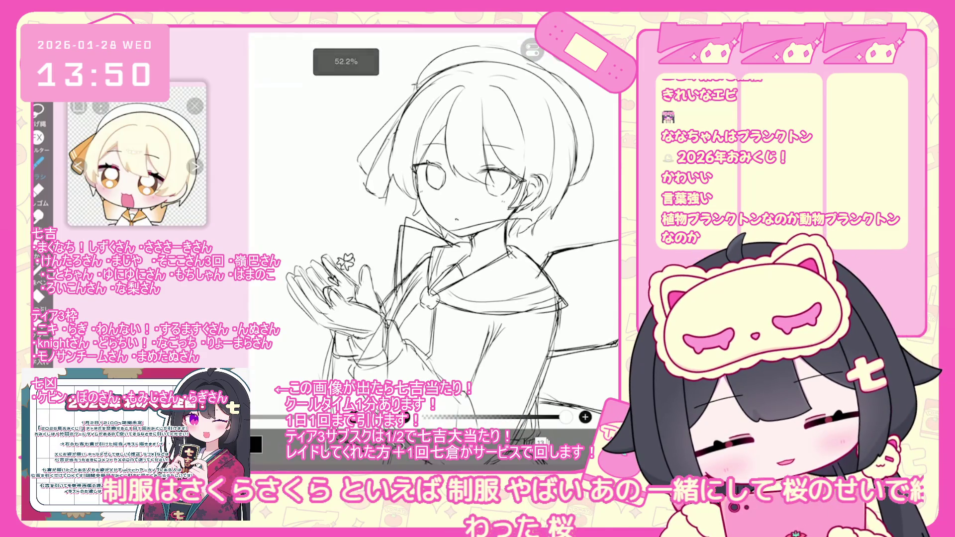
scroll(466, 263, down, 3)
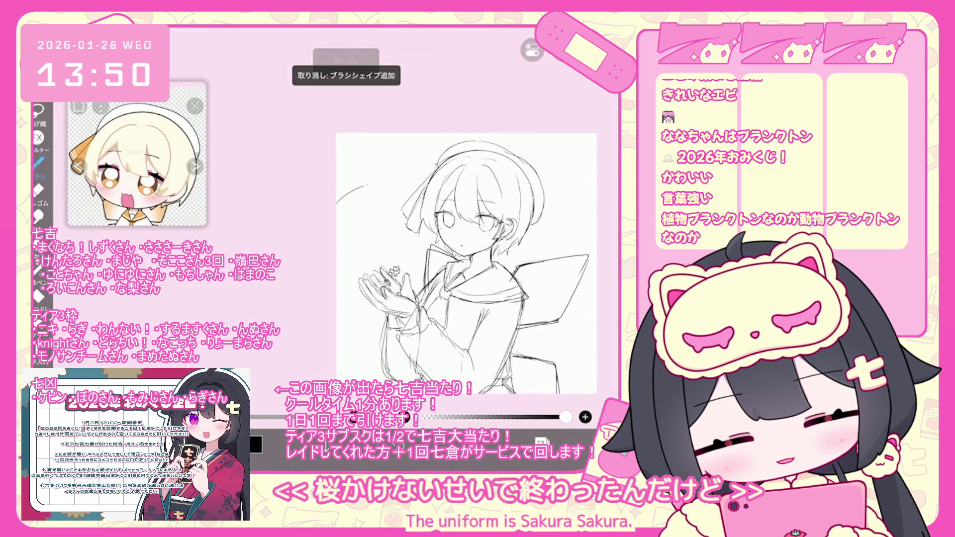
drag(348, 198, 359, 205)
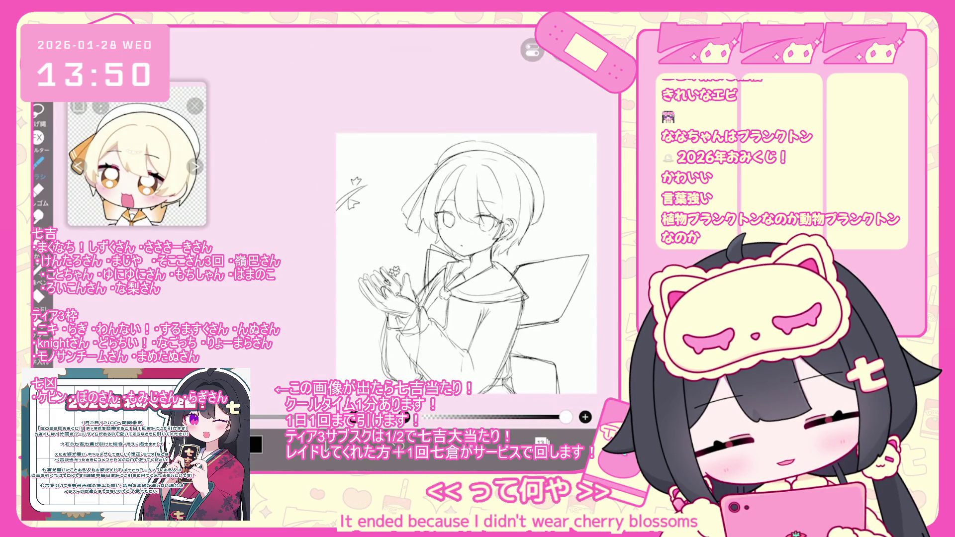
key(ctrl+z)
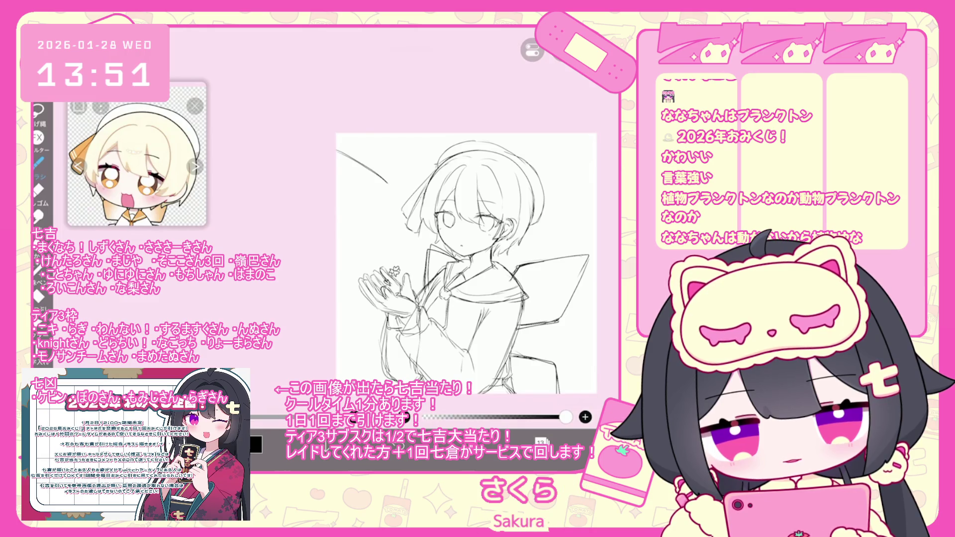
drag(355, 162, 349, 175)
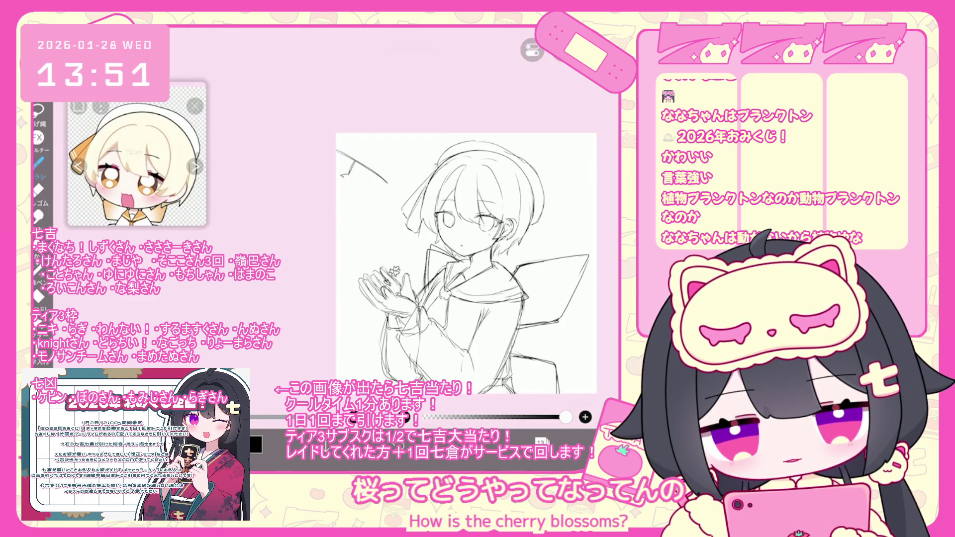
key(ctrl+z)
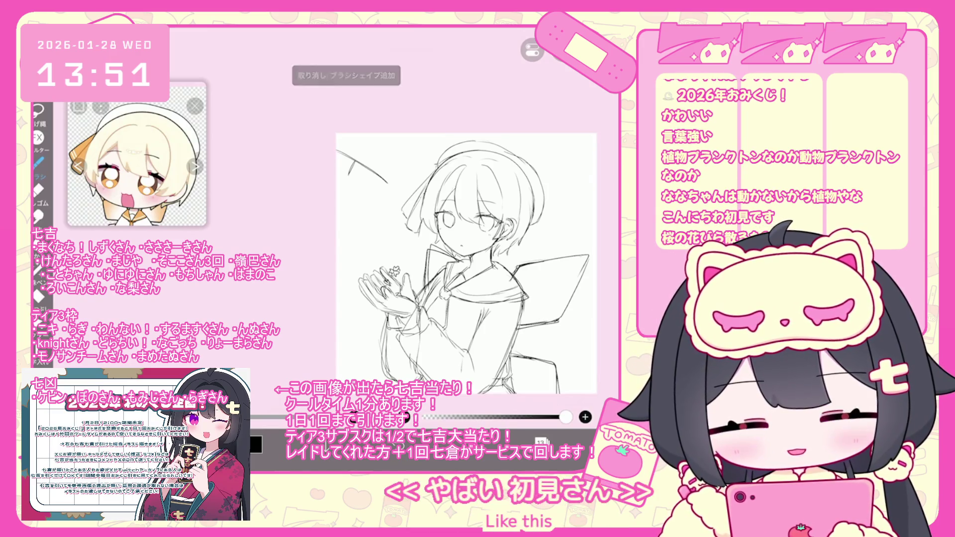
key(ctrl+z)
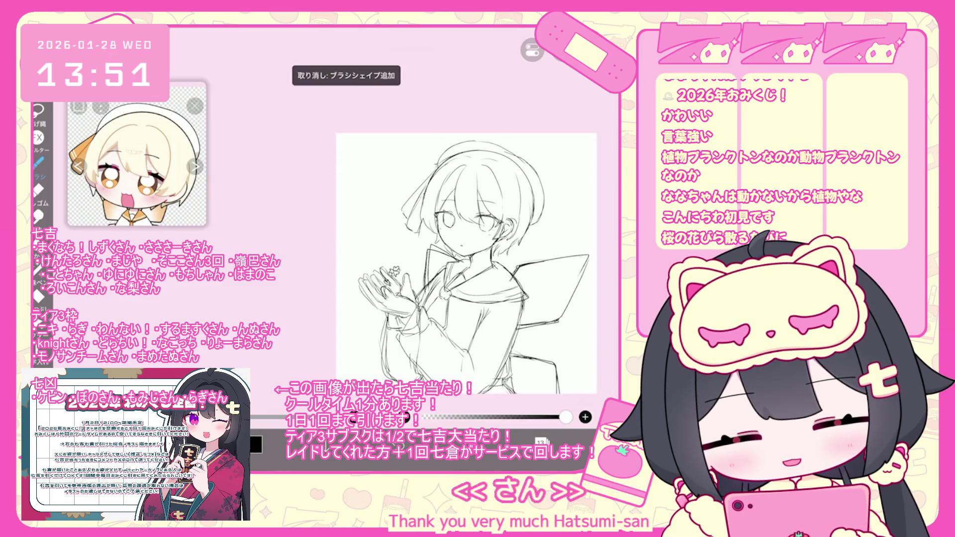
click(542, 441)
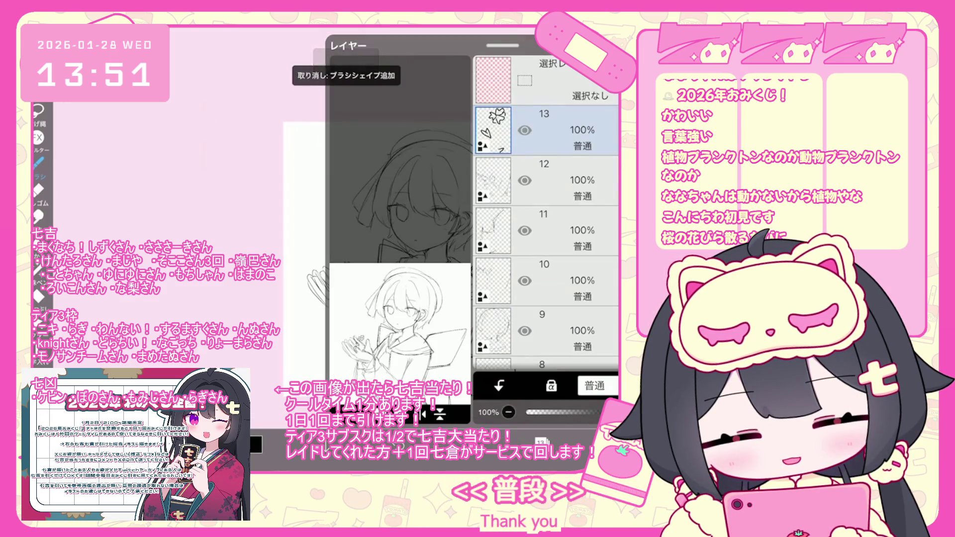
Select a layer, close the layers list, and undo the last two strokes
click(547, 331)
click(541, 441)
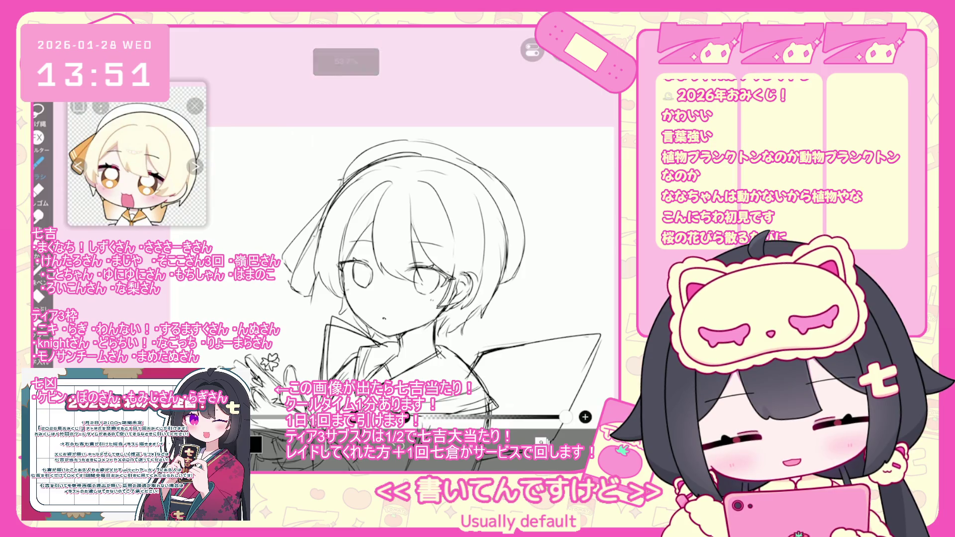
key(ctrl+z)
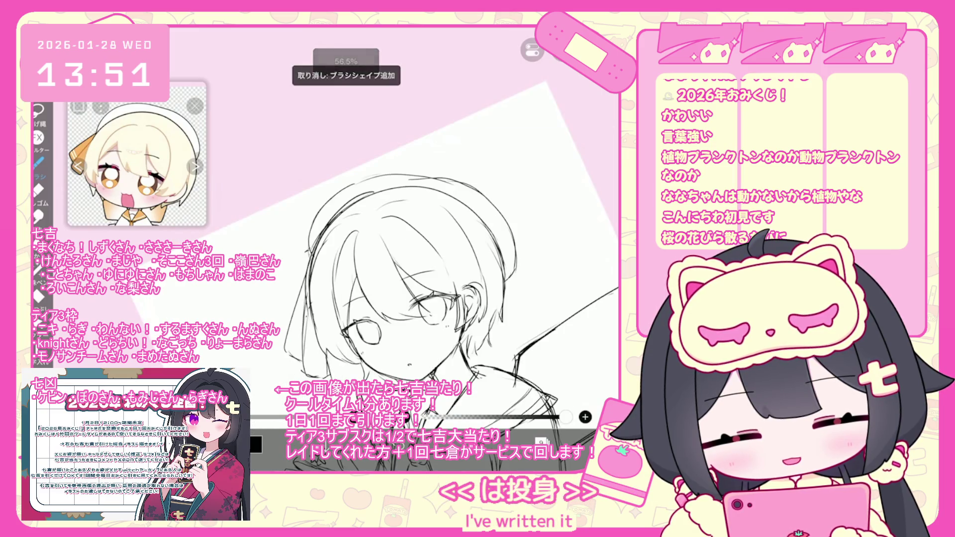
key(ctrl+z)
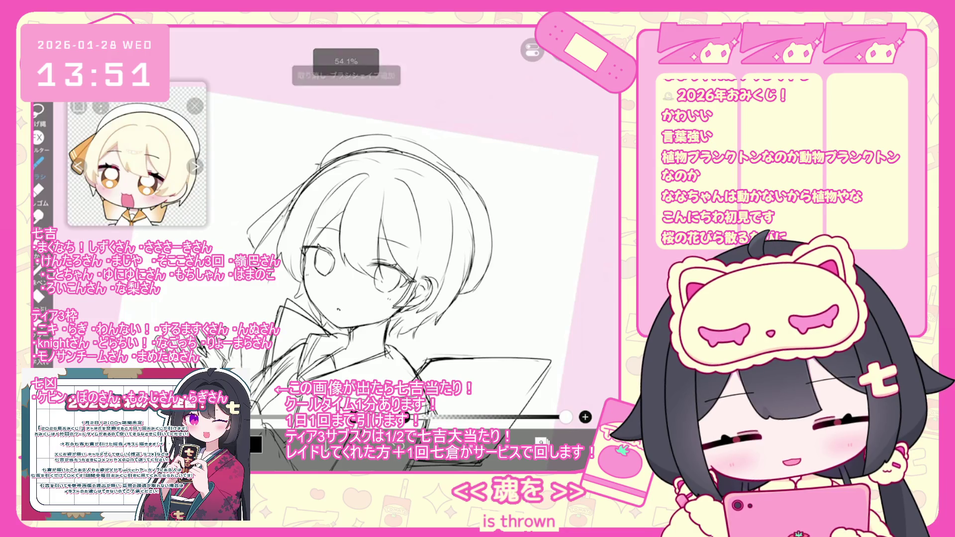
scroll(402, 283, down, 5)
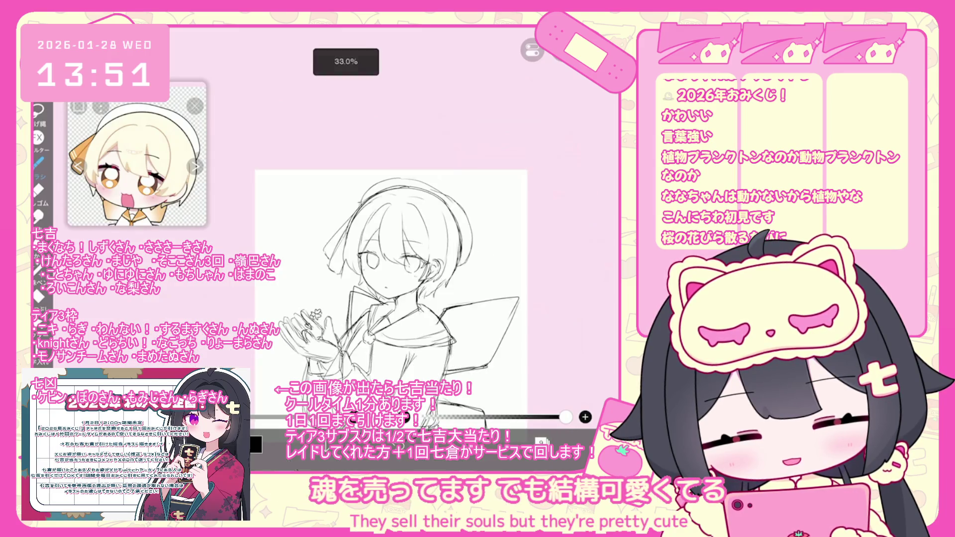
scroll(389, 272, up, 1)
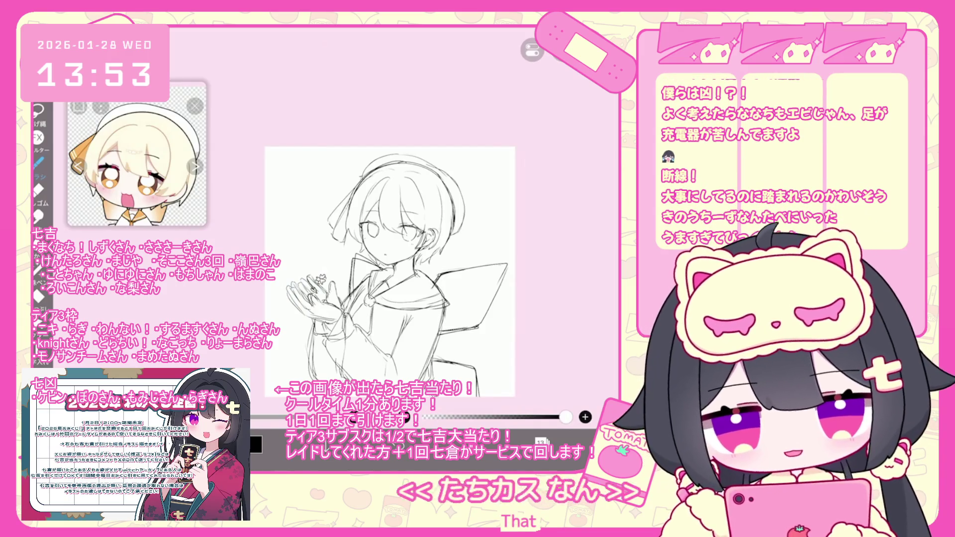
click(562, 51)
key(Escape)
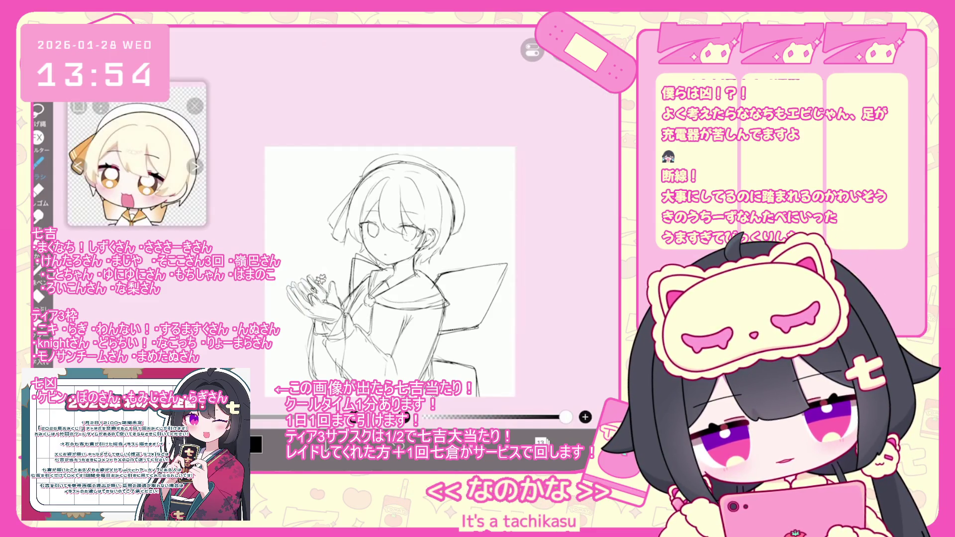
scroll(433, 273, up, 5)
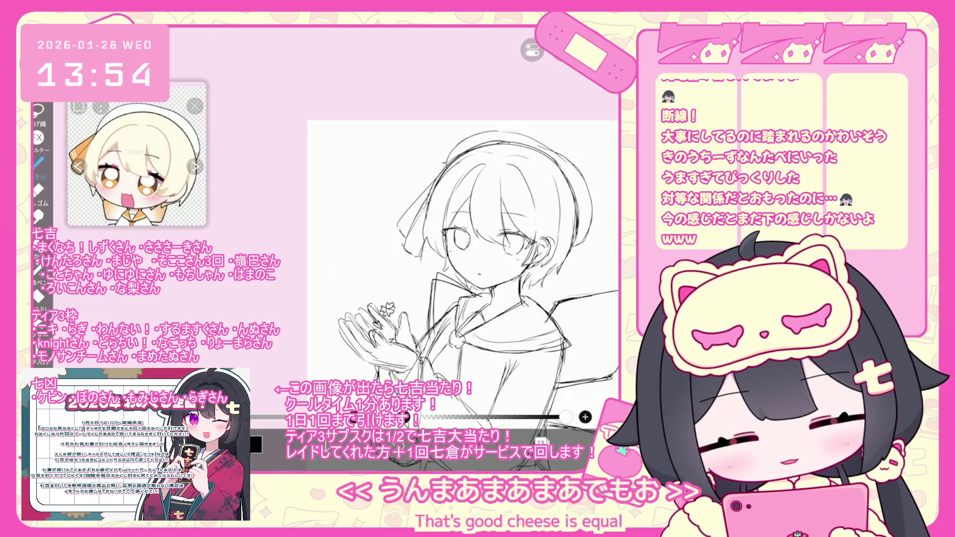
click(540, 442)
click(540, 442)
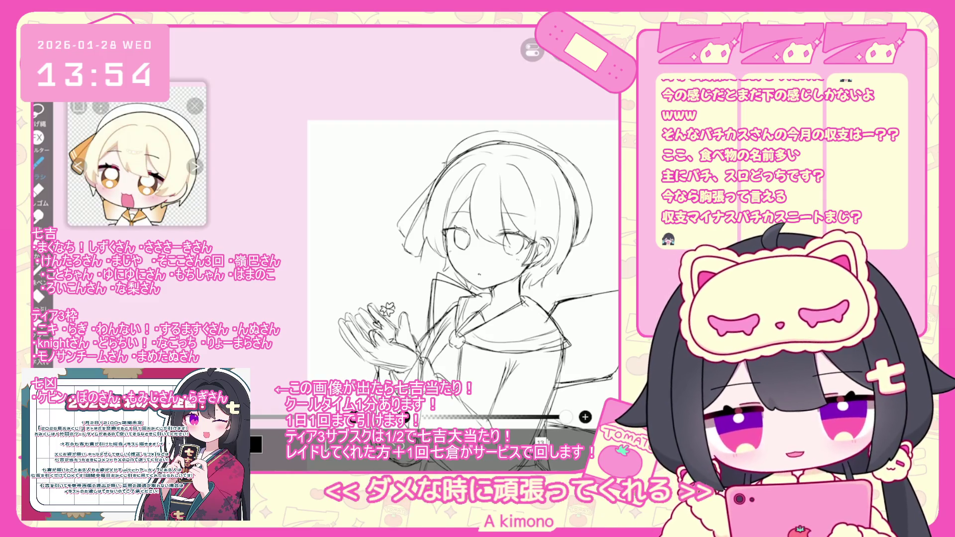
scroll(462, 268, up, 2)
Sketch flowing branch curves left of the head, beside the beret and at upper left
mouse_move(370, 224)
mouse_down()
mouse_move(428, 202)
mouse_move(368, 243)
mouse_up()
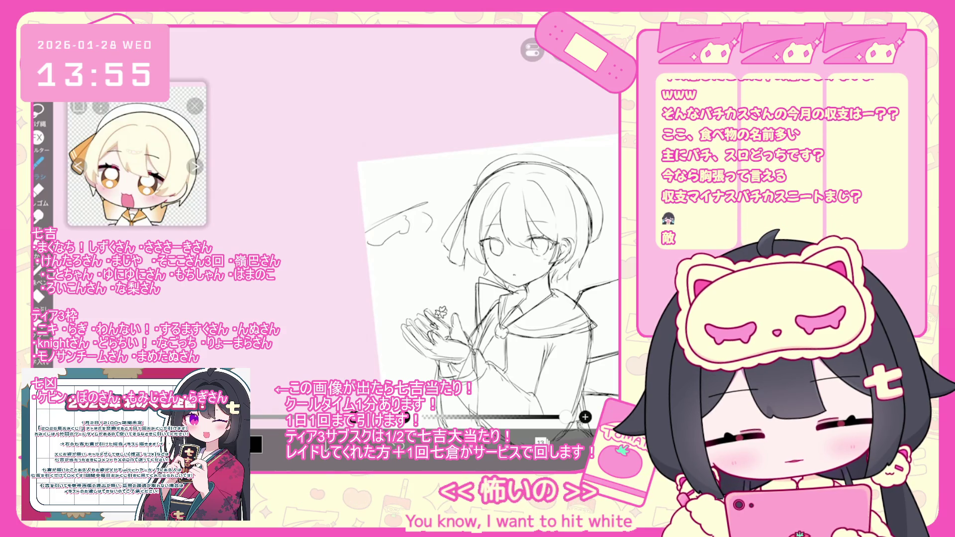
key(ctrl+z)
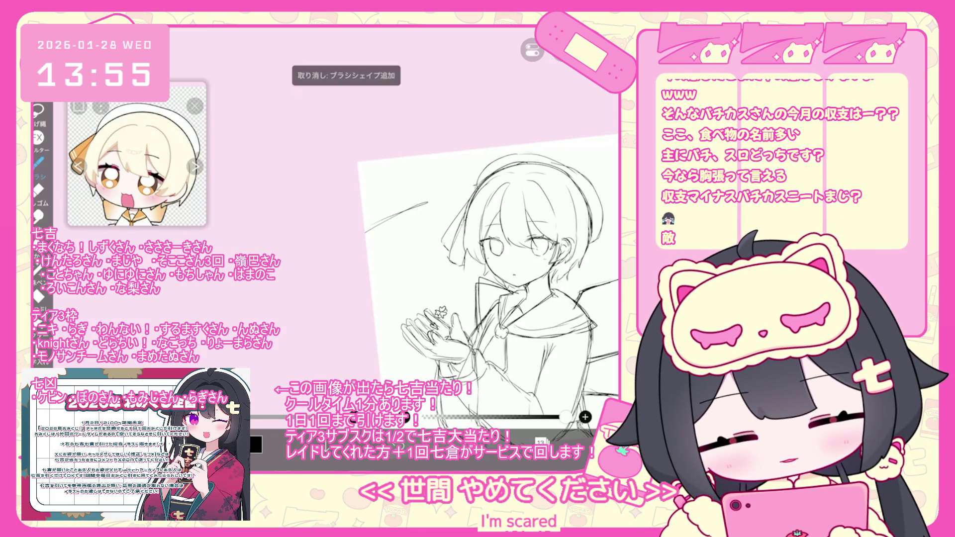
drag(427, 242, 376, 256)
drag(414, 217, 392, 229)
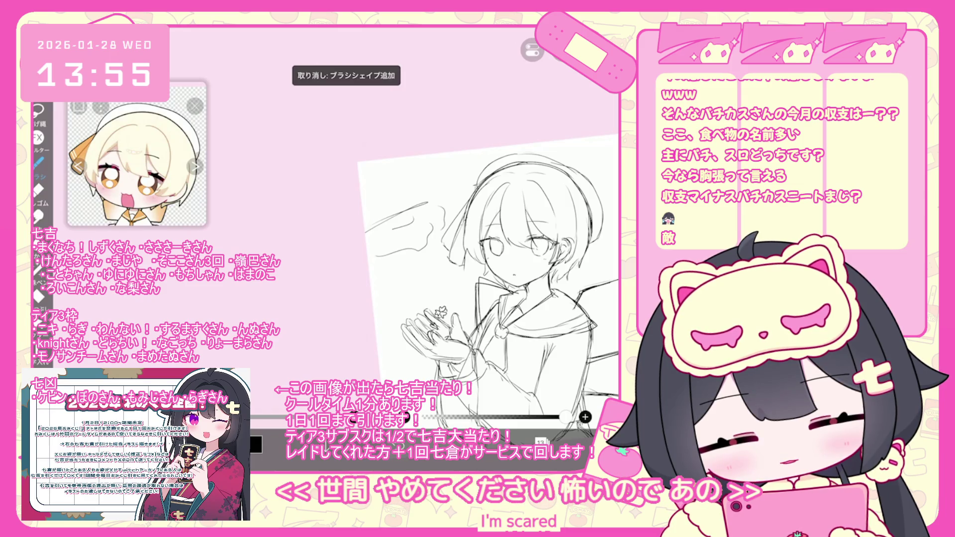
drag(452, 178, 457, 205)
drag(427, 175, 362, 203)
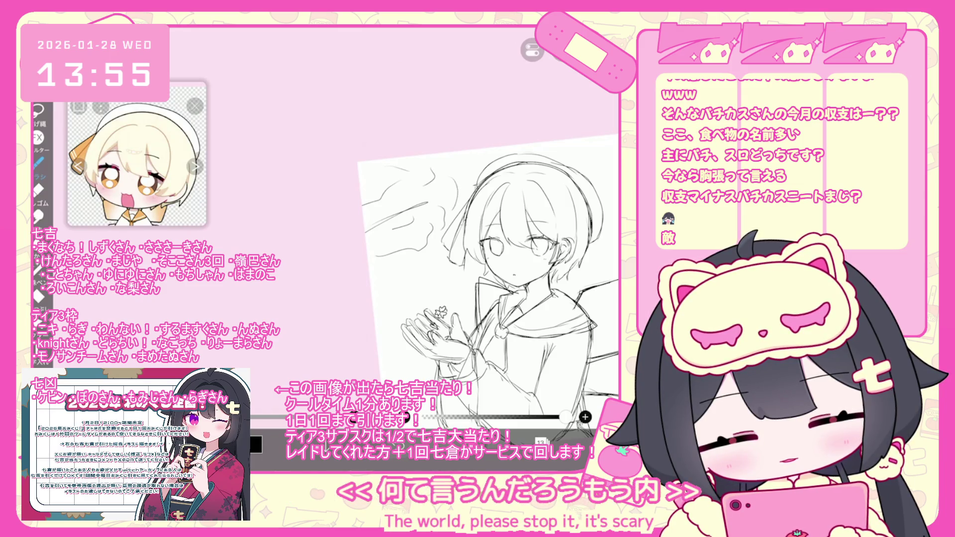
drag(438, 168, 365, 179)
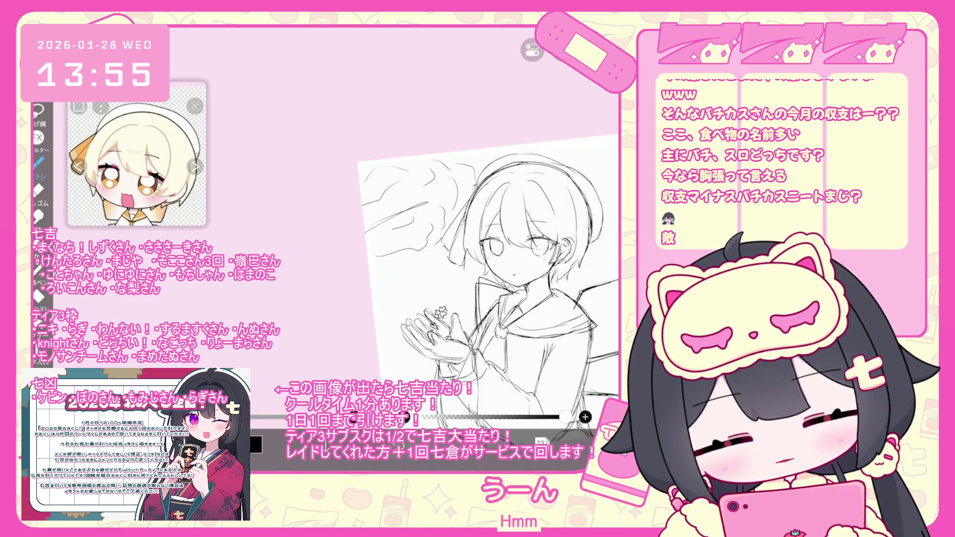
scroll(477, 243, down, 3)
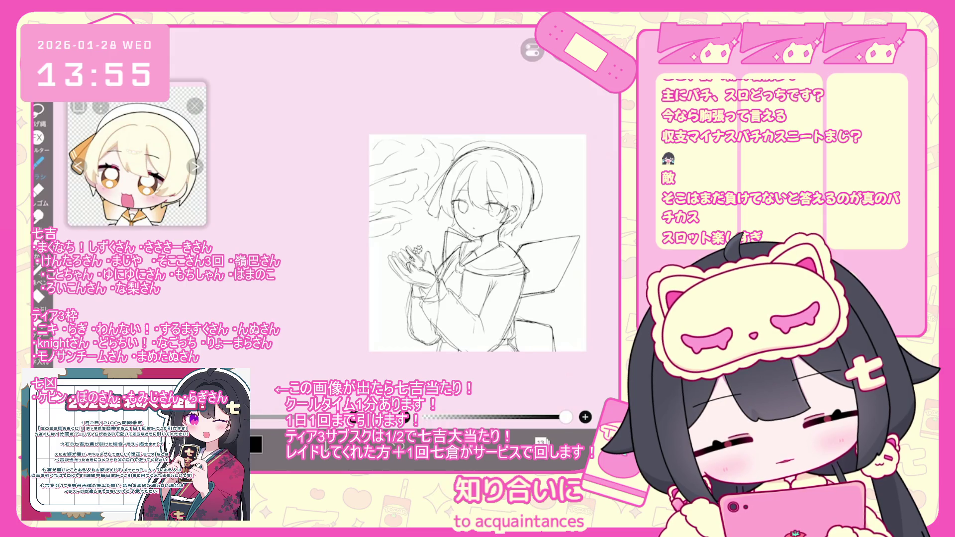
scroll(411, 239, up, 2)
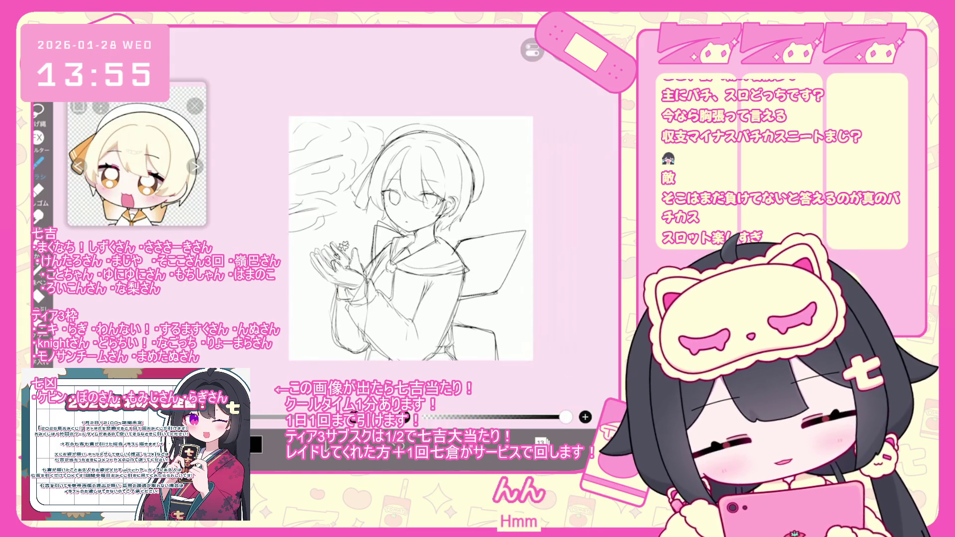
Add branch strokes right of the face and pencil touches lower down, undoing two strokes
drag(507, 196, 532, 206)
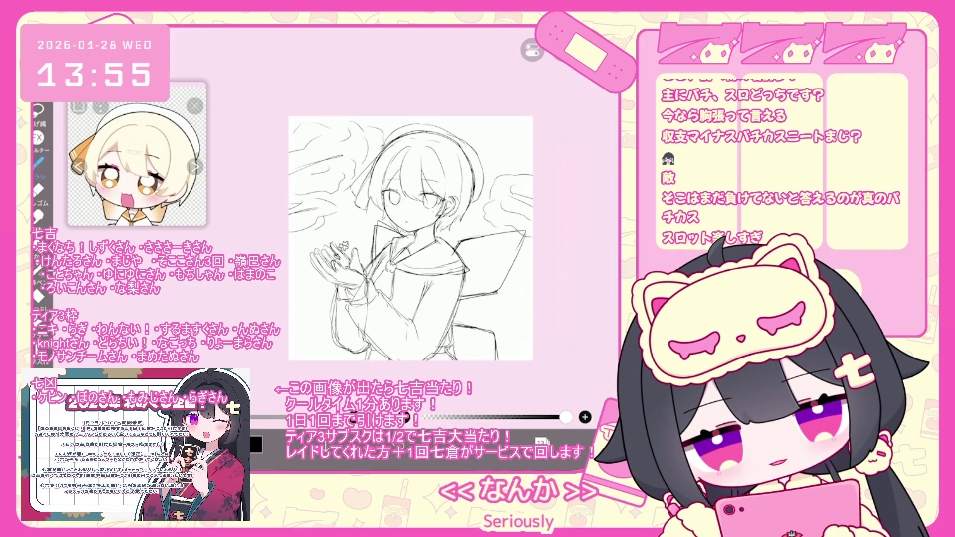
drag(466, 205, 473, 216)
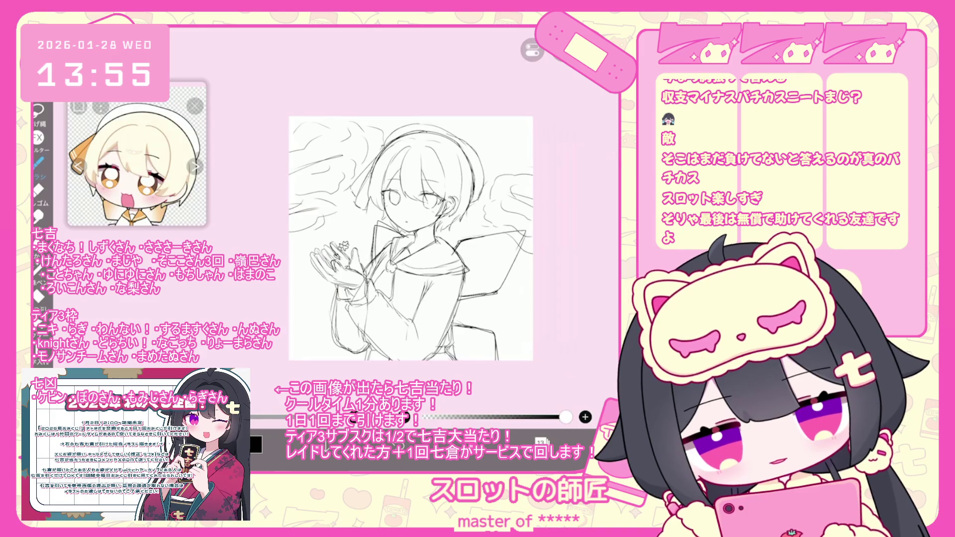
scroll(412, 232, down, 2)
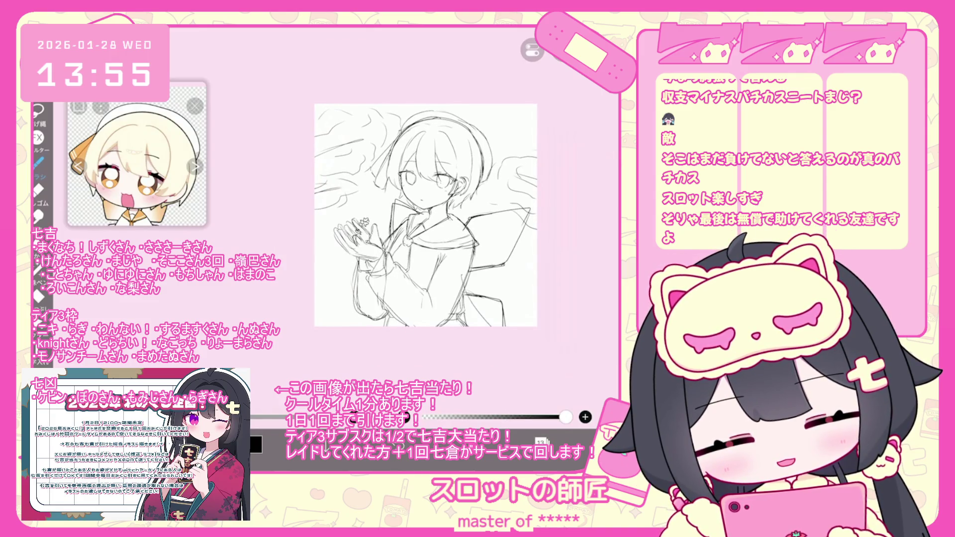
key(ctrl+z)
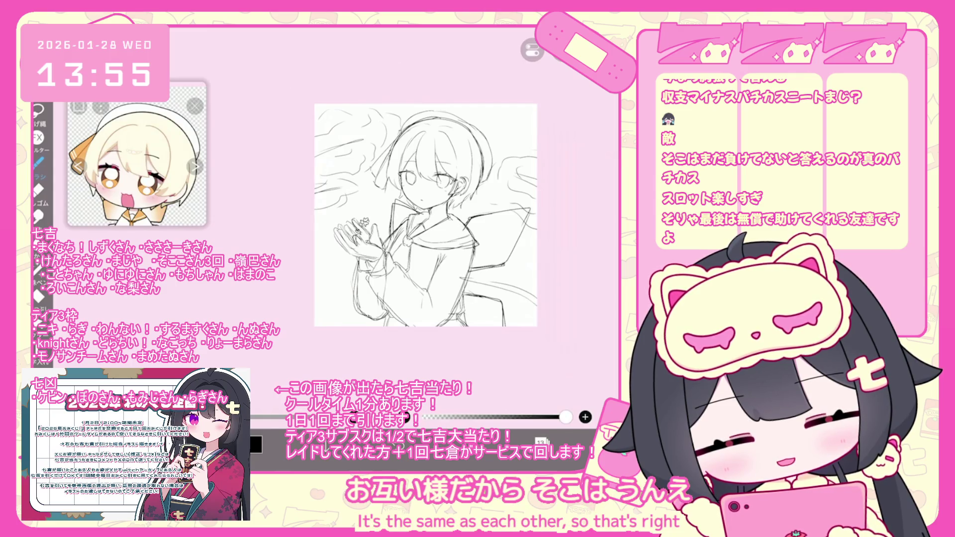
key(ctrl+z)
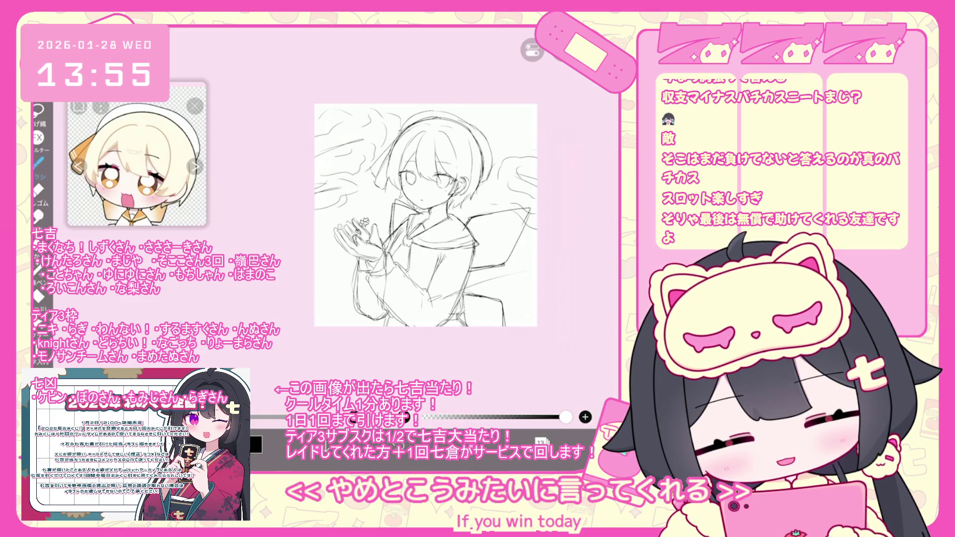
mouse_move(449, 284)
mouse_down()
mouse_move(462, 280)
mouse_move(495, 300)
mouse_up()
drag(443, 273, 461, 271)
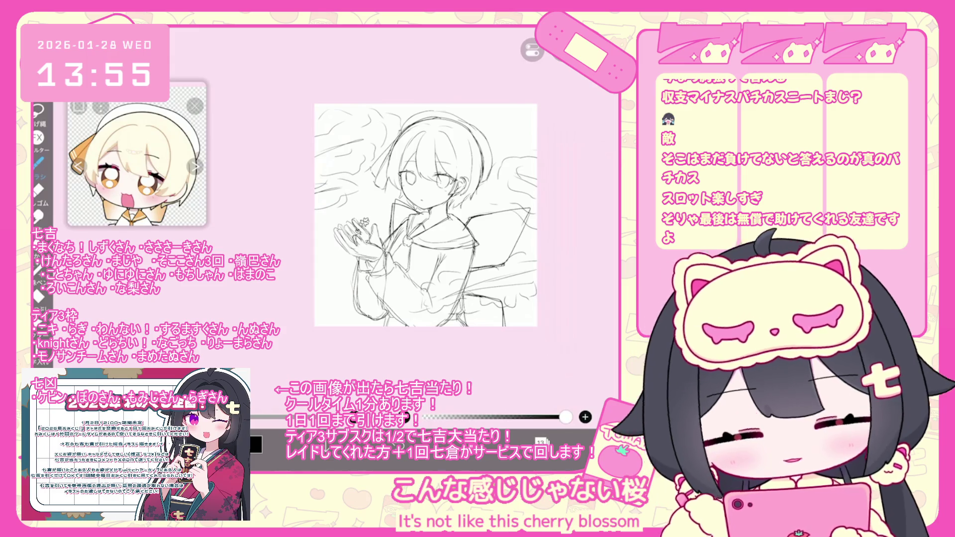
scroll(412, 219, up, 2)
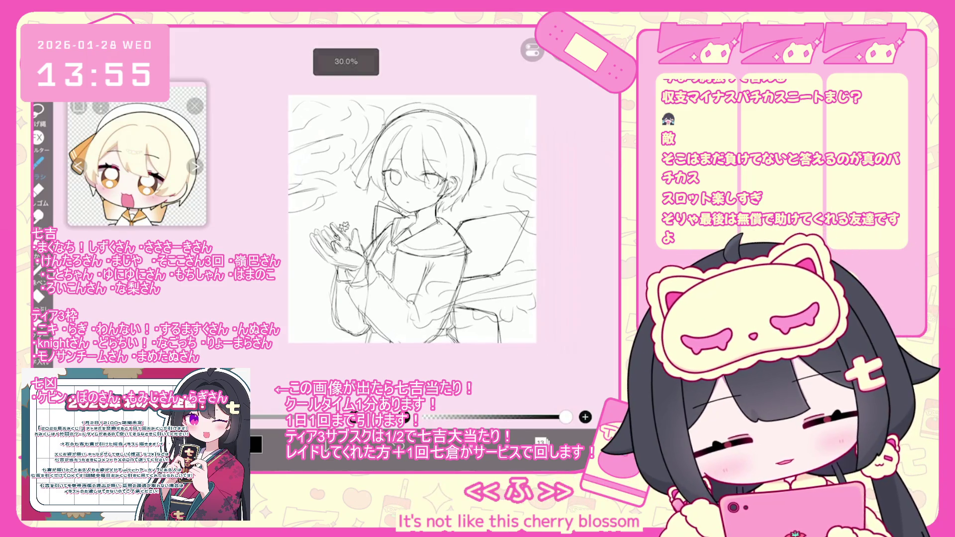
click(541, 442)
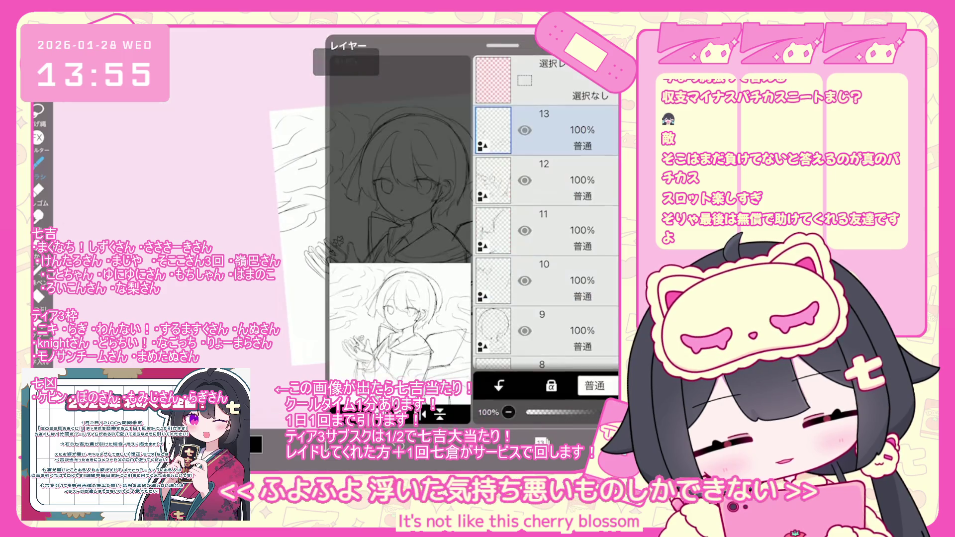
Lower layer 13's opacity to 28% and add new layer 14
drag(614, 412, 558, 413)
click(338, 413)
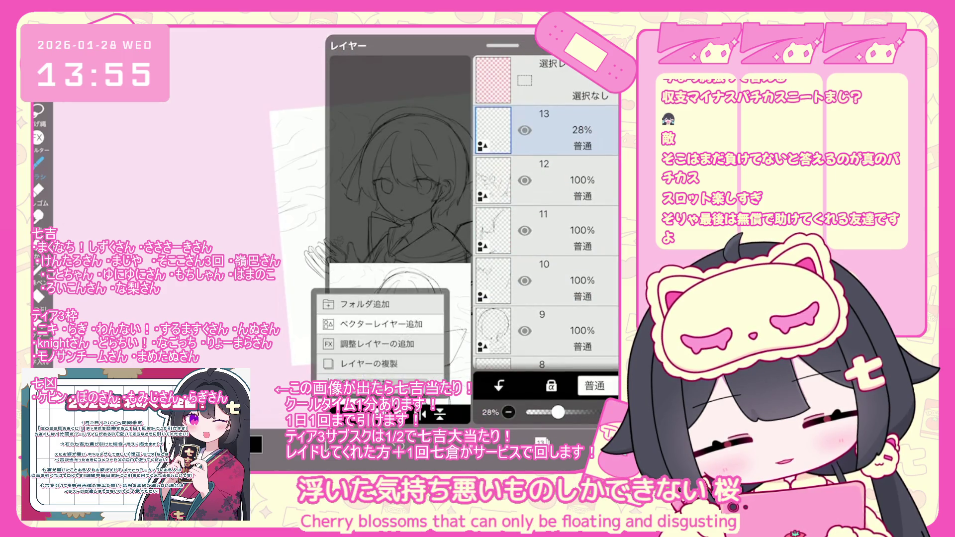
click(343, 363)
click(541, 441)
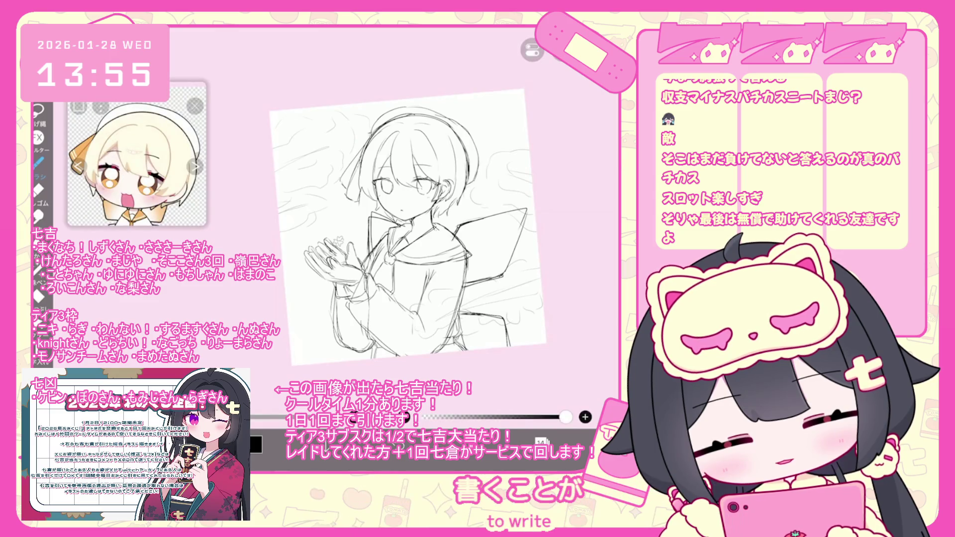
click(227, 444)
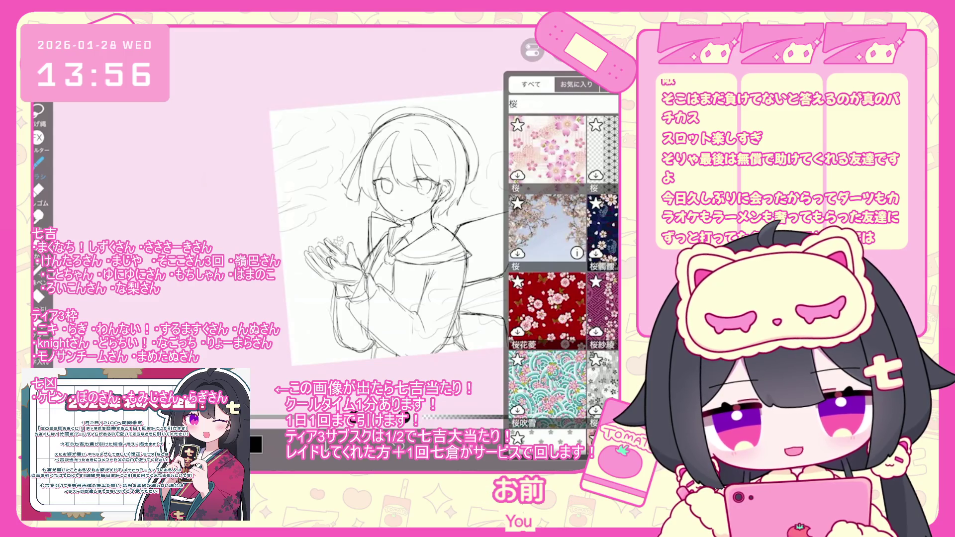
Browse the 桜 material results and paste the pink cherry-branch material onto the canvas
scroll(562, 284, down, 5)
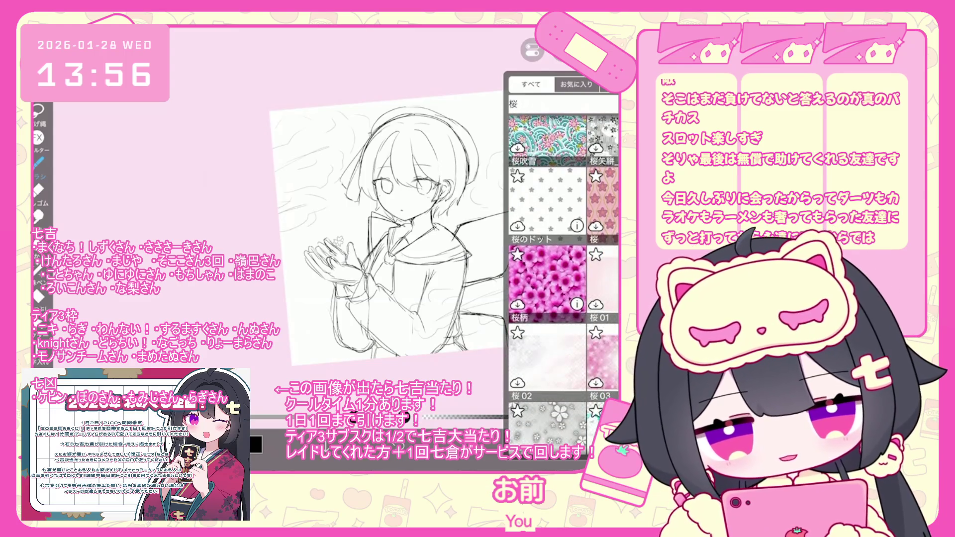
scroll(563, 283, down, 5)
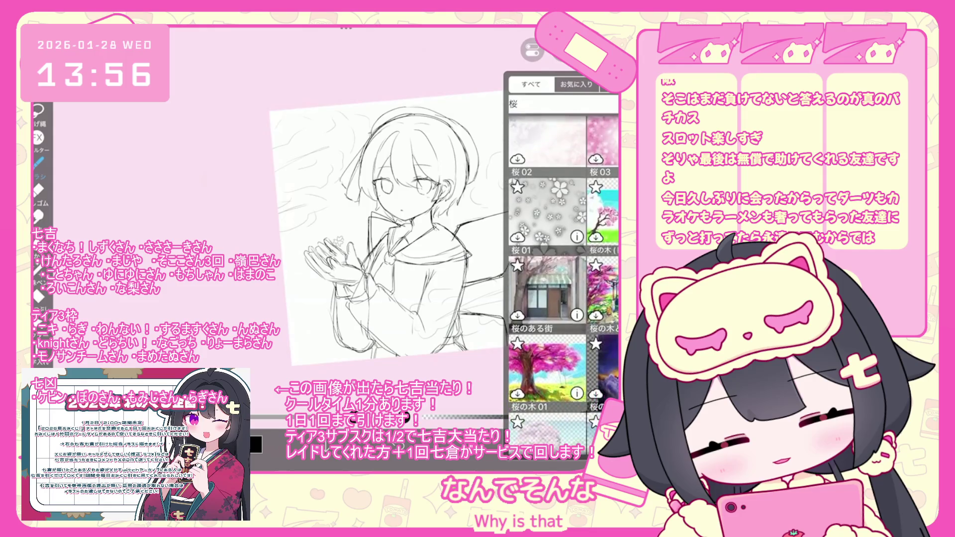
scroll(562, 284, down, 5)
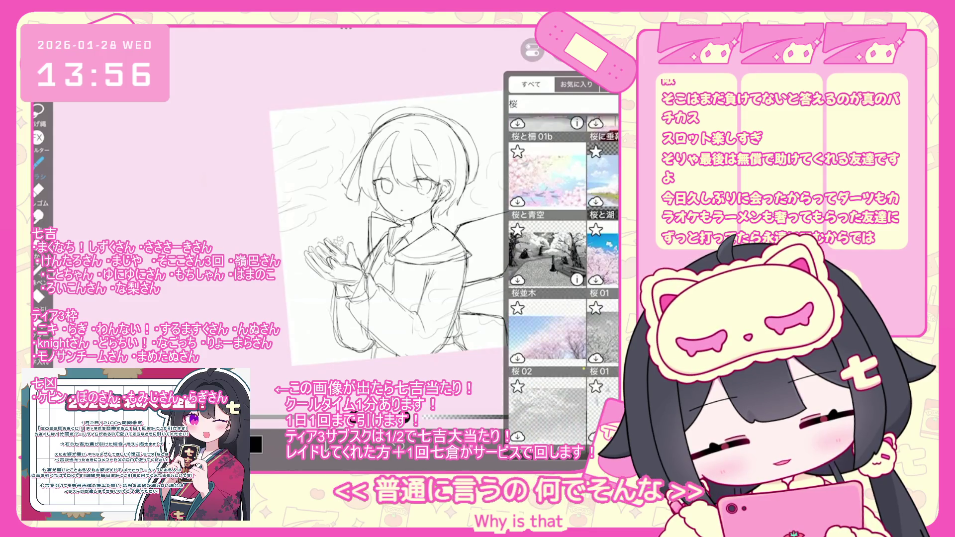
scroll(562, 284, down, 4)
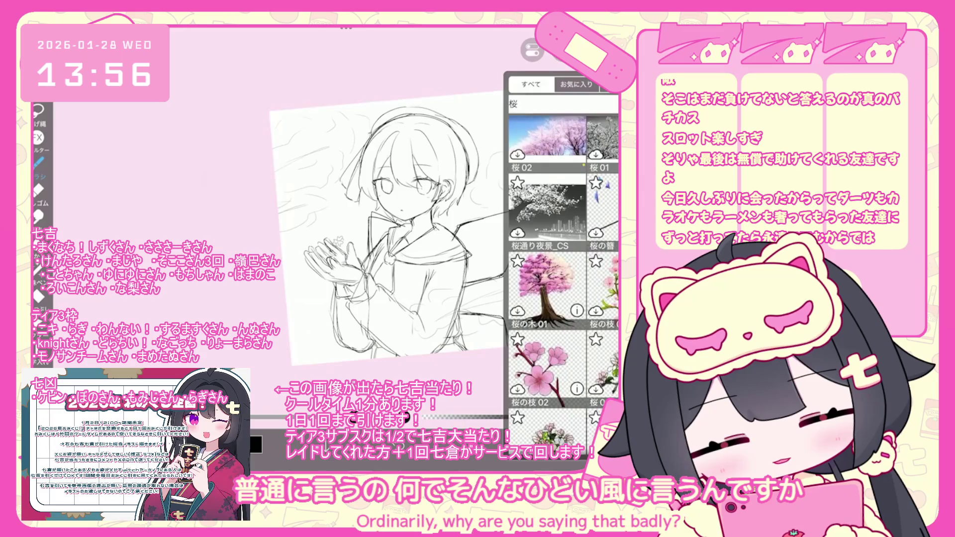
scroll(563, 284, down, 2)
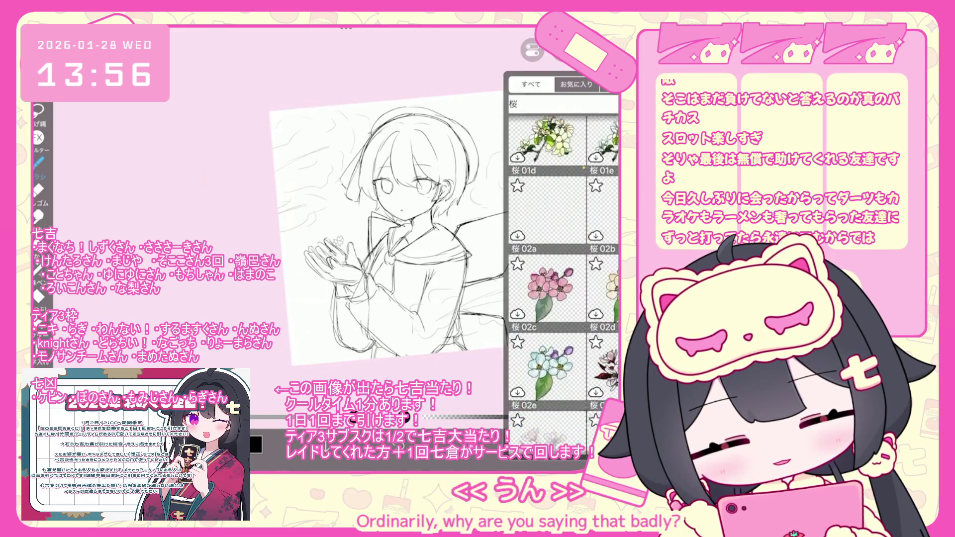
scroll(561, 283, down, 1)
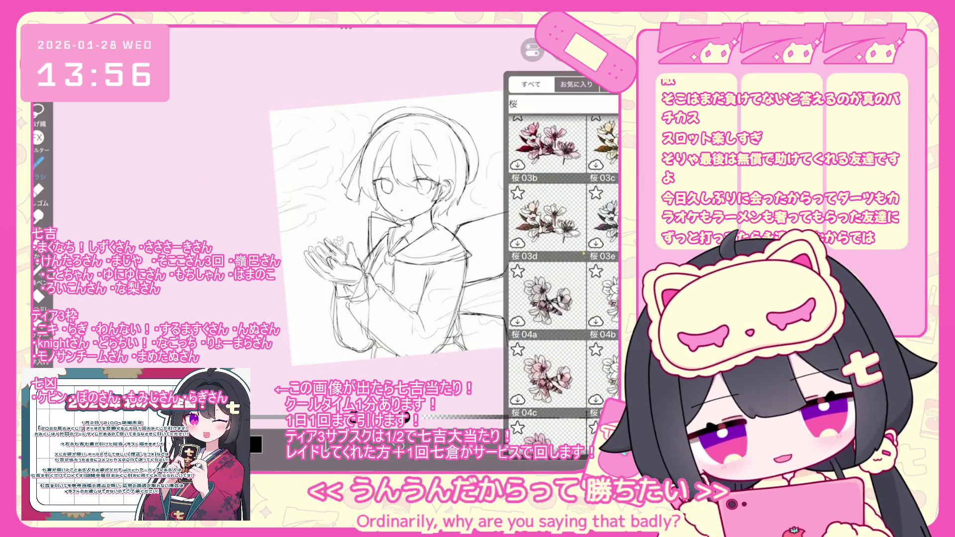
scroll(562, 283, down, 2)
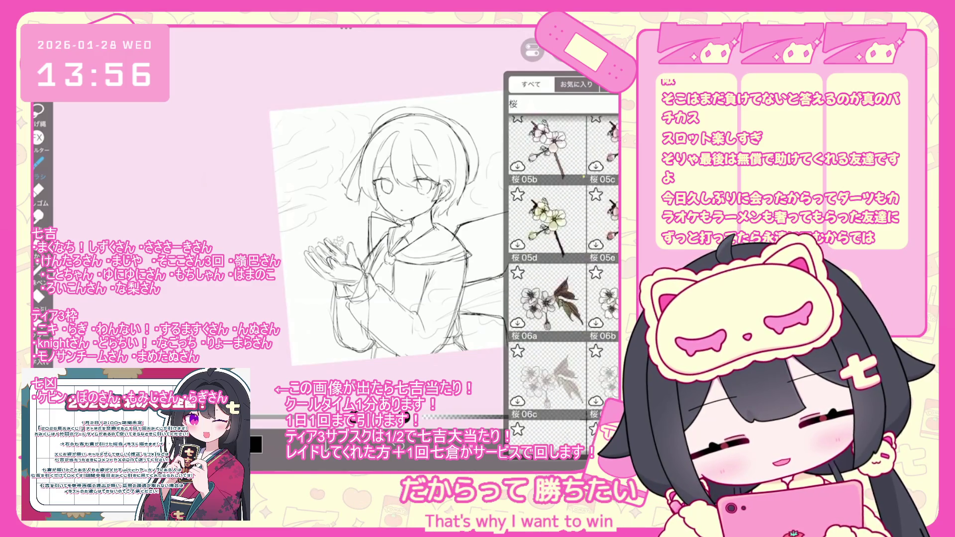
scroll(563, 283, down, 1)
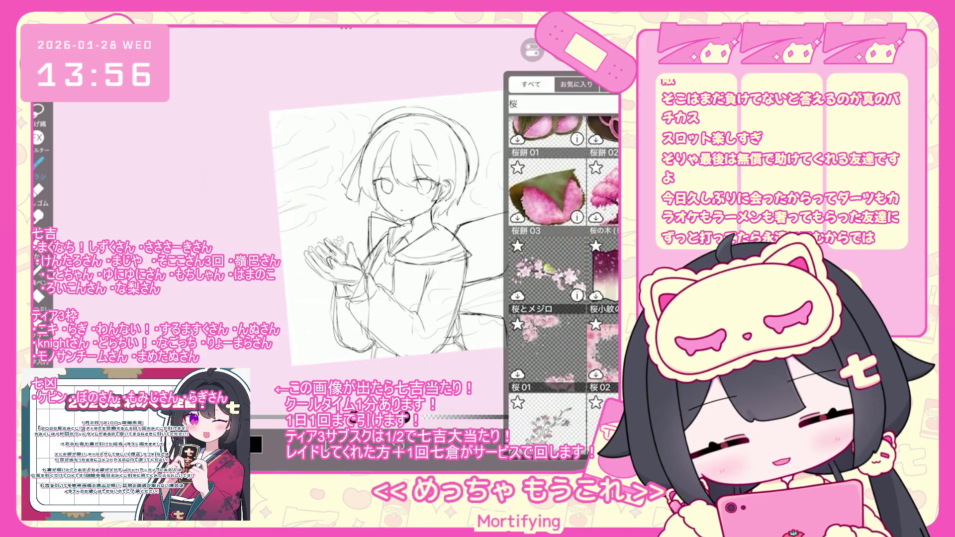
scroll(562, 284, down, 3)
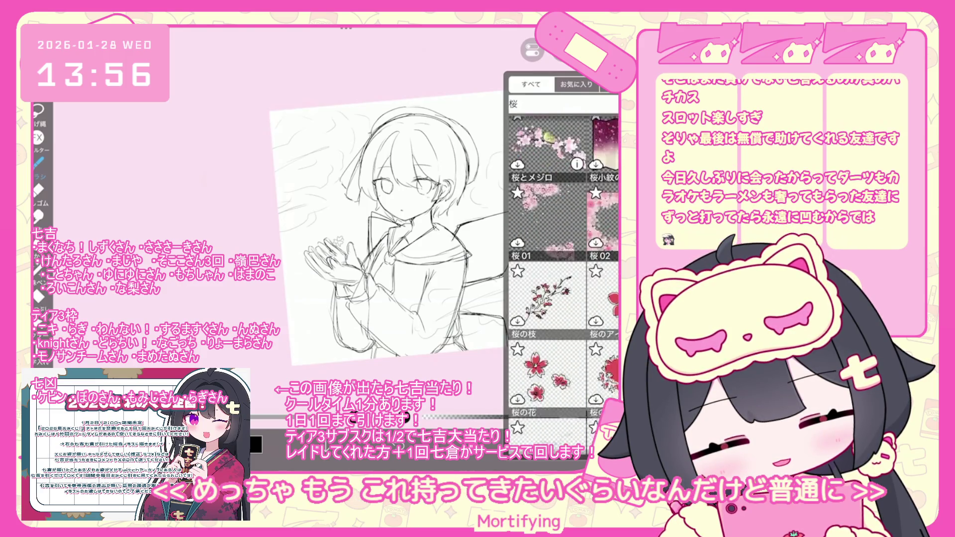
scroll(562, 283, down, 5)
scroll(562, 283, down, 5)
scroll(562, 283, down, 5)
scroll(562, 284, down, 5)
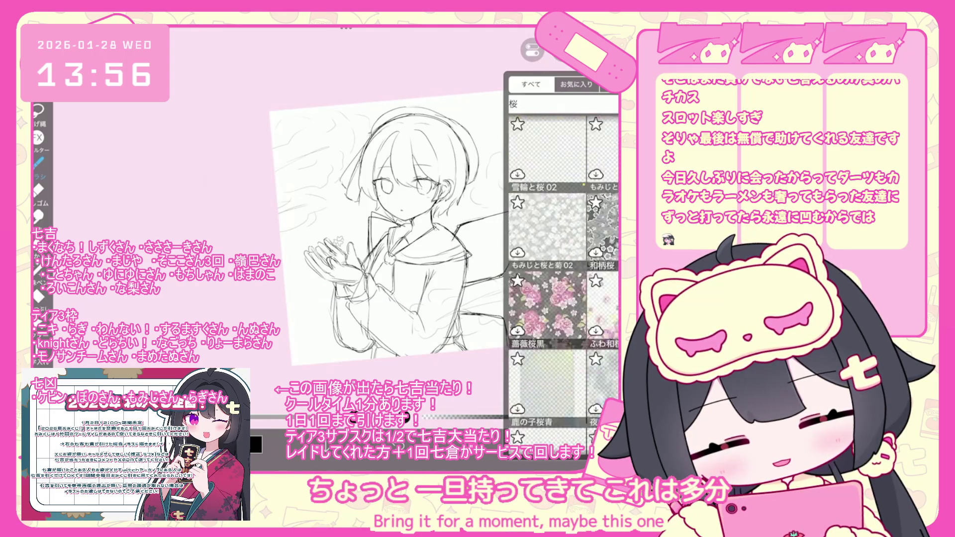
scroll(562, 284, down, 5)
scroll(562, 283, down, 5)
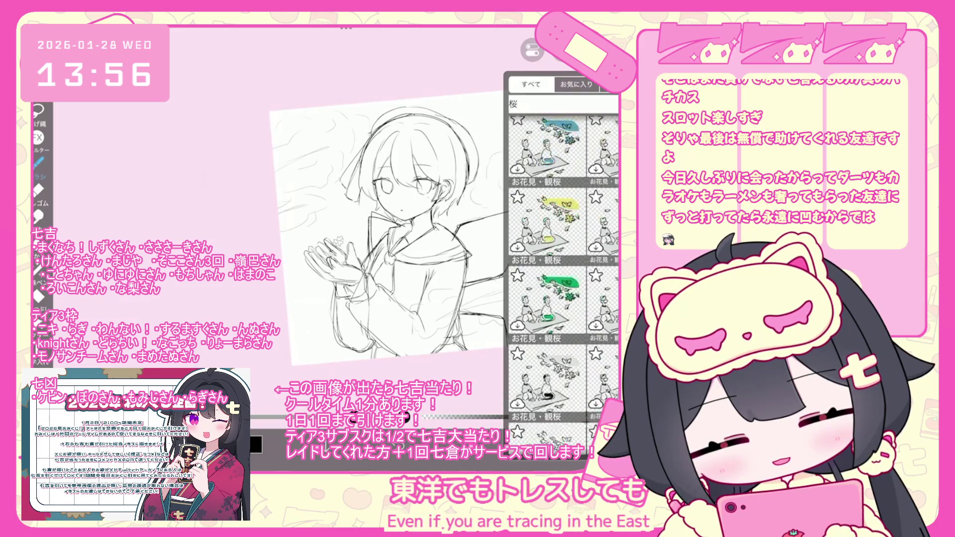
scroll(562, 284, down, 5)
scroll(562, 283, down, 10)
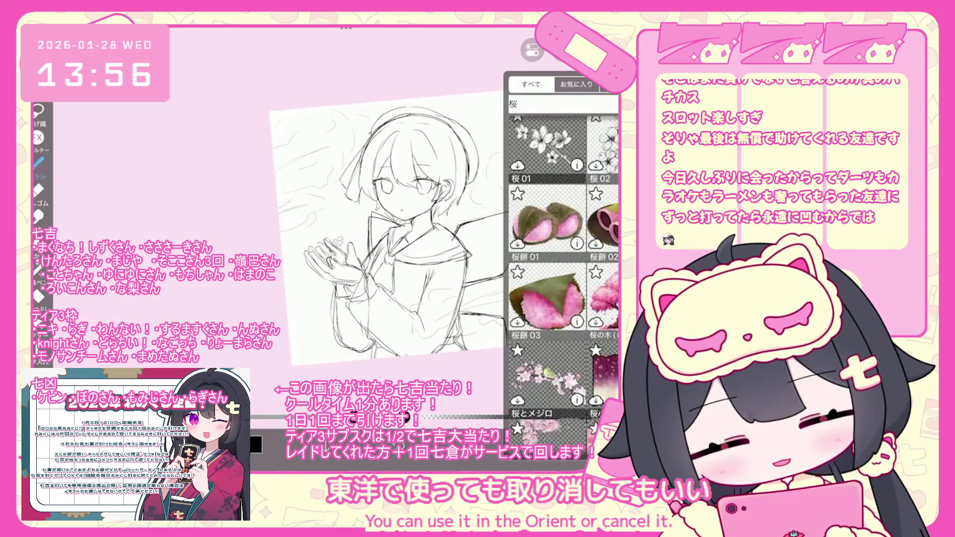
scroll(562, 283, up, 2)
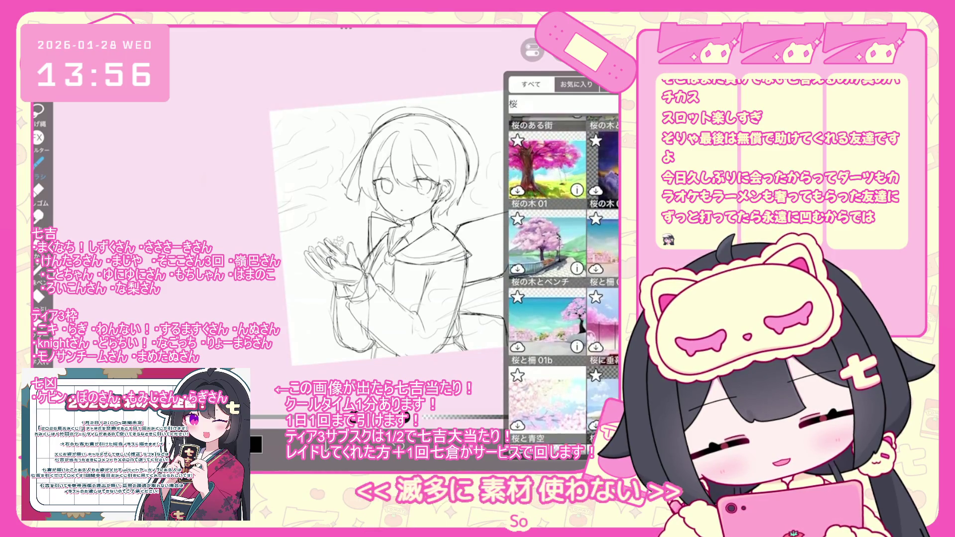
scroll(562, 283, up, 5)
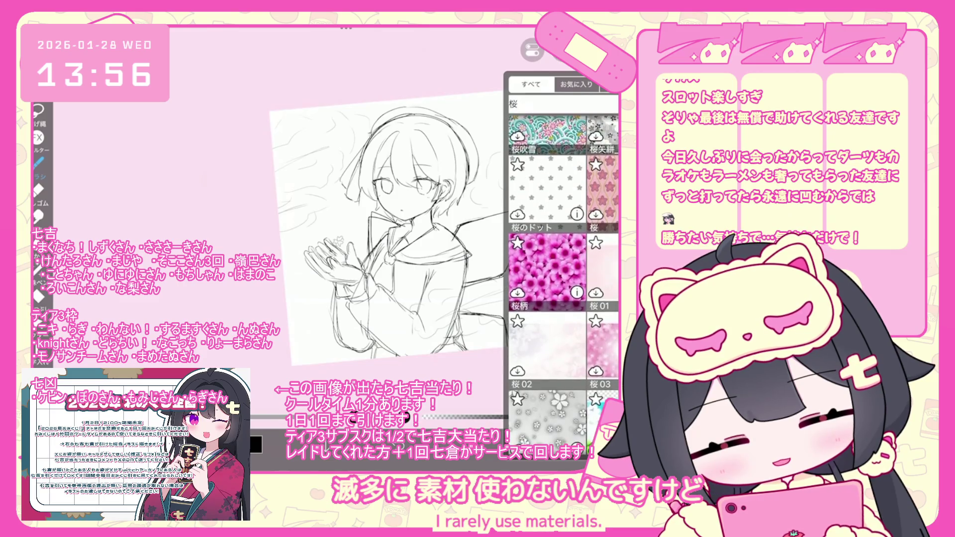
scroll(562, 283, down, 10)
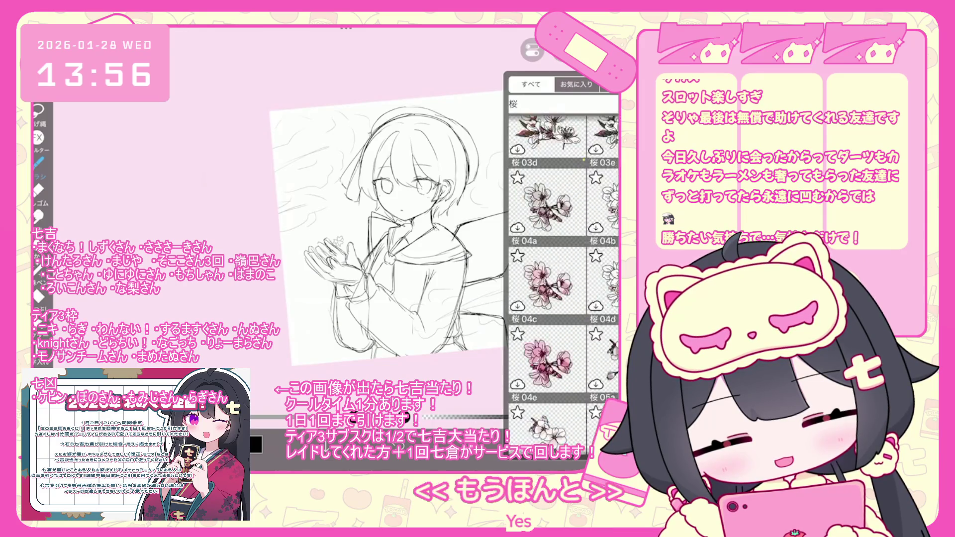
scroll(562, 283, down, 5)
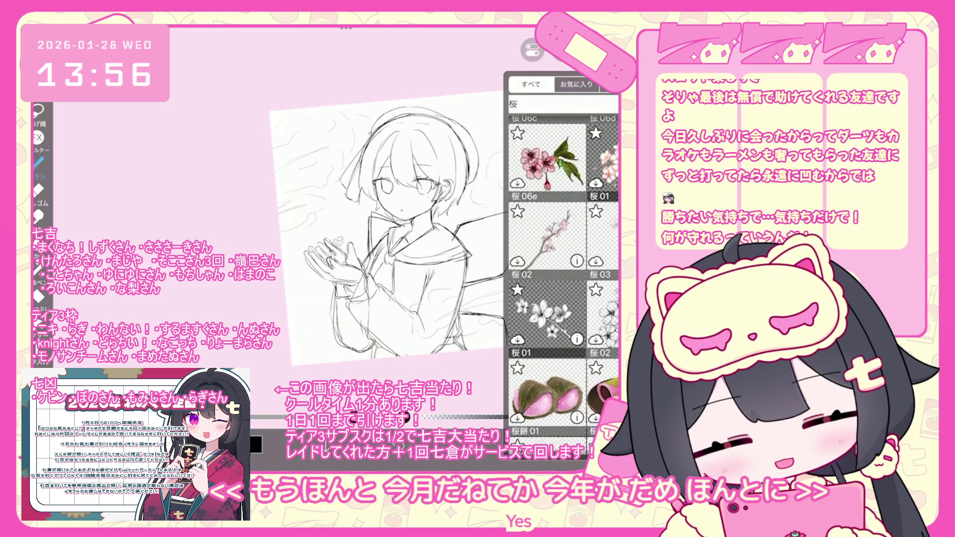
click(548, 231)
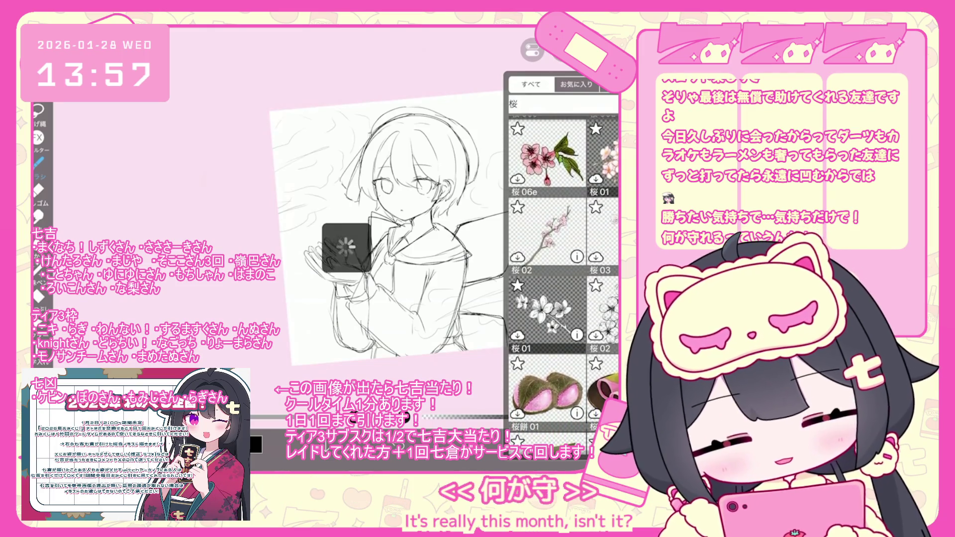
Enlarge the pasted branch, move it across the girl's chest, and apply the transform
drag(427, 272, 590, 398)
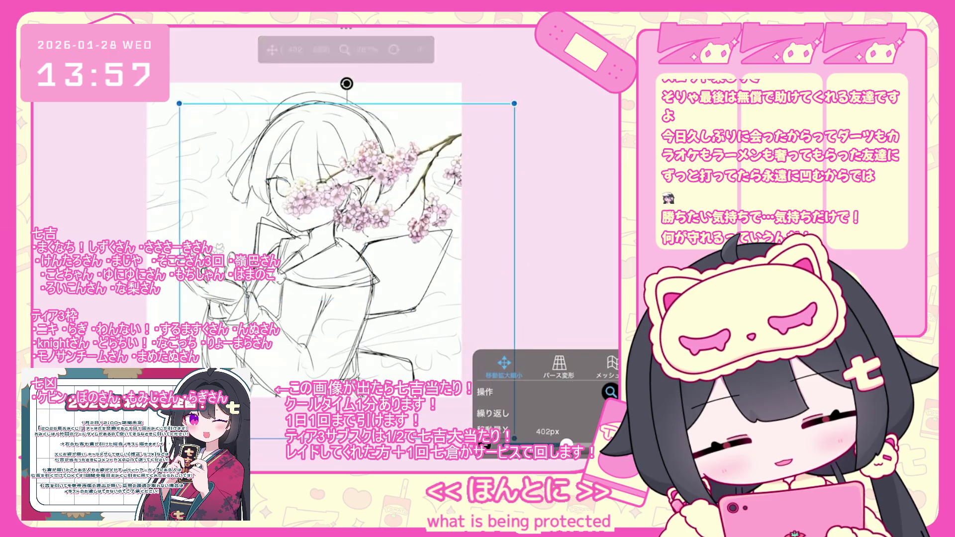
mouse_move(377, 117)
mouse_down()
mouse_move(347, 173)
mouse_move(359, 185)
mouse_move(406, 173)
mouse_up()
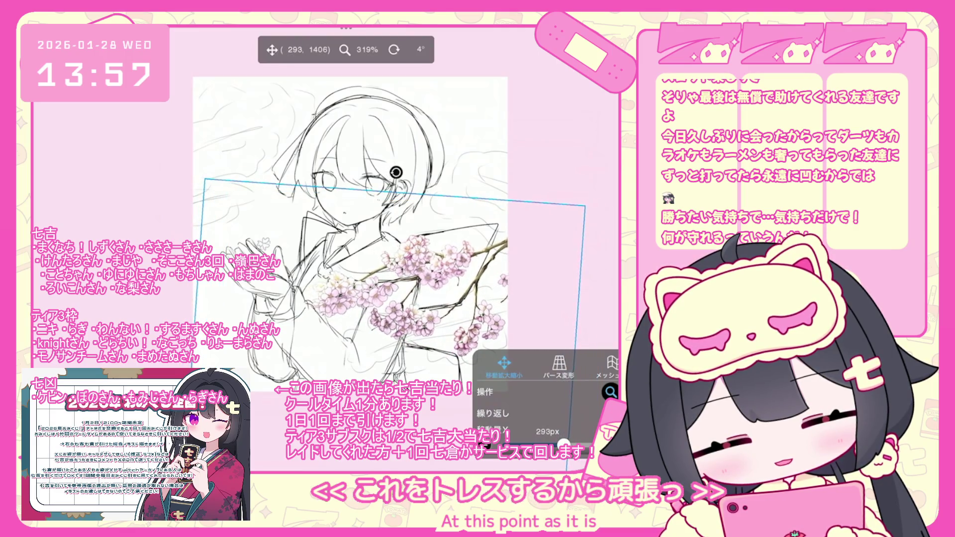
click(587, 441)
click(541, 441)
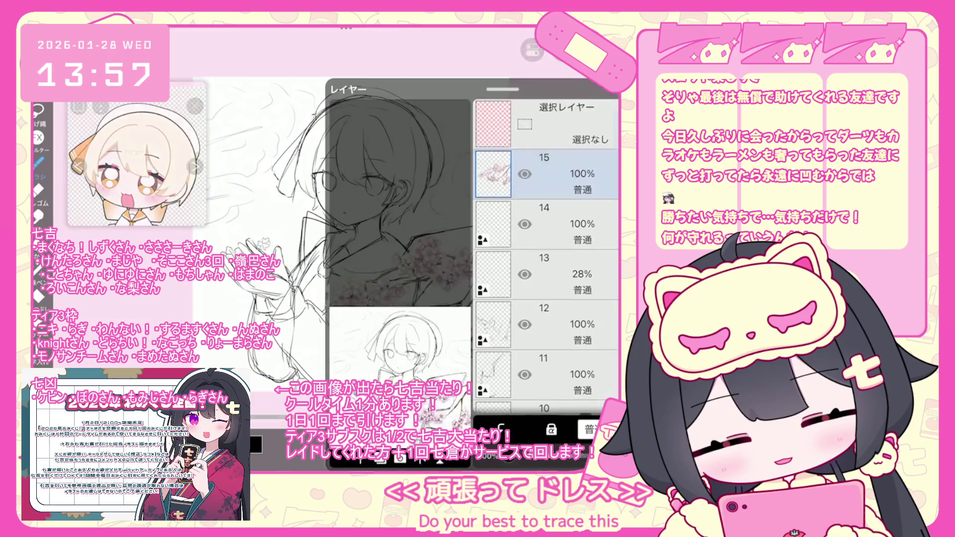
click(541, 441)
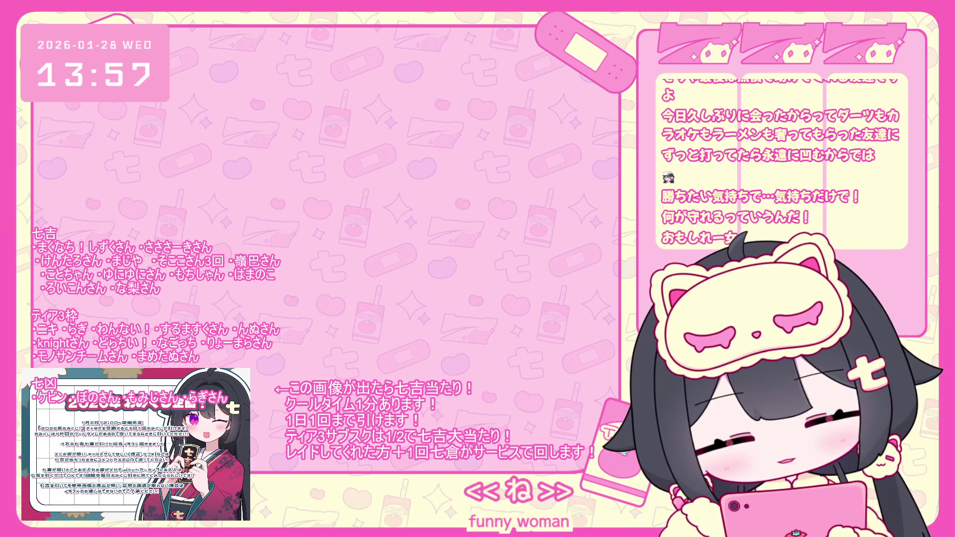
Browse further through the 桜 material results for another cherry branch
scroll(562, 284, down, 10)
scroll(562, 278, down, 5)
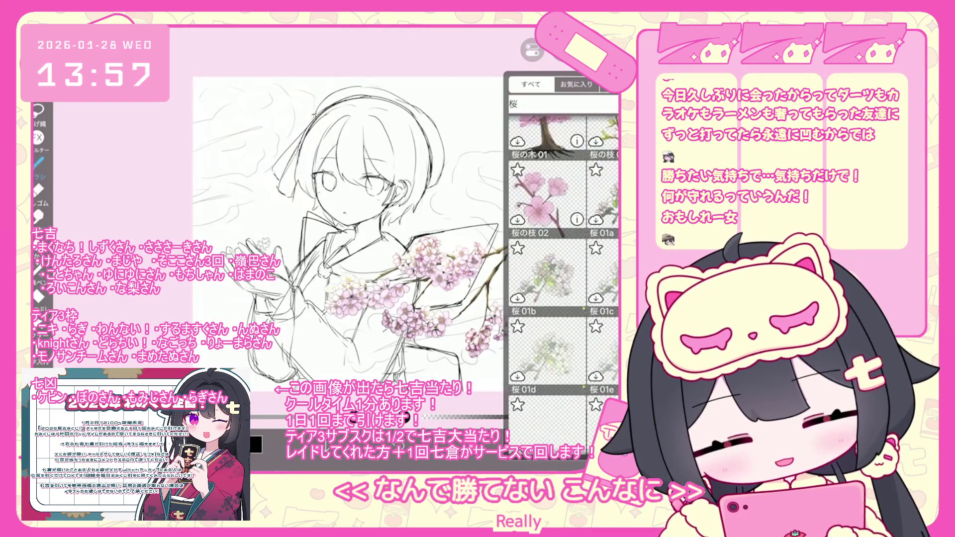
scroll(562, 278, down, 4)
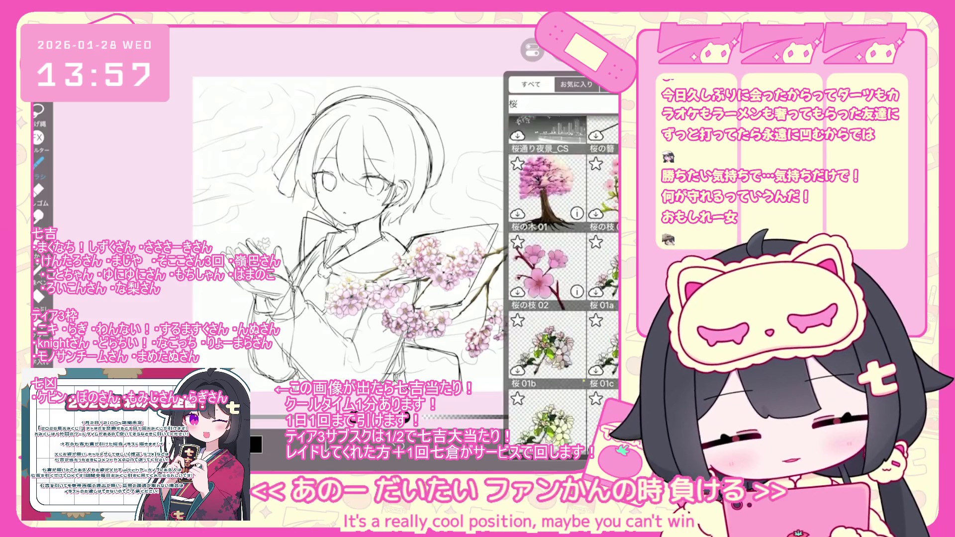
scroll(562, 279, down, 10)
scroll(562, 279, down, 9)
scroll(562, 279, down, 5)
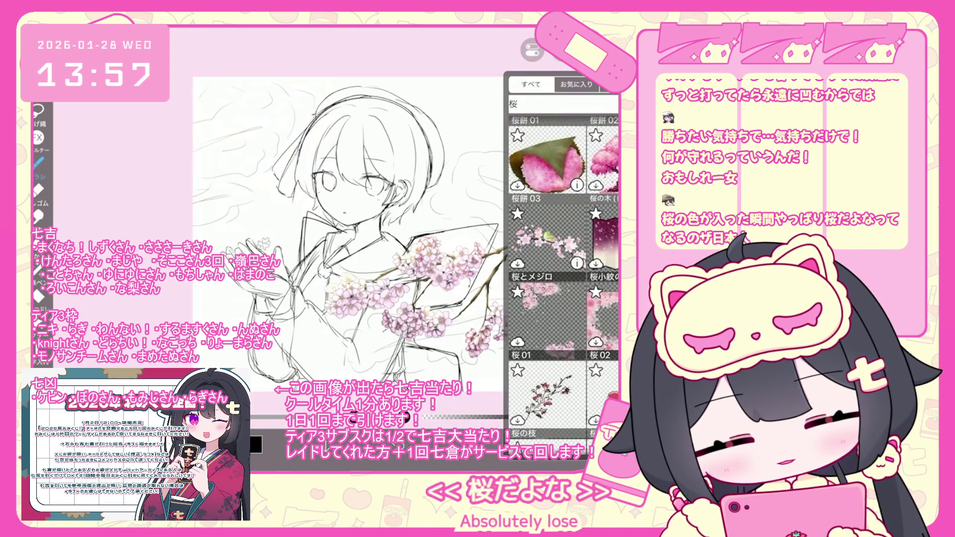
scroll(562, 249, down, 2)
scroll(562, 278, up, 5)
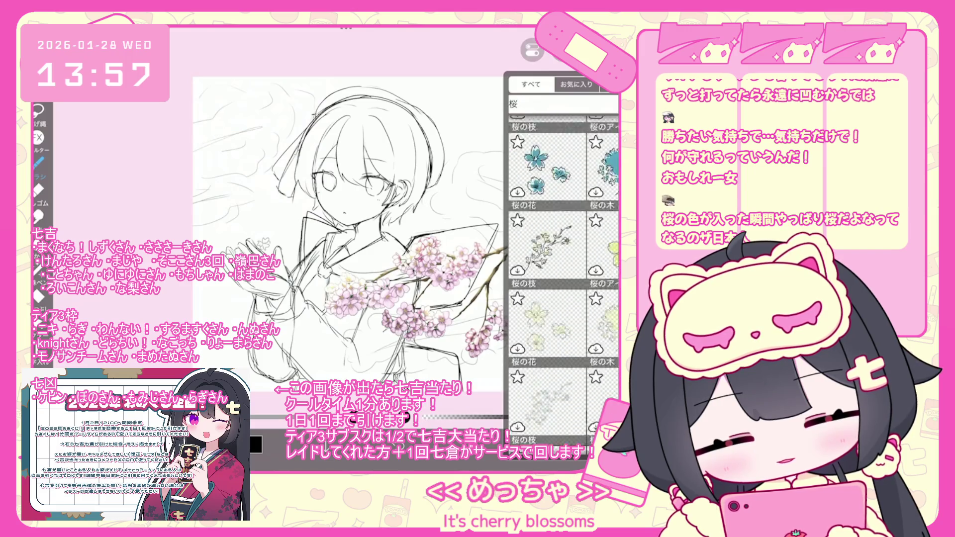
scroll(562, 279, up, 1)
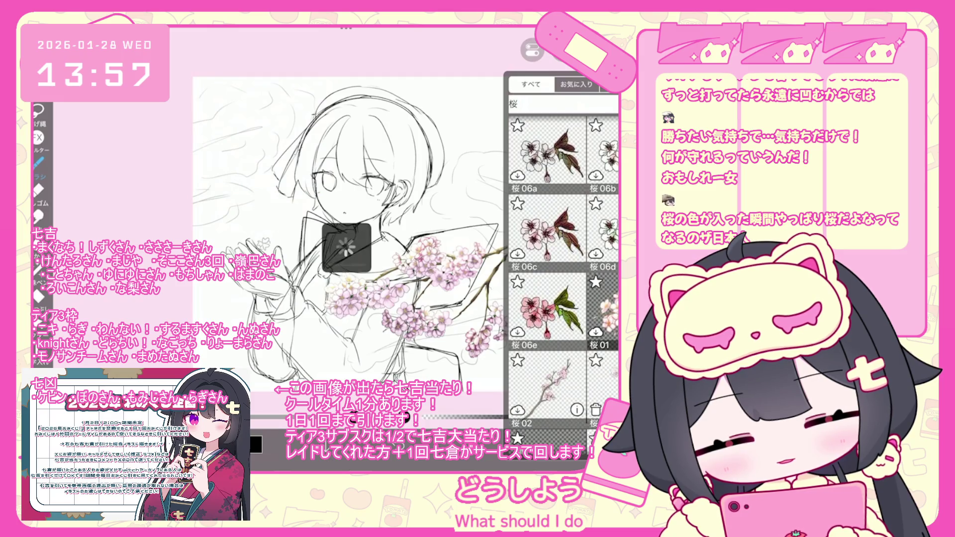
Move the second cherry branch to the upper left and enlarge it beside the head
mouse_move(351, 290)
mouse_down()
mouse_move(230, 248)
mouse_move(226, 193)
mouse_up()
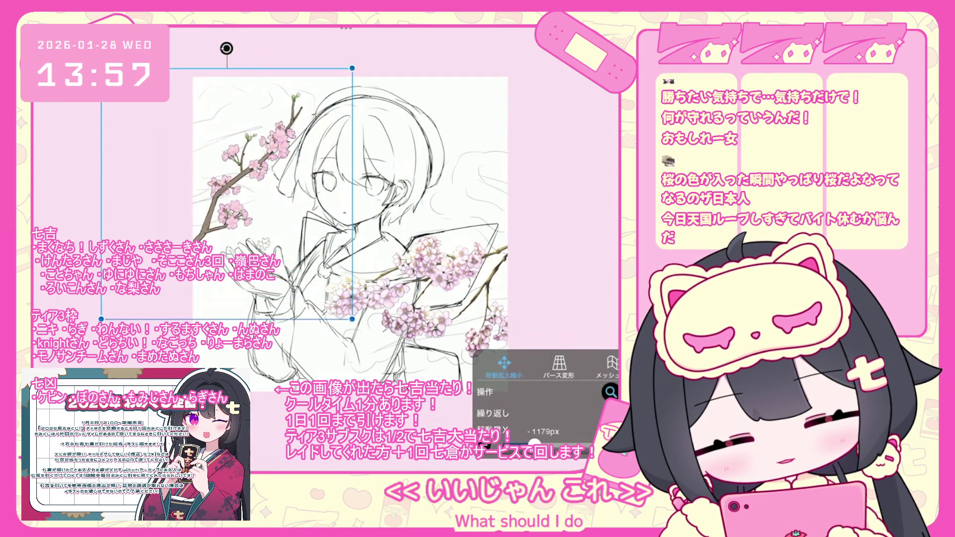
drag(352, 319, 445, 342)
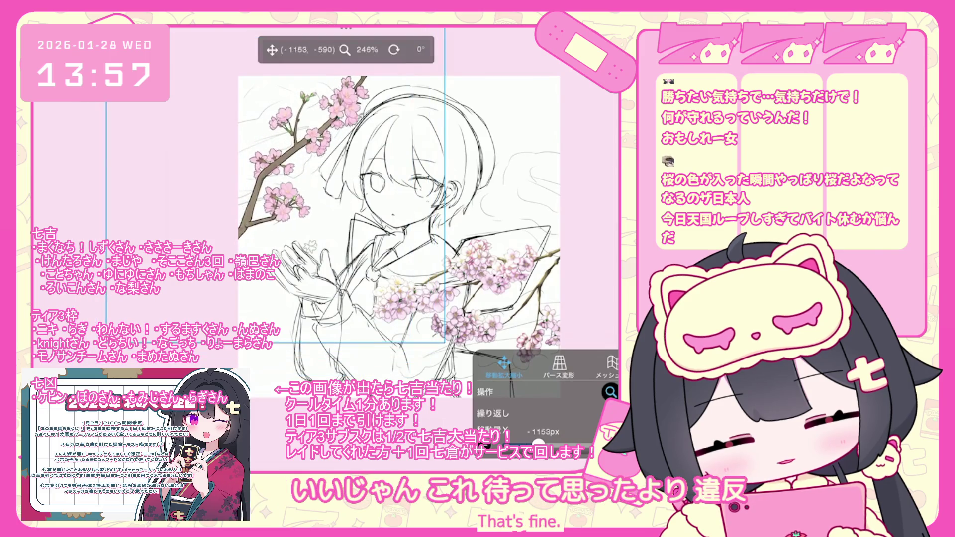
mouse_move(445, 342)
mouse_down()
mouse_move(459, 364)
mouse_move(433, 353)
mouse_up()
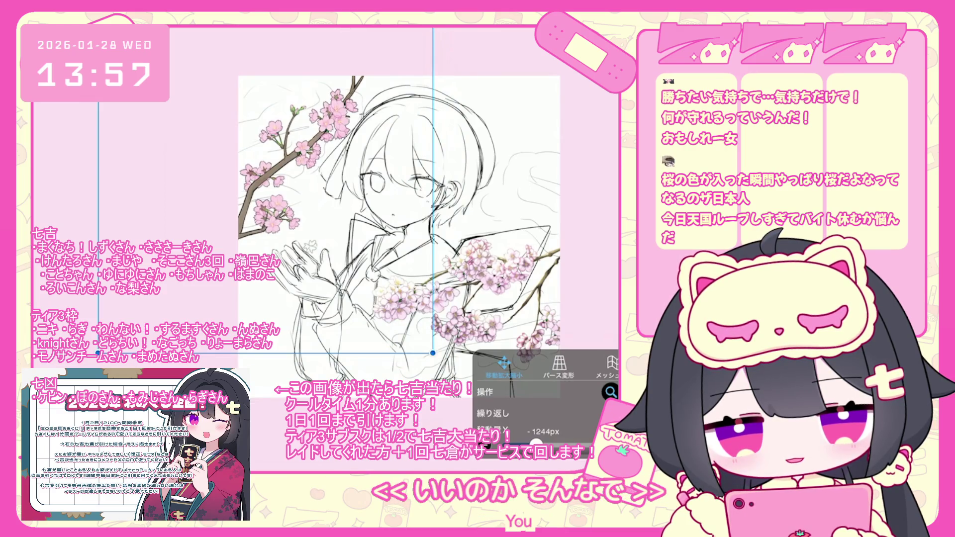
drag(432, 353, 437, 350)
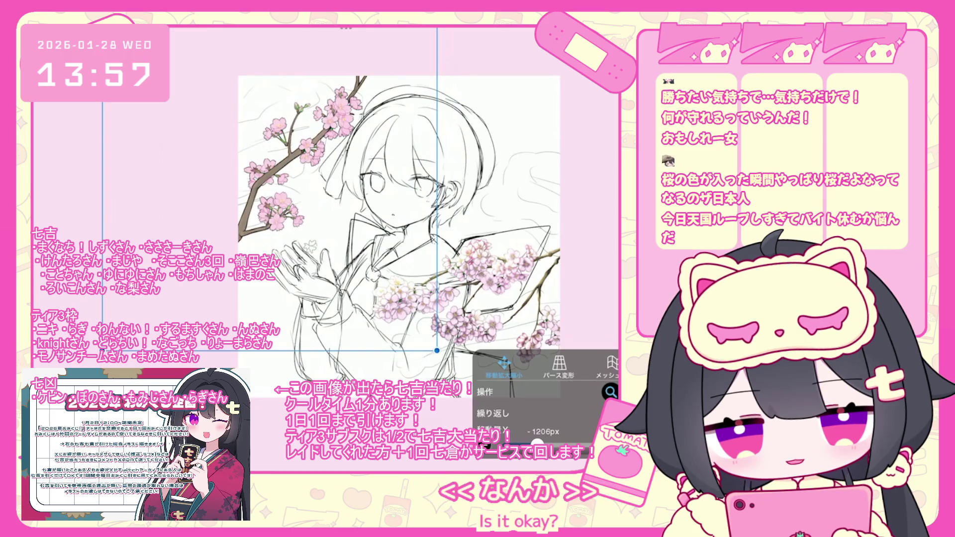
scroll(562, 283, up, 10)
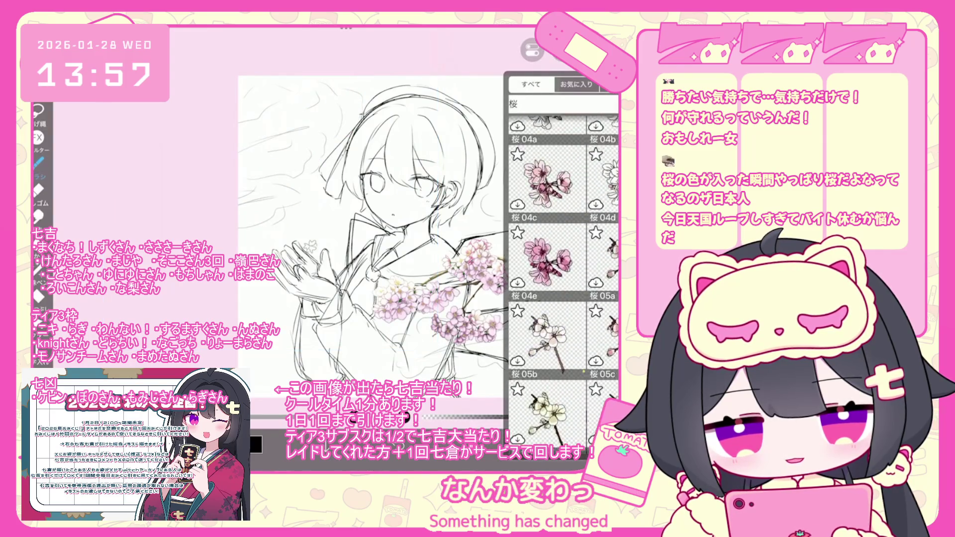
Find the 桜02 cherry branch in the materials and paste it onto the canvas
scroll(562, 283, down, 15)
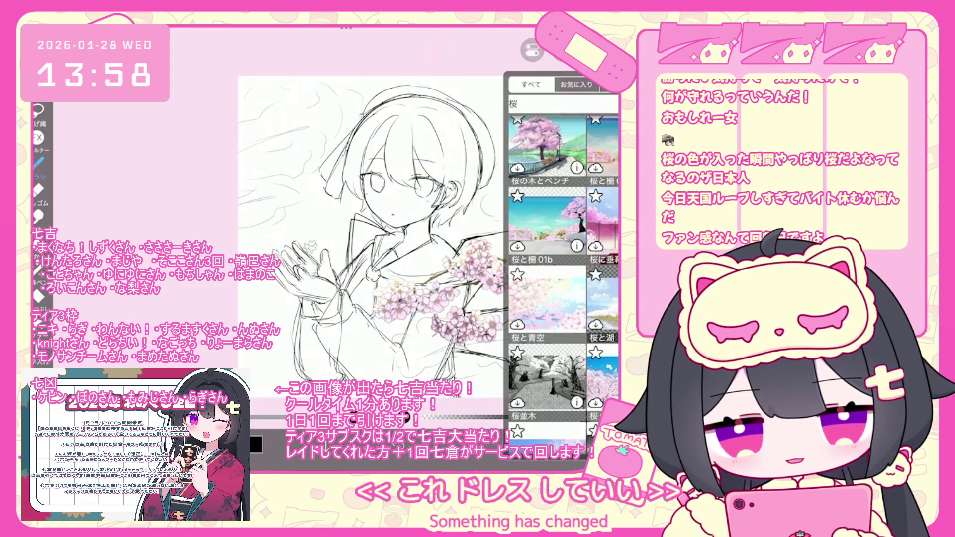
scroll(562, 284, up, 3)
scroll(562, 284, up, 10)
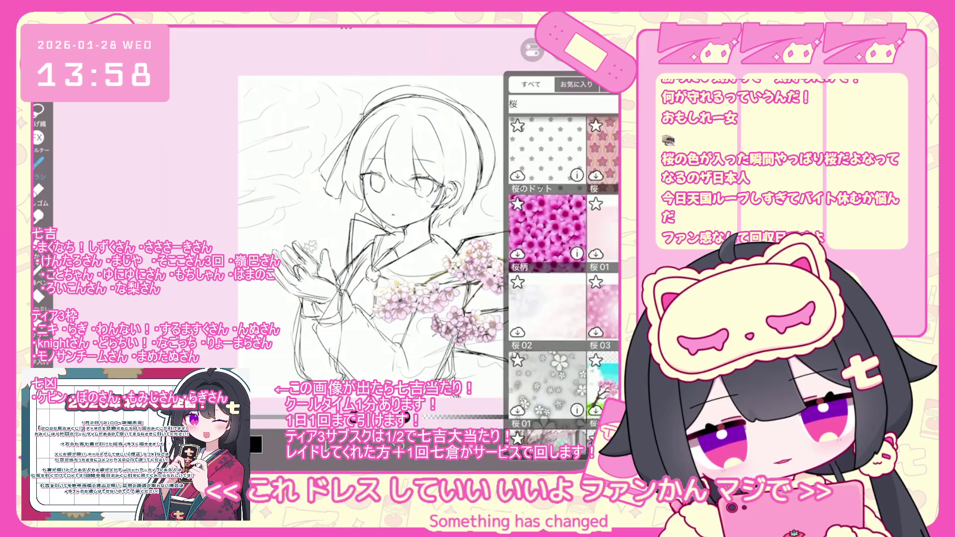
scroll(562, 283, up, 5)
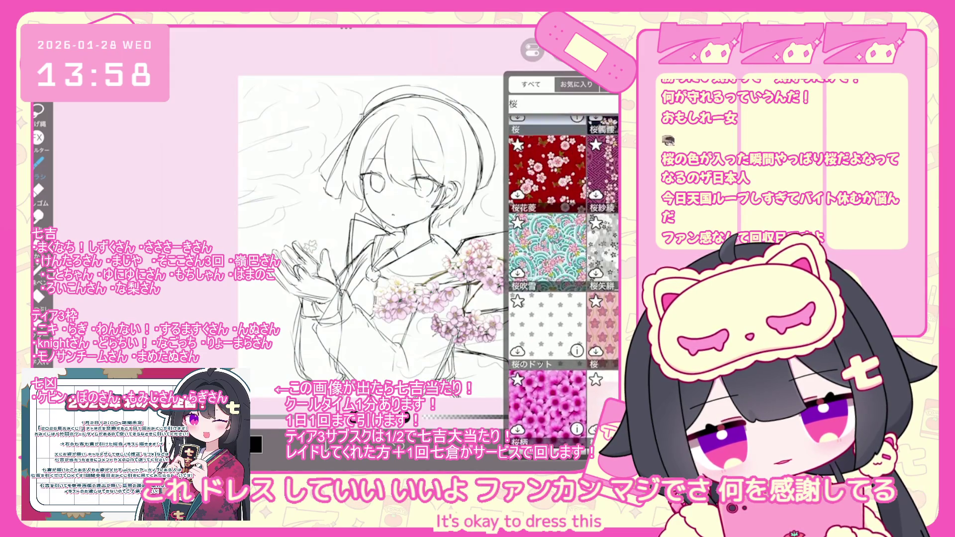
scroll(562, 283, down, 5)
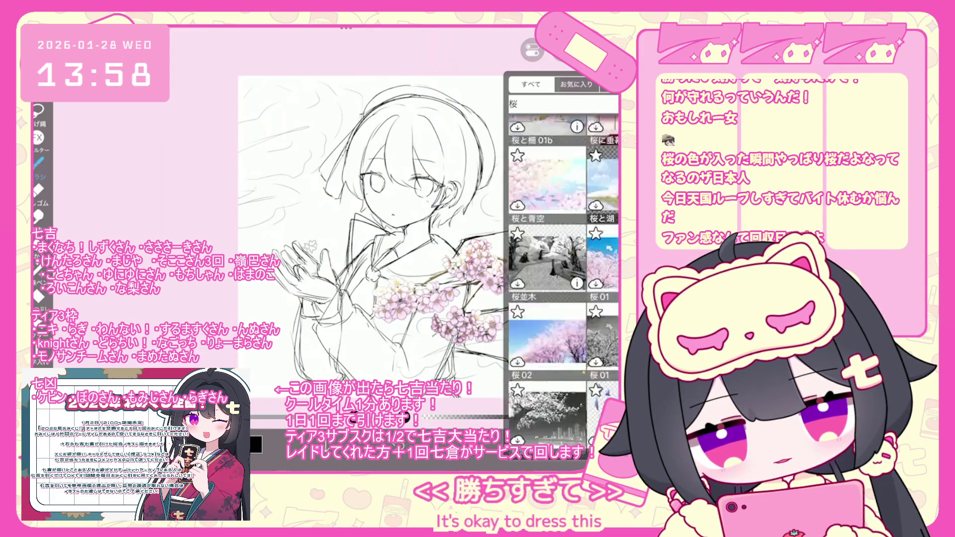
scroll(562, 284, down, 10)
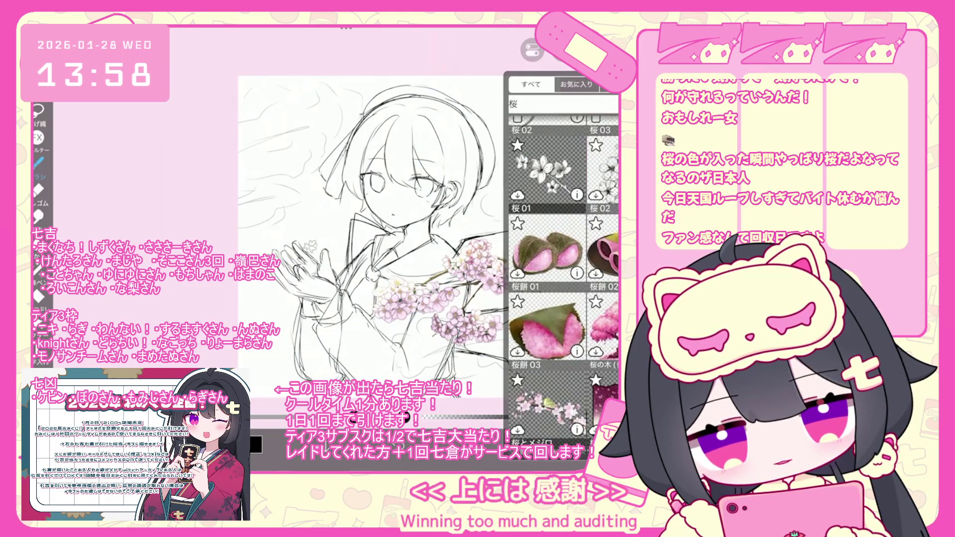
scroll(562, 283, up, 3)
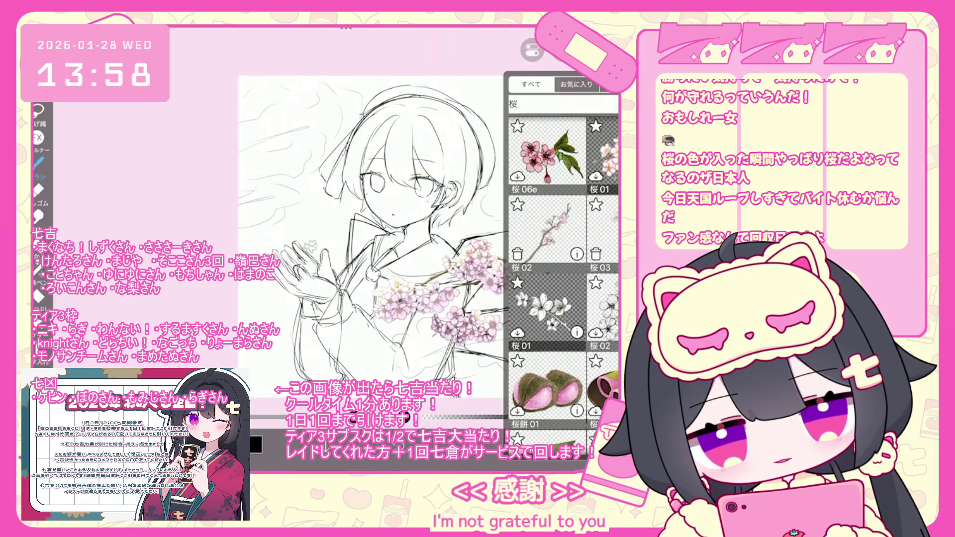
click(547, 231)
Rotate the 桜02 branch upside down, enlarge it, and position it at the top left
drag(338, 175, 209, 102)
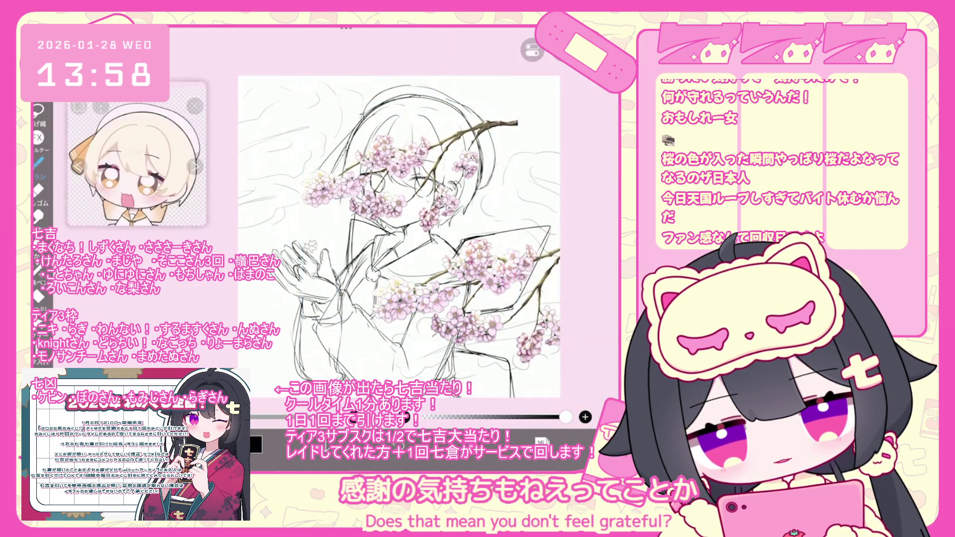
click(541, 441)
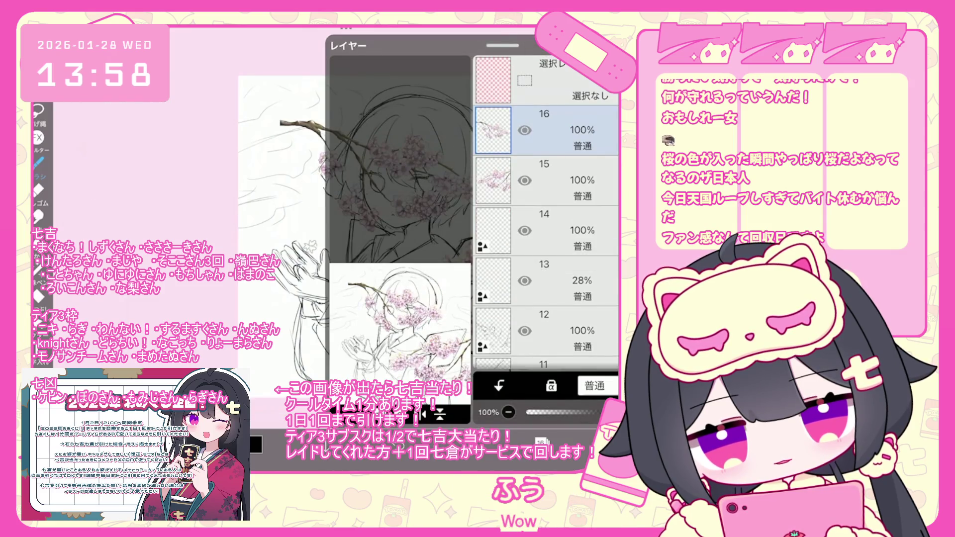
scroll(547, 383, down, 3)
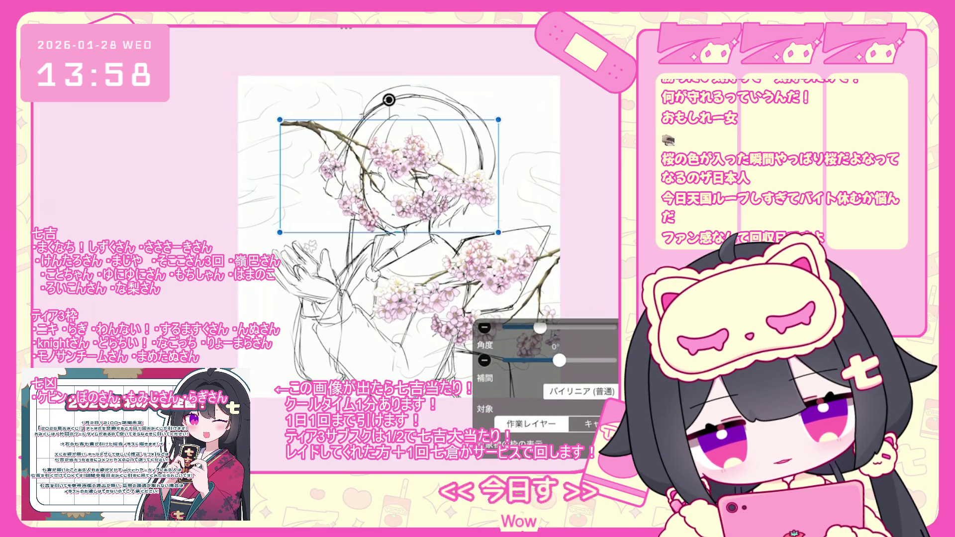
drag(389, 100, 194, 88)
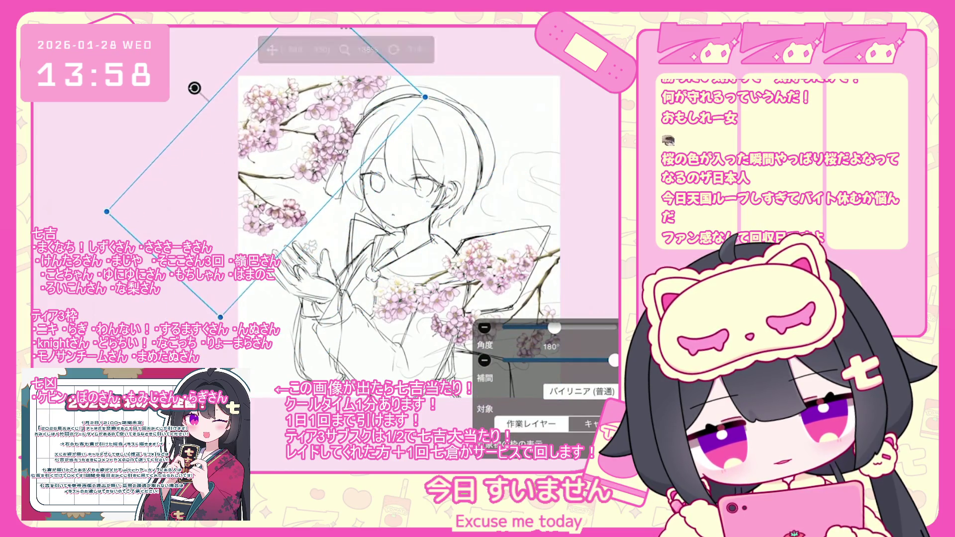
scroll(328, 214, down, 1)
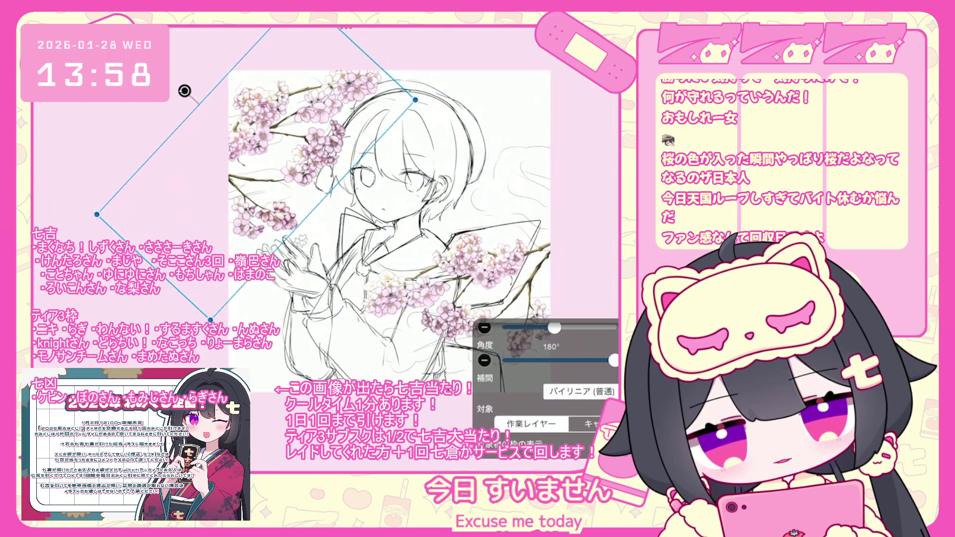
scroll(382, 214, right, 1)
drag(279, 164, 296, 148)
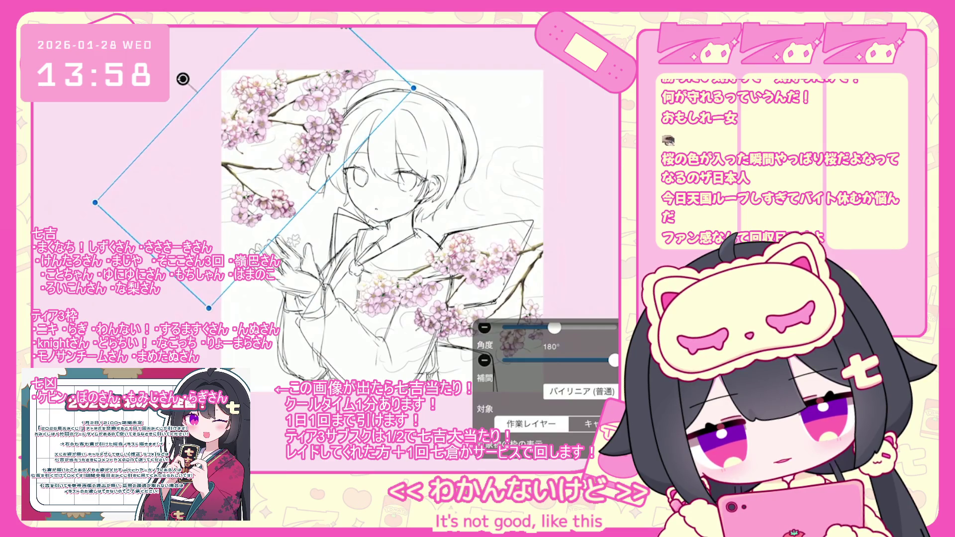
key(Return)
scroll(419, 242, down, 2)
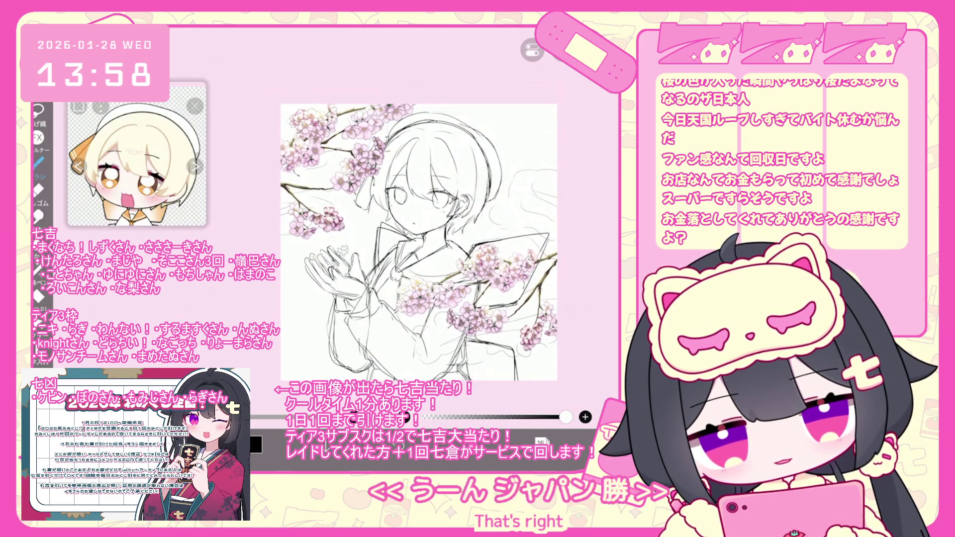
Undo the stray brush stroke and select blossom layer 15 in the layers list
click(542, 442)
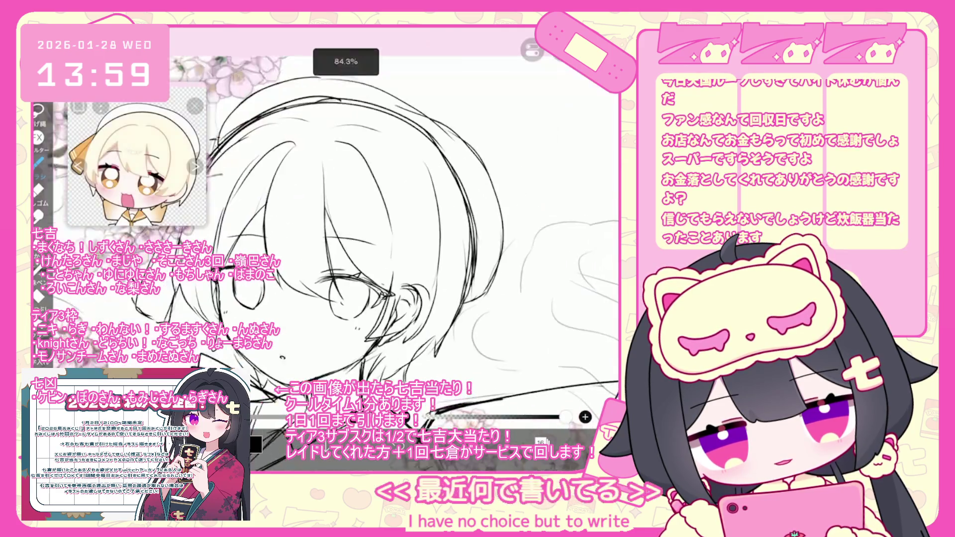
key(ctrl+z)
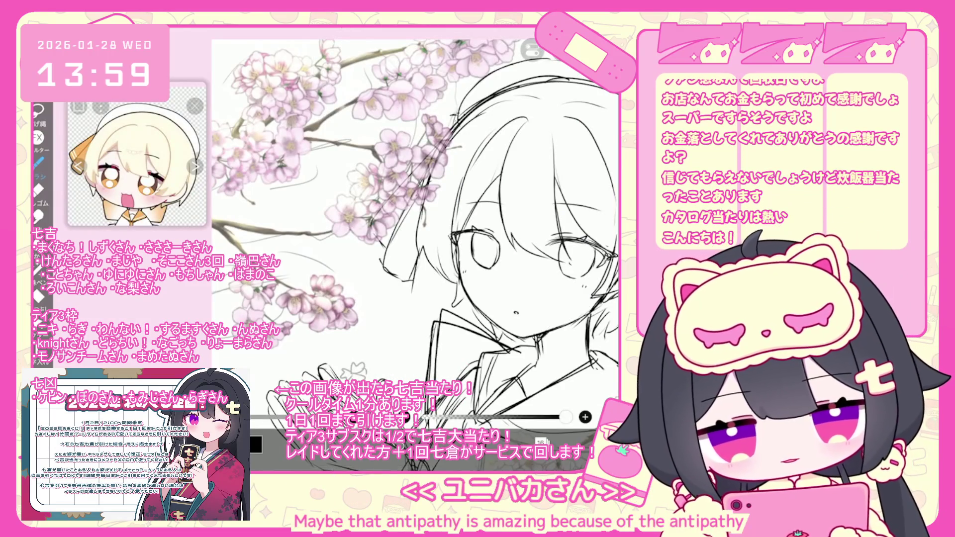
scroll(415, 241, up, 3)
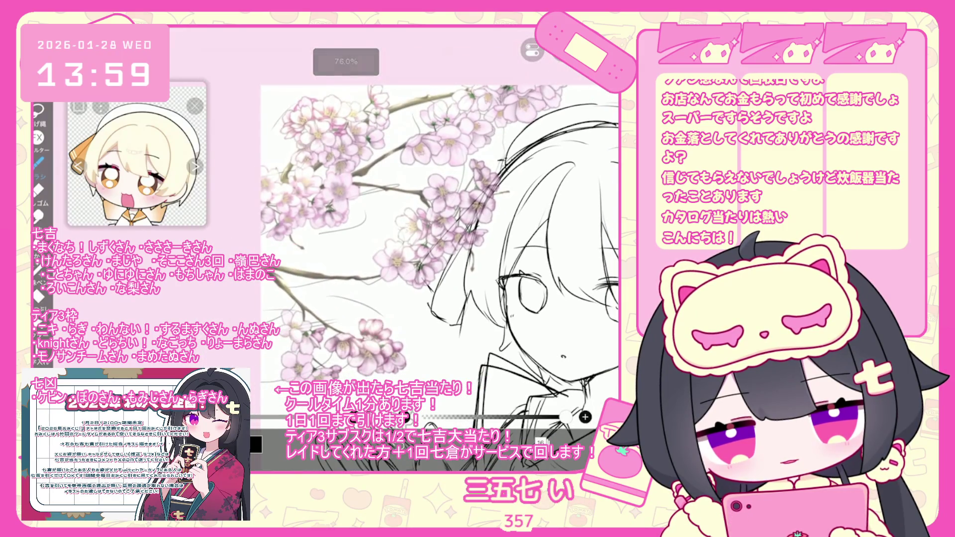
scroll(448, 269, down, 5)
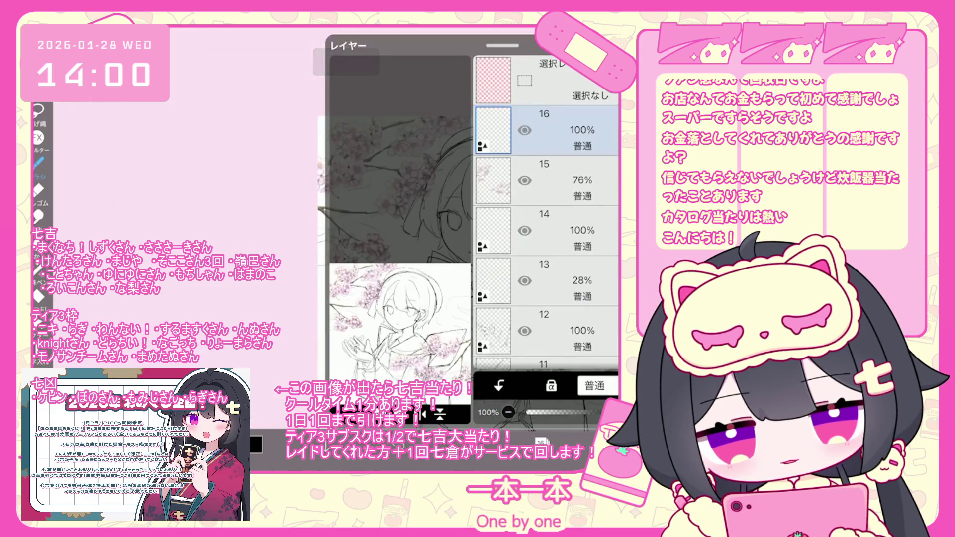
click(547, 180)
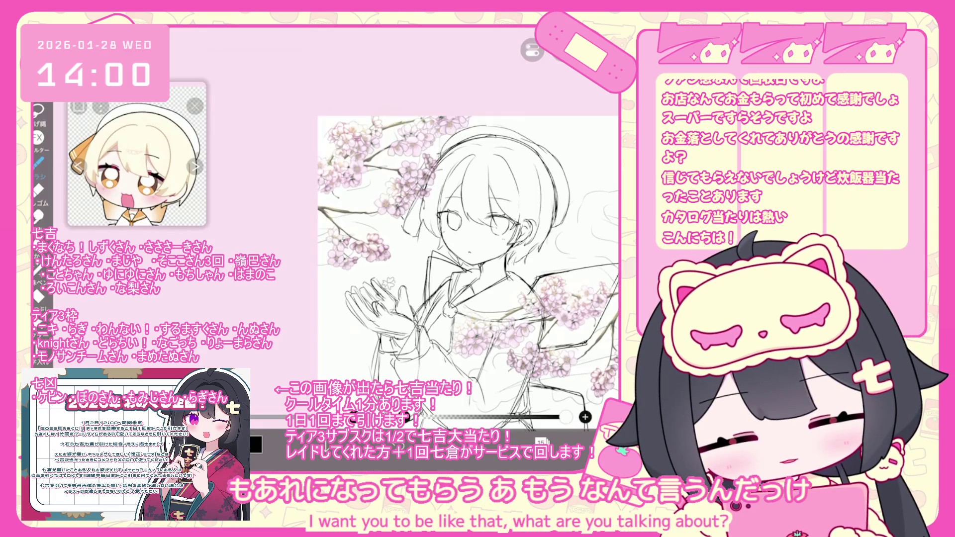
scroll(468, 252, down, 2)
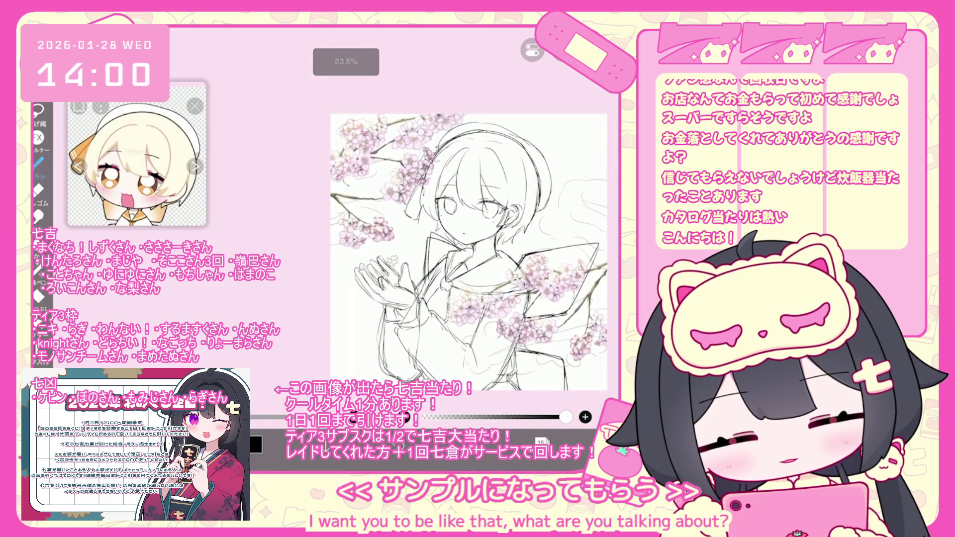
scroll(358, 139, up, 10)
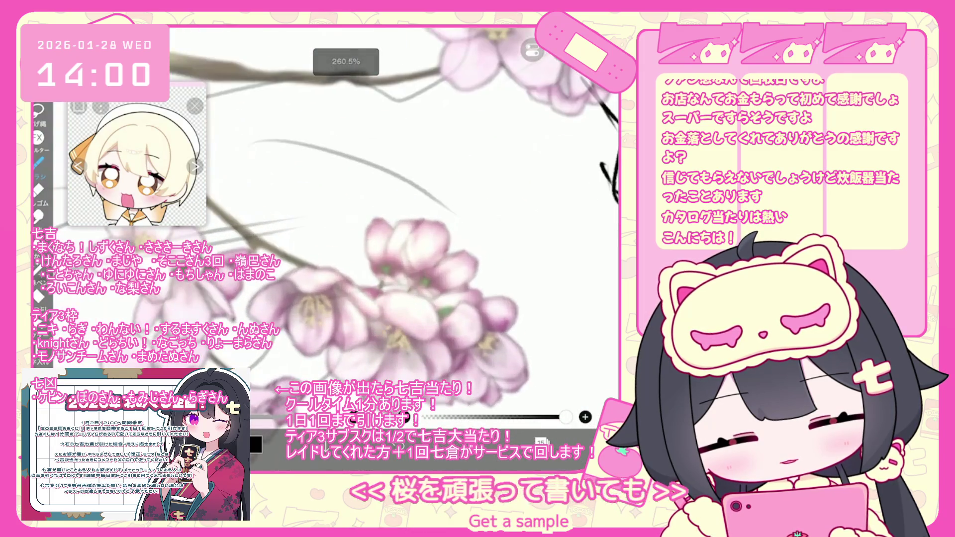
key(ctrl+z)
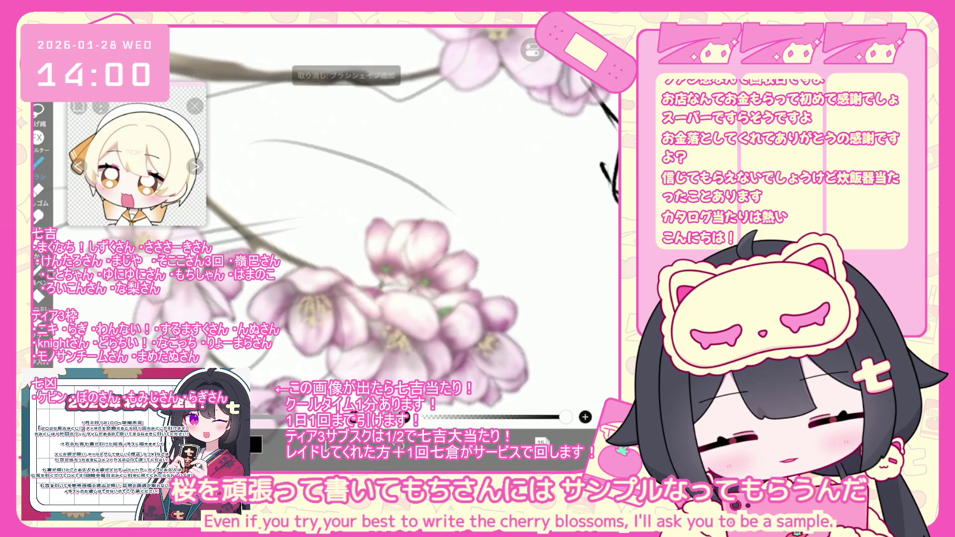
drag(432, 222, 412, 268)
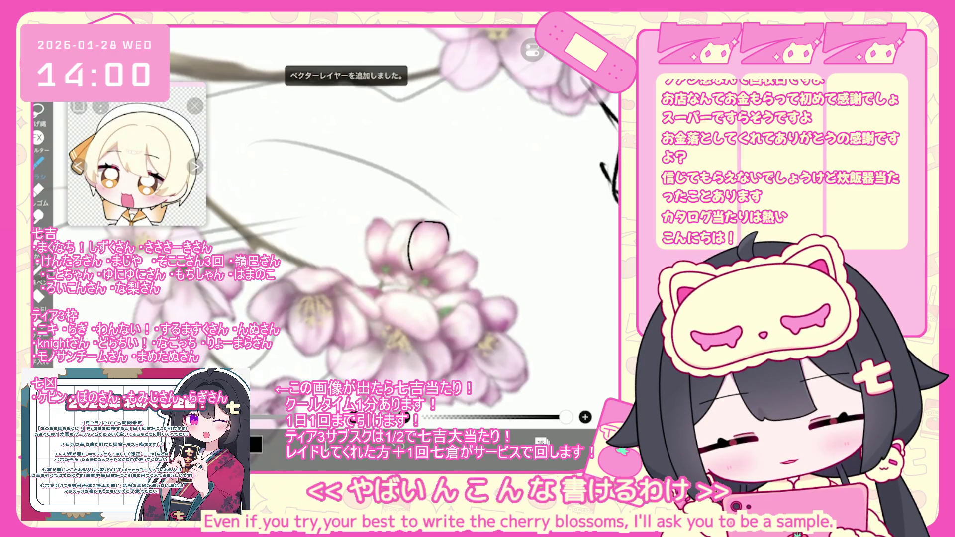
drag(448, 243, 421, 273)
drag(421, 221, 399, 225)
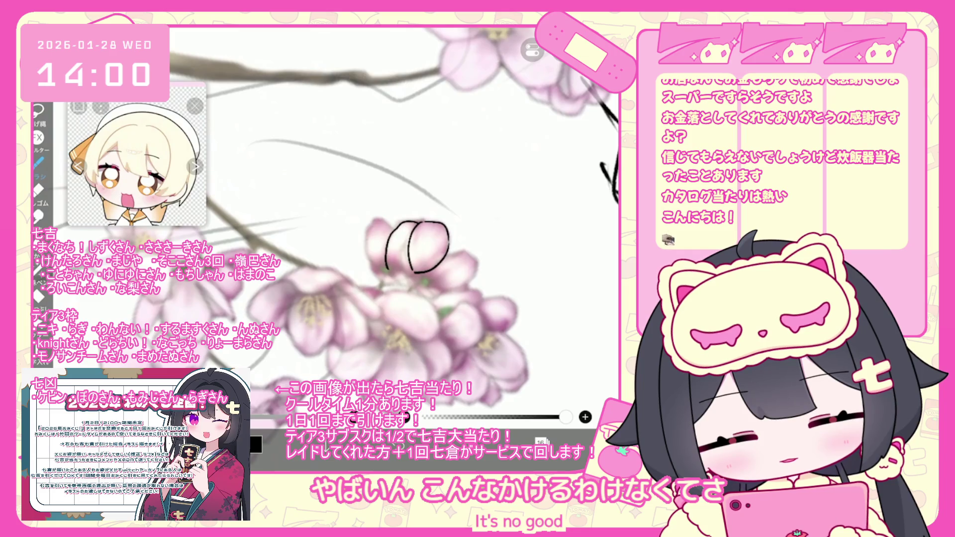
key(ctrl+z)
key(ctrl+z)
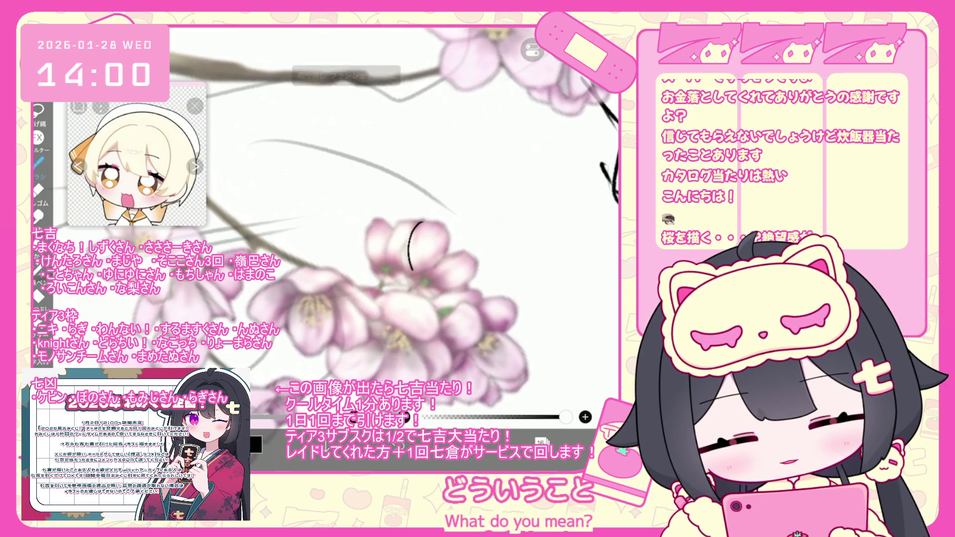
key(ctrl+y)
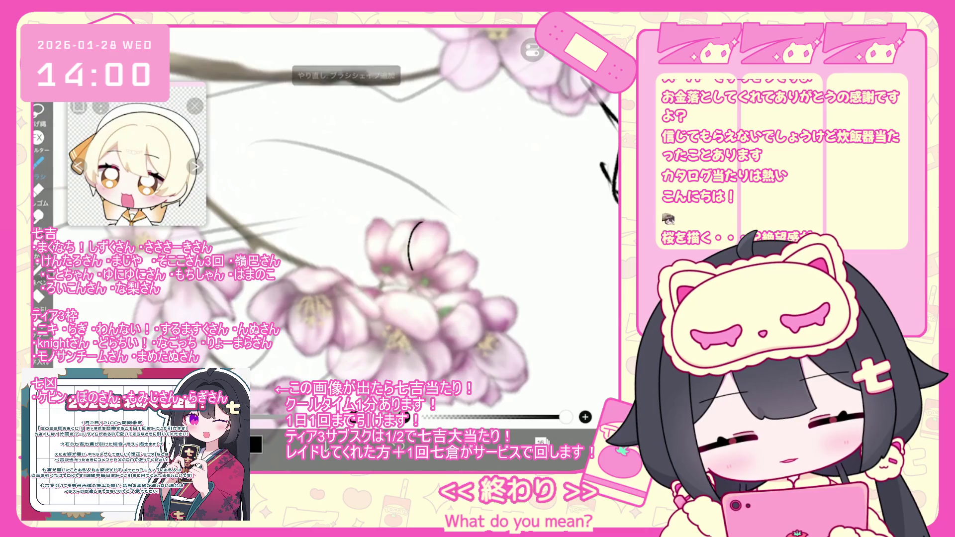
scroll(328, 239, down, 2)
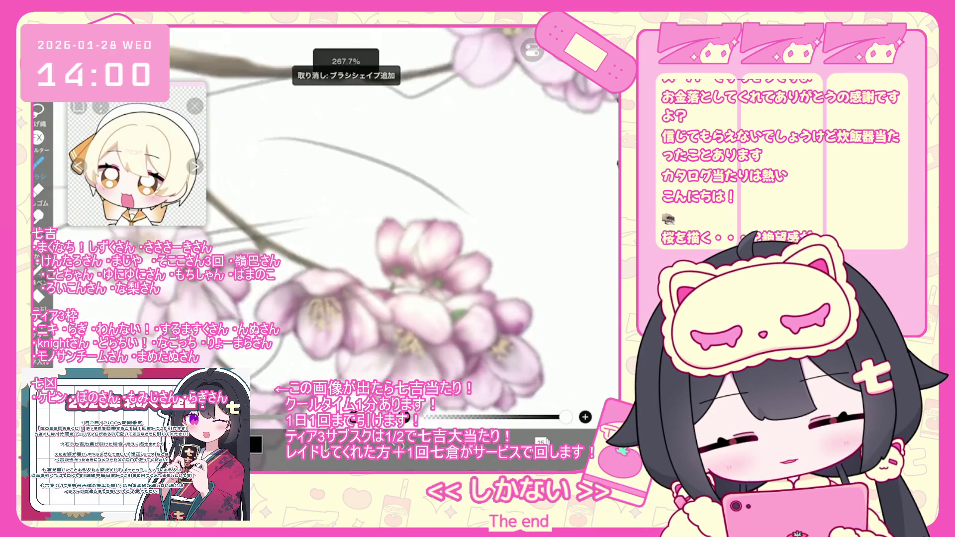
scroll(477, 239, up, 3)
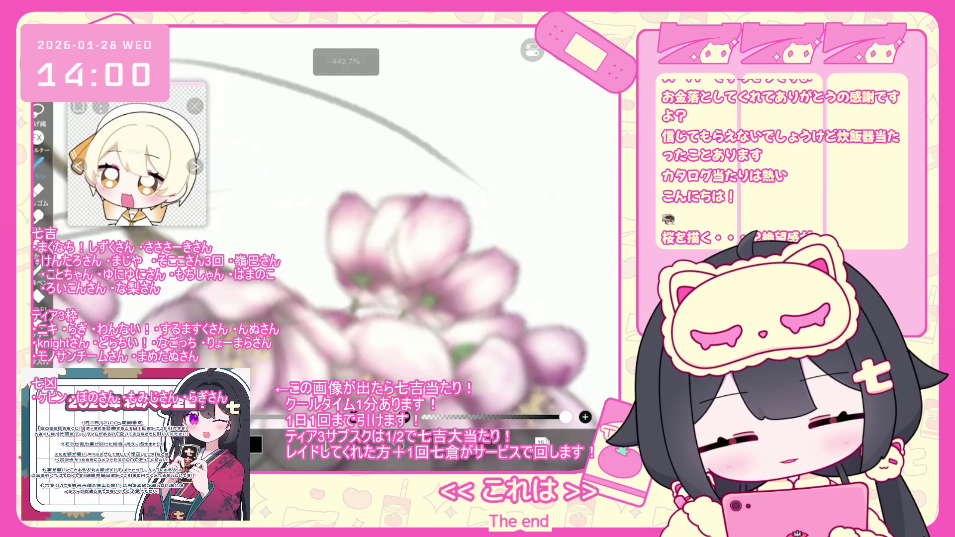
Trace the top blossom's petals in black and draw a green sepal at the base
drag(420, 199, 403, 287)
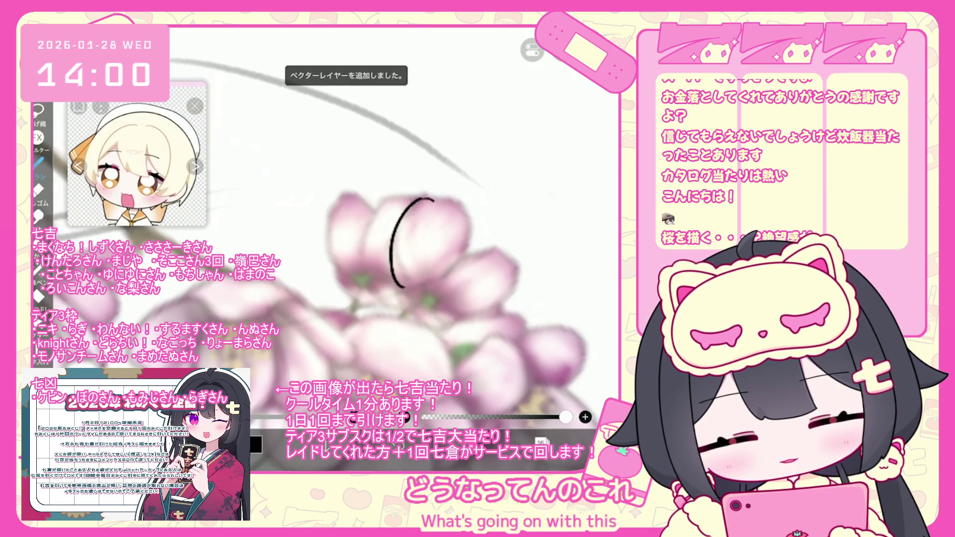
drag(447, 202, 409, 288)
mouse_move(462, 255)
mouse_down()
mouse_move(456, 314)
mouse_move(440, 314)
mouse_move(426, 299)
mouse_move(442, 305)
mouse_move(495, 252)
mouse_move(511, 276)
mouse_up()
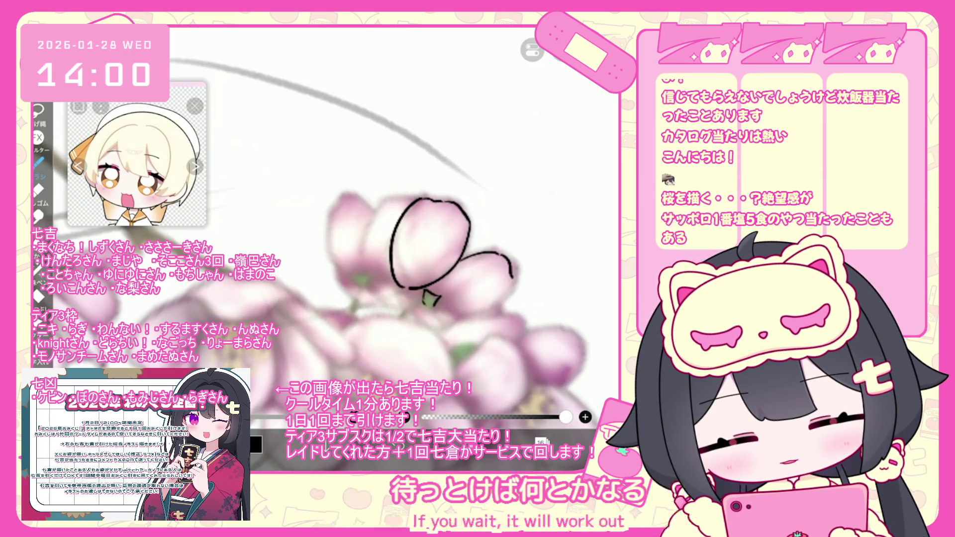
drag(446, 307, 432, 314)
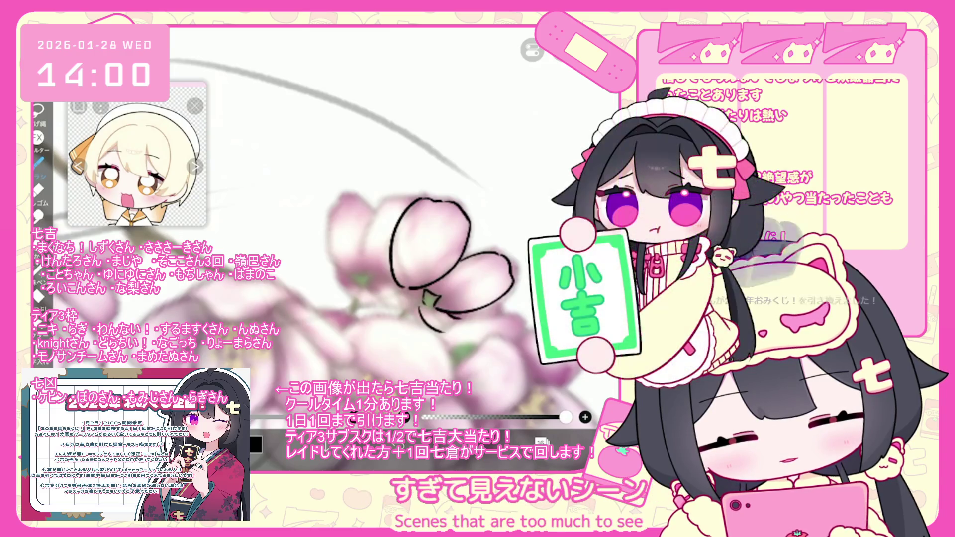
drag(422, 278, 398, 283)
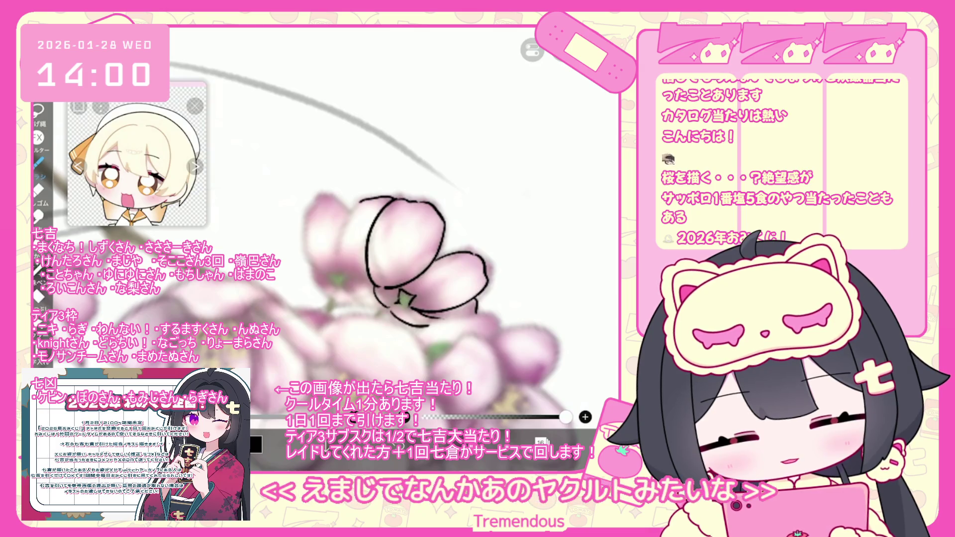
mouse_move(322, 194)
mouse_down()
mouse_move(344, 201)
mouse_move(308, 213)
mouse_up()
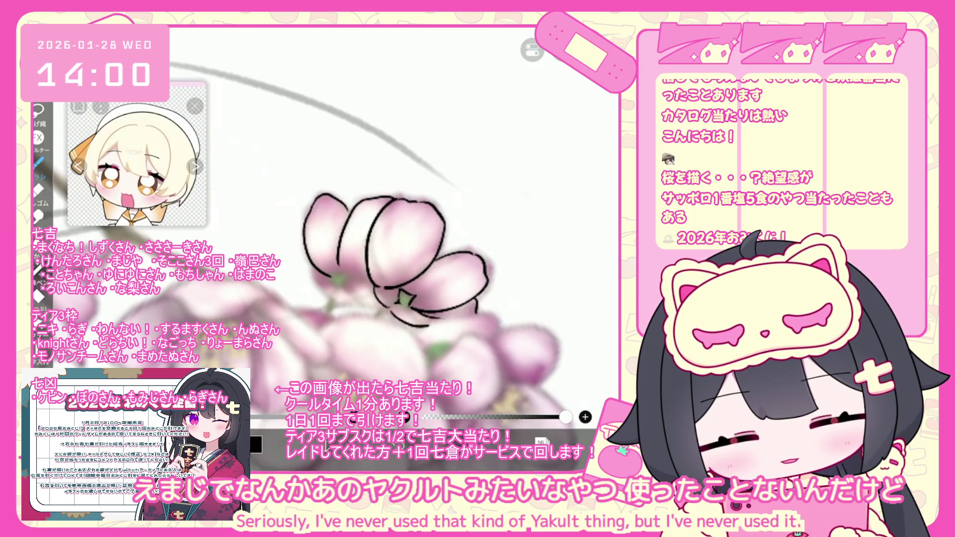
mouse_move(330, 274)
mouse_down()
mouse_move(343, 280)
mouse_move(334, 285)
mouse_up()
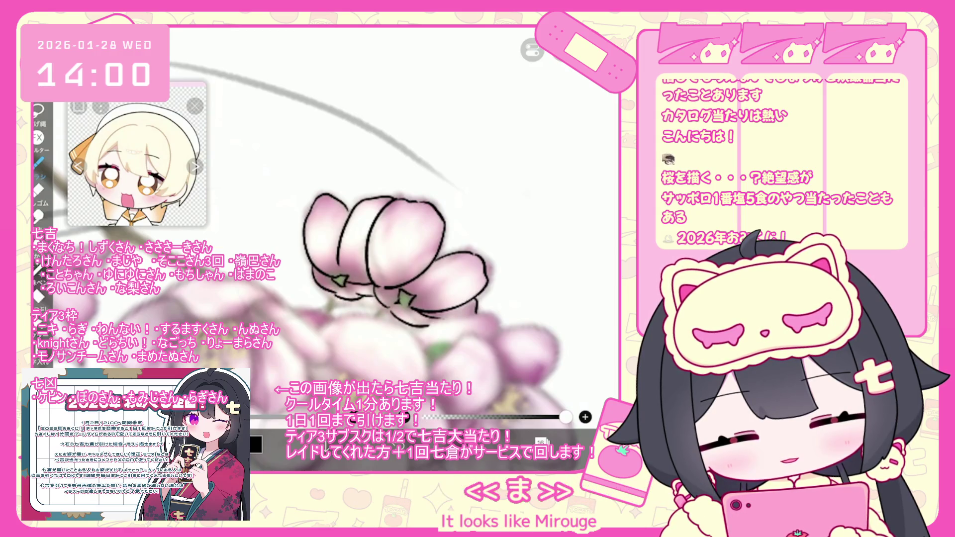
Outline the right petal in black, undoing the misdrawn strokes twice
scroll(348, 274, up, 3)
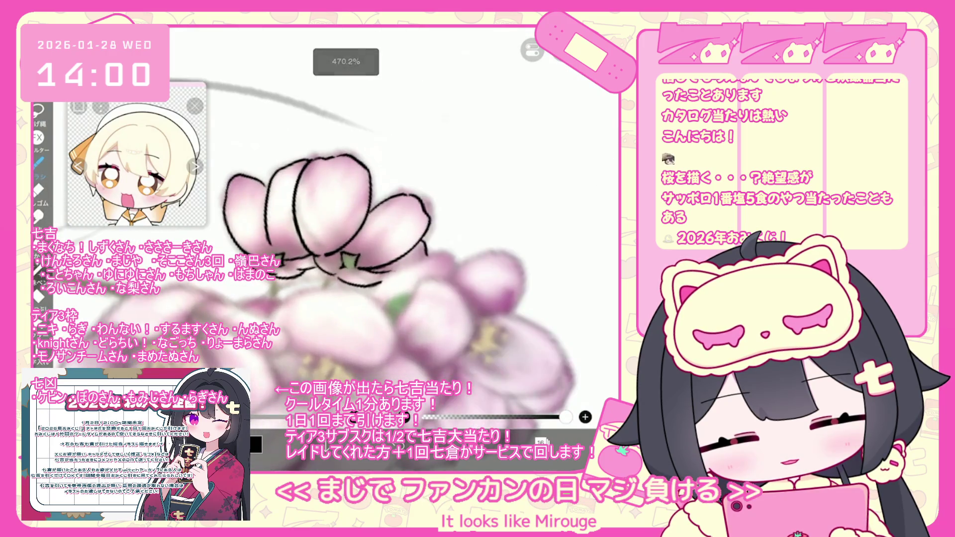
drag(444, 255, 451, 265)
mouse_move(400, 330)
mouse_down()
mouse_move(432, 281)
mouse_move(445, 278)
mouse_up()
key(ctrl+z)
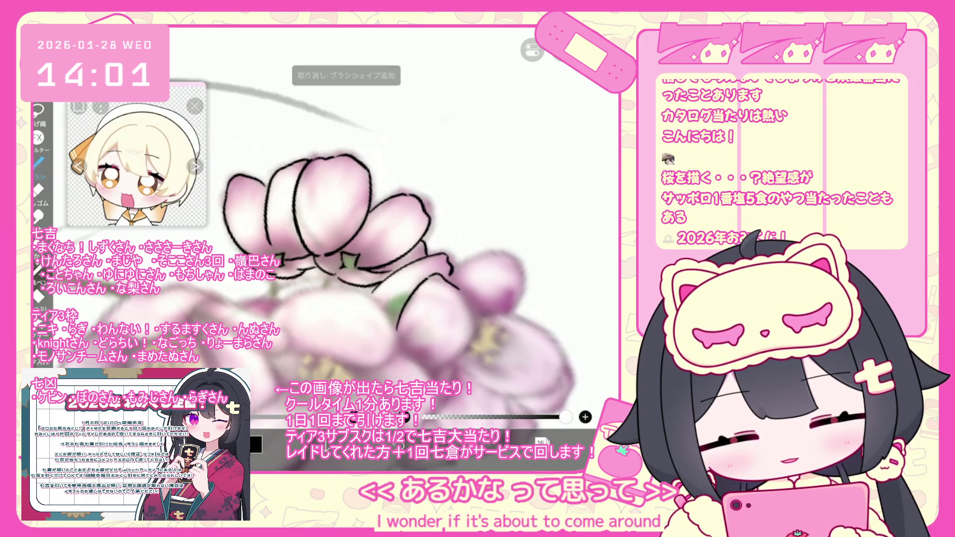
drag(415, 294, 450, 365)
key(ctrl+z)
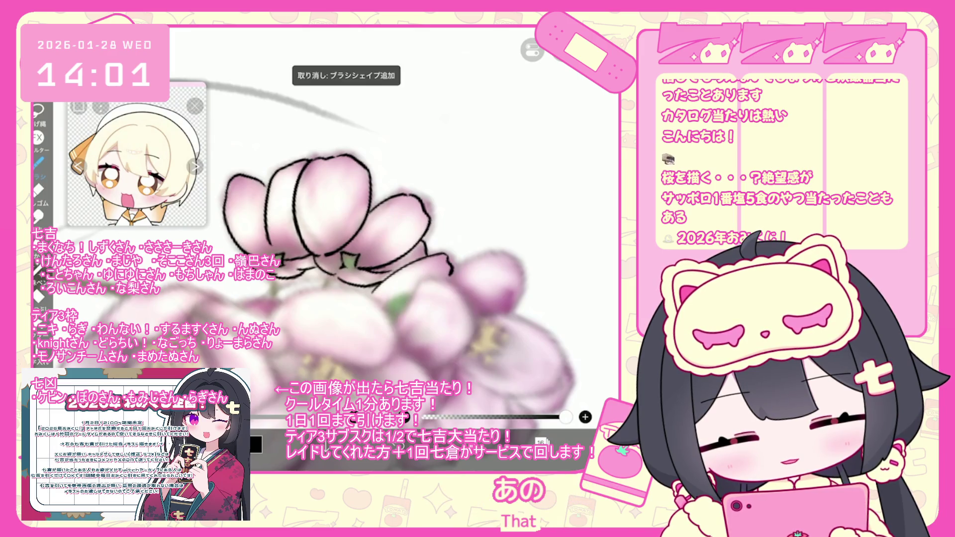
scroll(323, 239, left, 5)
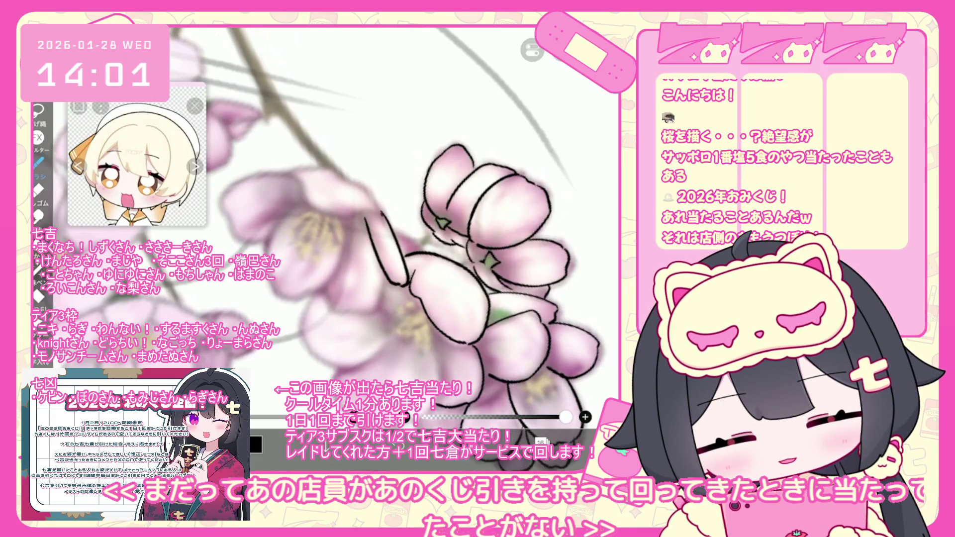
Draw the left petal's black outline, undo it, and retrace it
scroll(348, 239, down, 3)
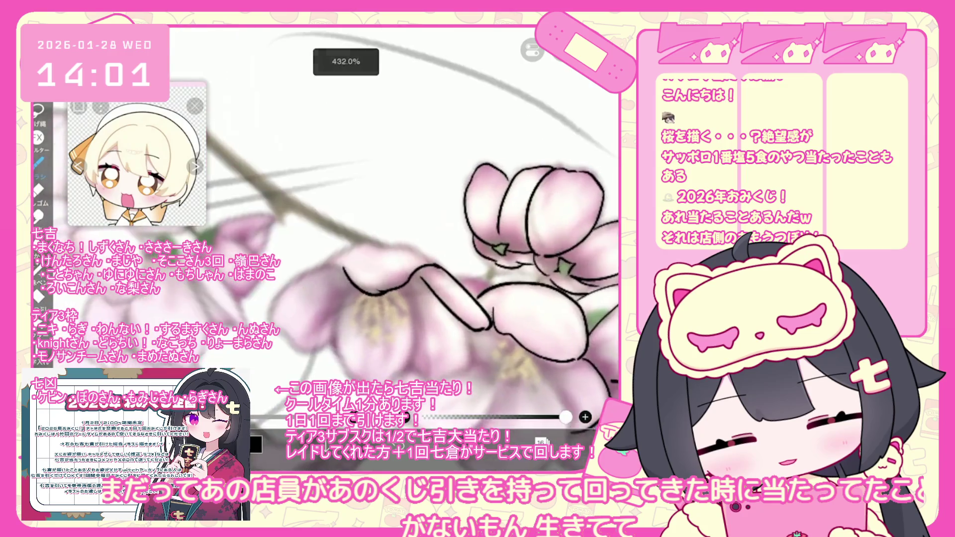
scroll(348, 239, down, 3)
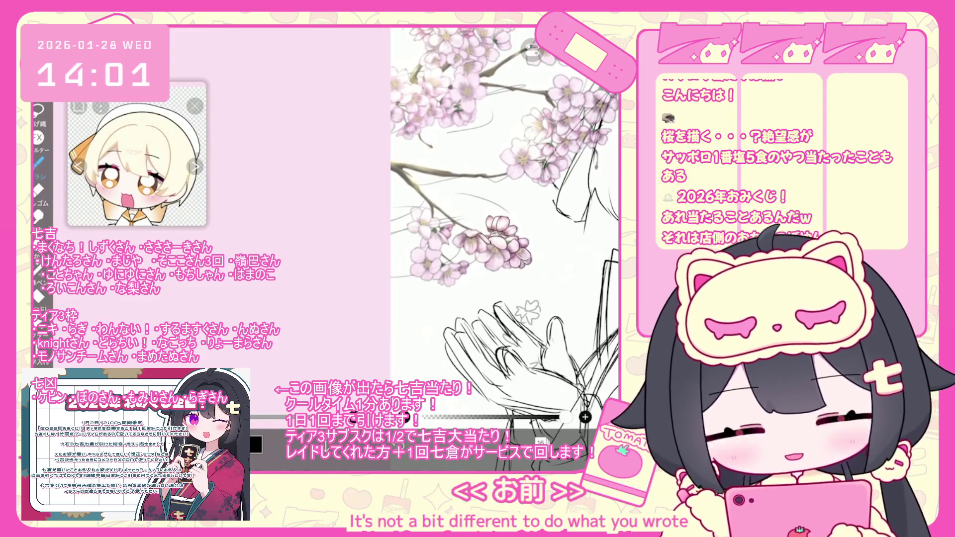
scroll(498, 229, up, 10)
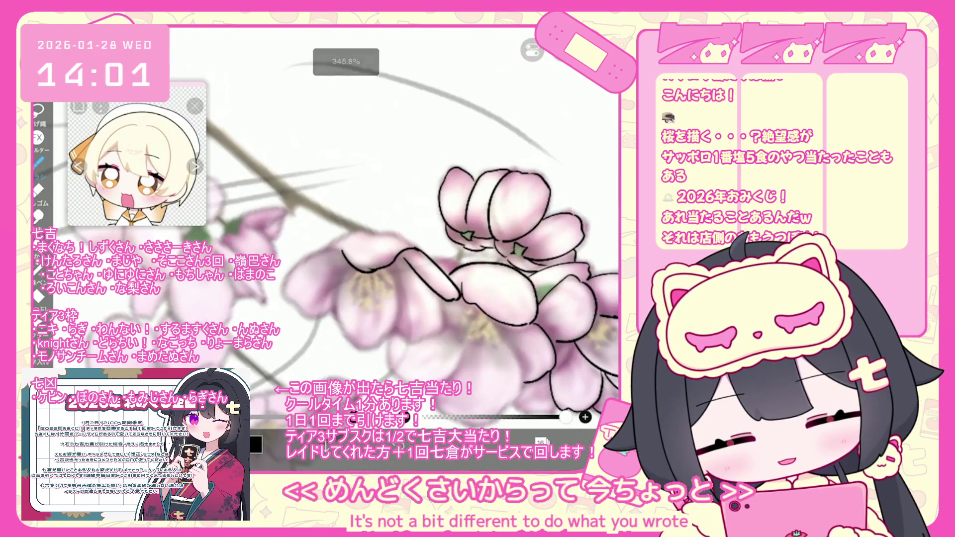
drag(413, 244, 329, 247)
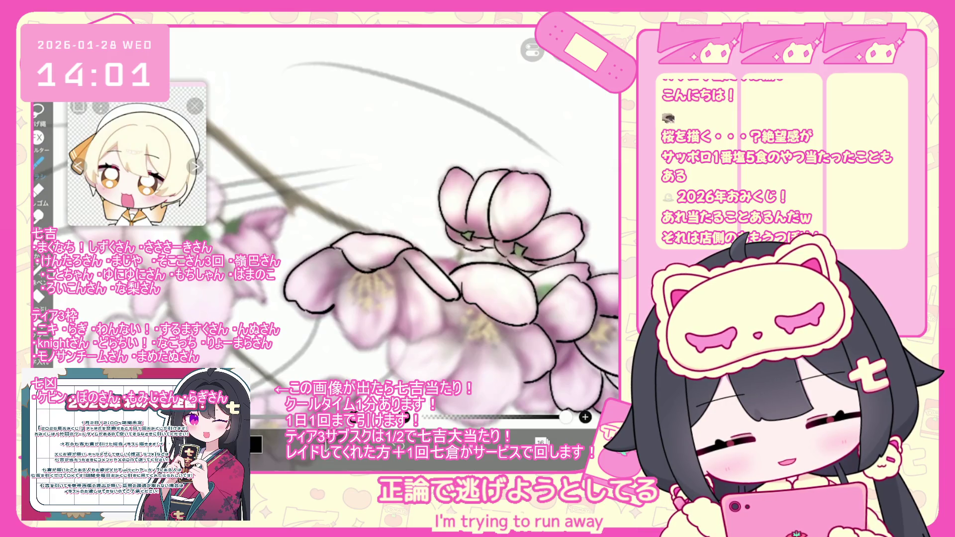
key(ctrl+z)
mouse_move(331, 247)
mouse_down()
mouse_move(289, 286)
mouse_move(299, 306)
mouse_up()
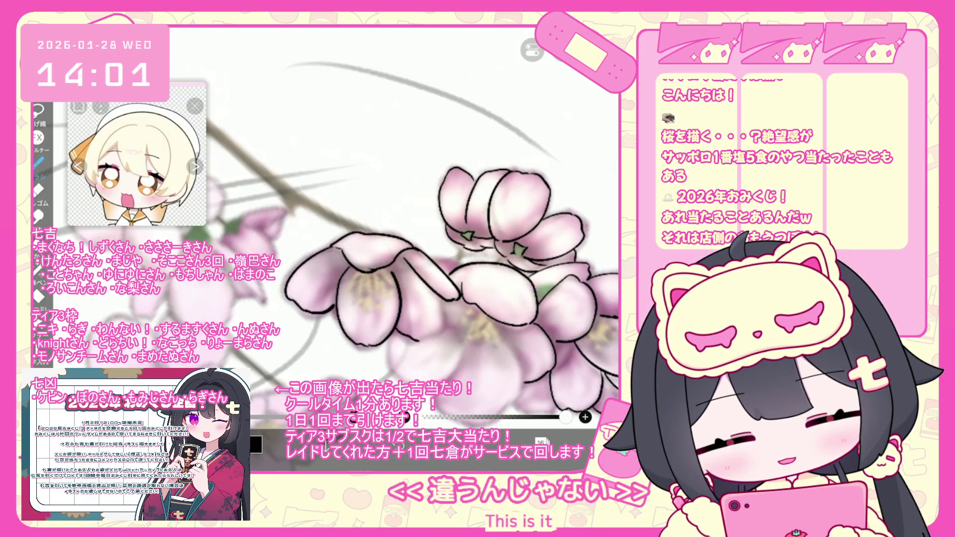
Undo the last stroke and add a short dark line below the blossoms
scroll(447, 224, down, 5)
scroll(448, 224, down, 5)
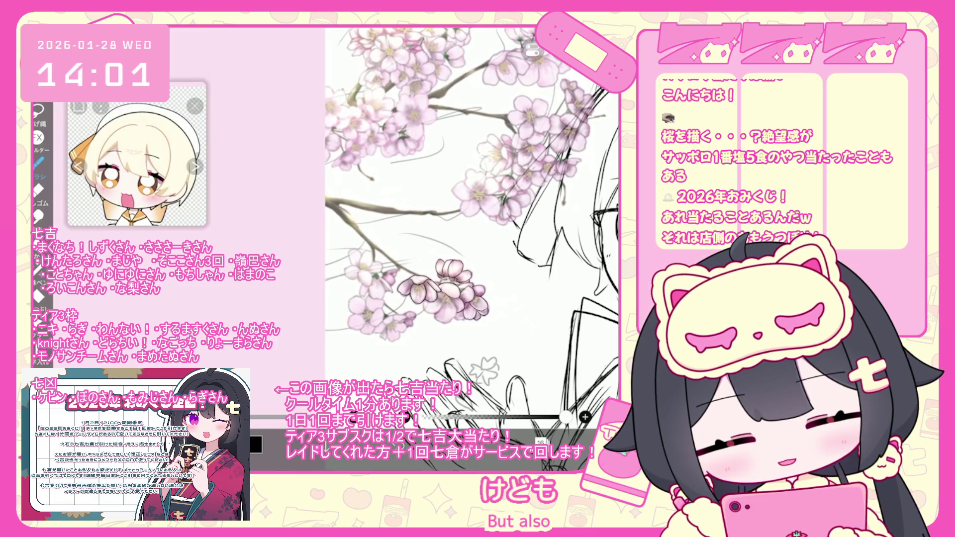
scroll(427, 239, up, 3)
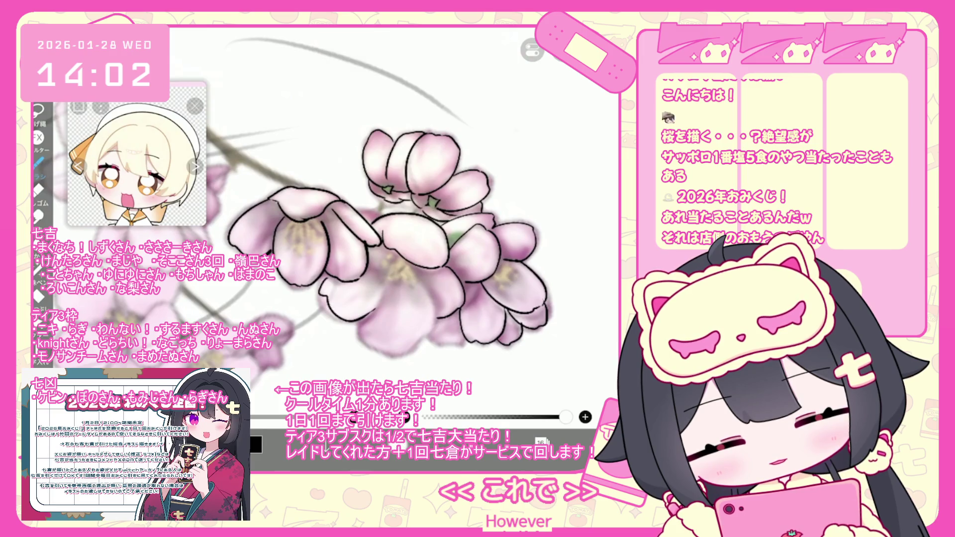
key(ctrl+z)
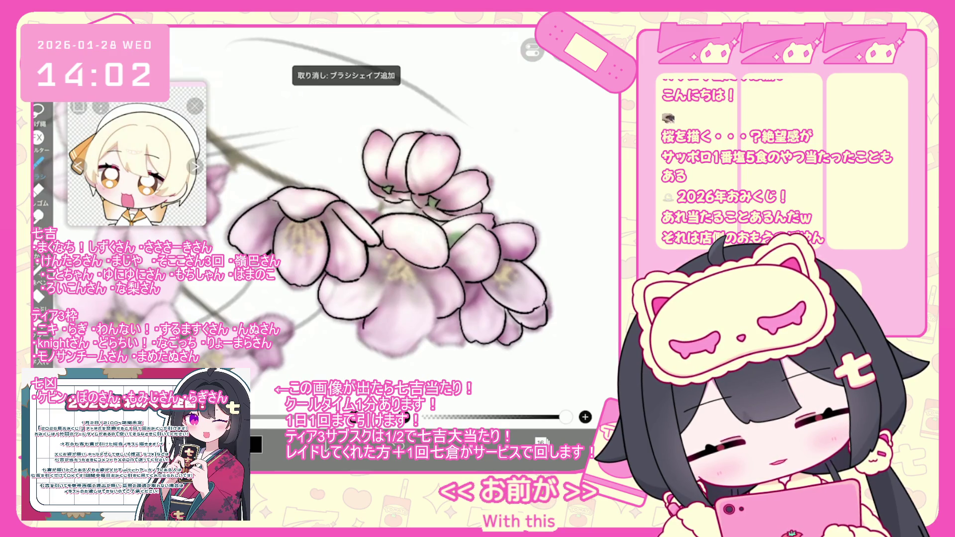
drag(373, 349, 399, 354)
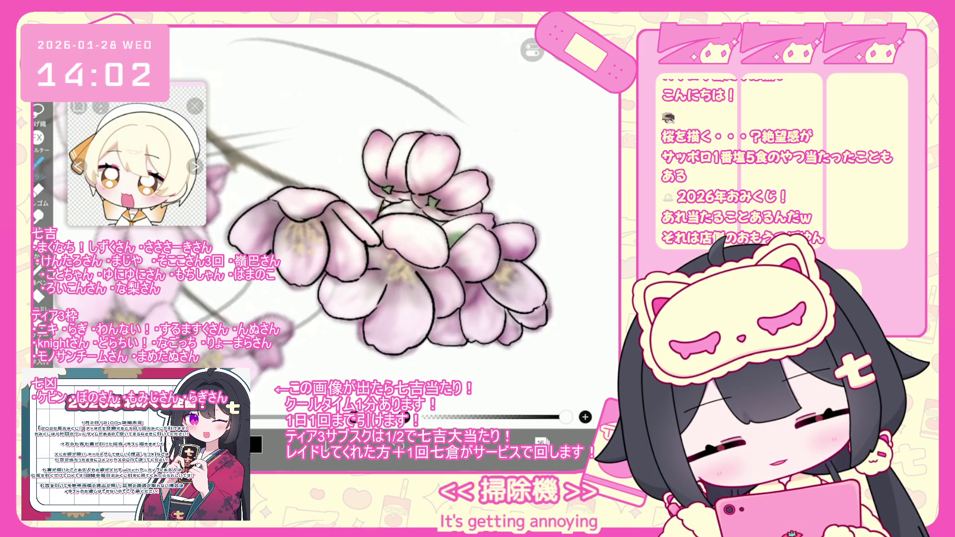
Try tracing thin lines along the branch below the blossoms, undoing the unwanted left-edge line
scroll(403, 219, down, 5)
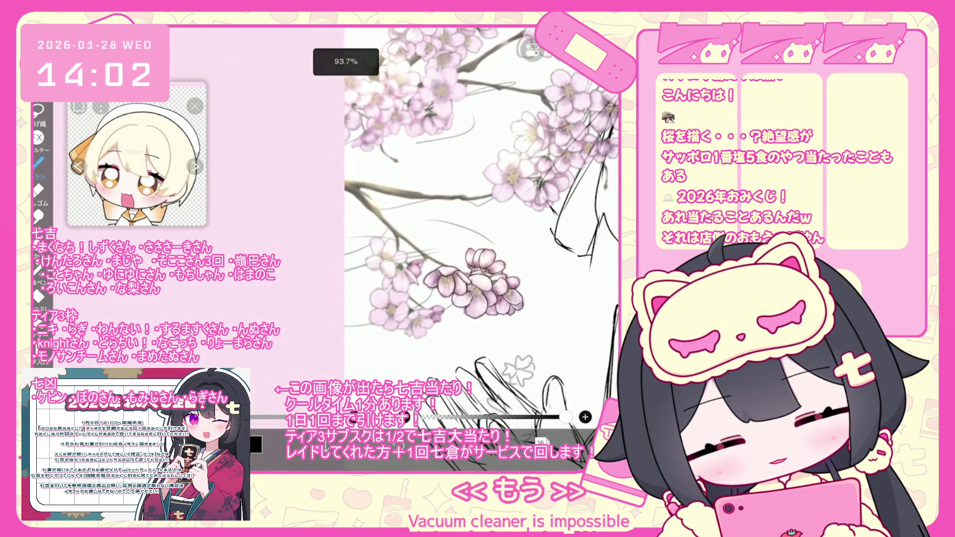
scroll(427, 221, up, 5)
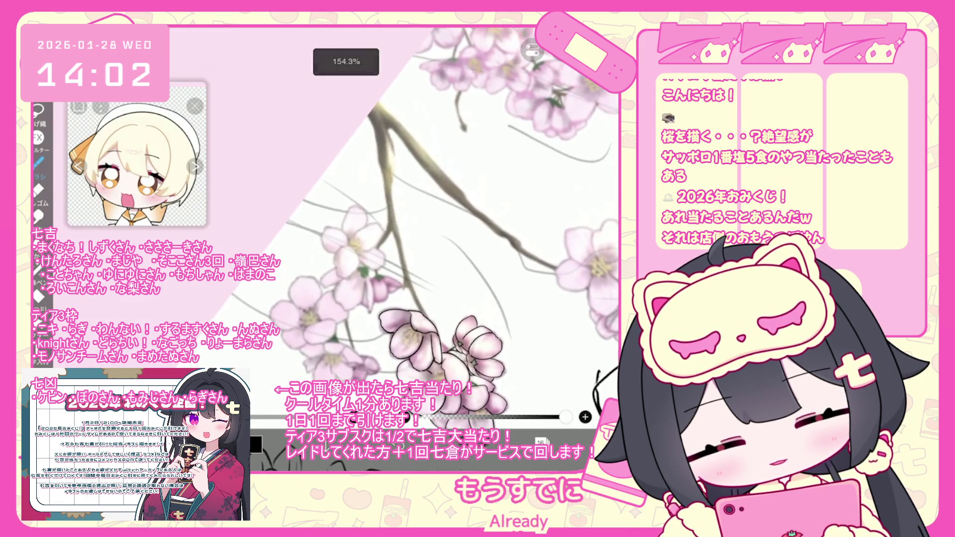
drag(388, 132, 440, 360)
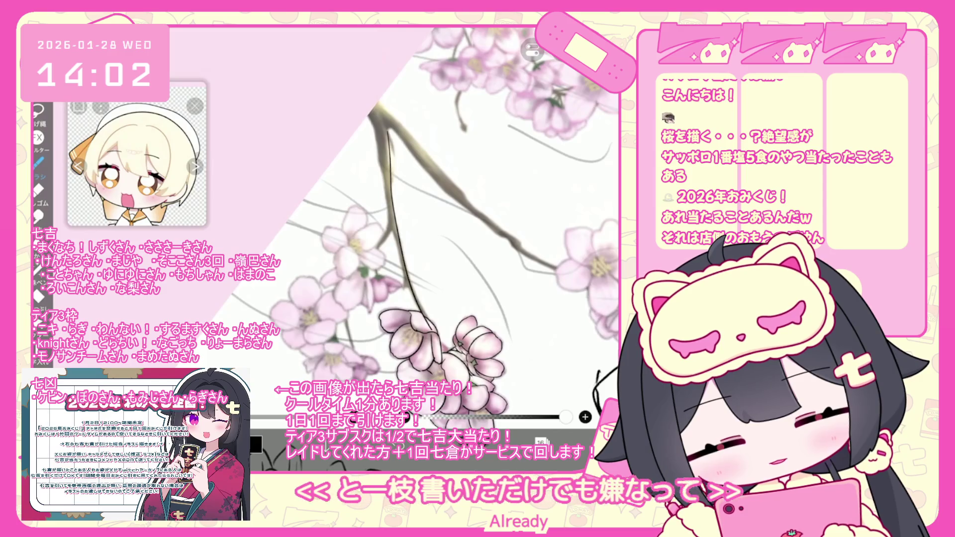
key(ctrl+z)
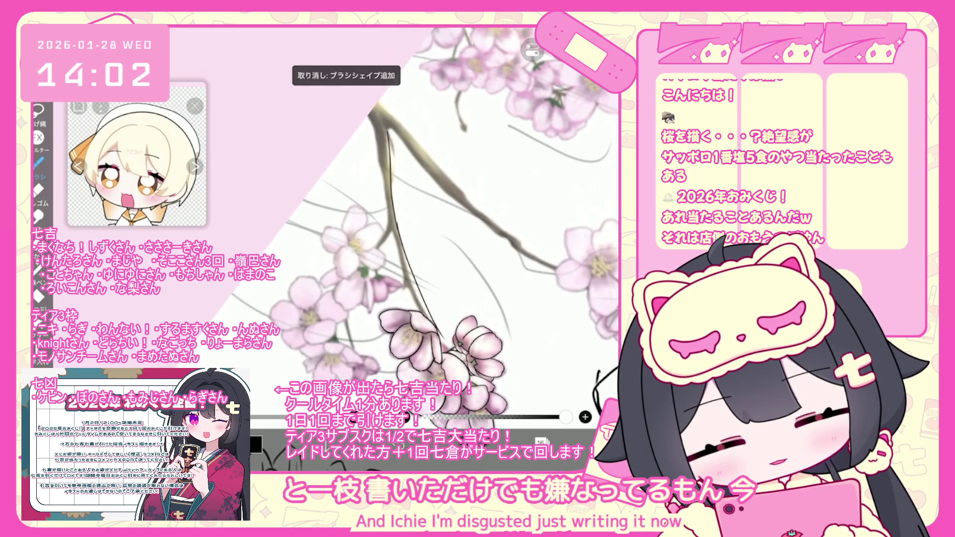
drag(401, 247, 445, 343)
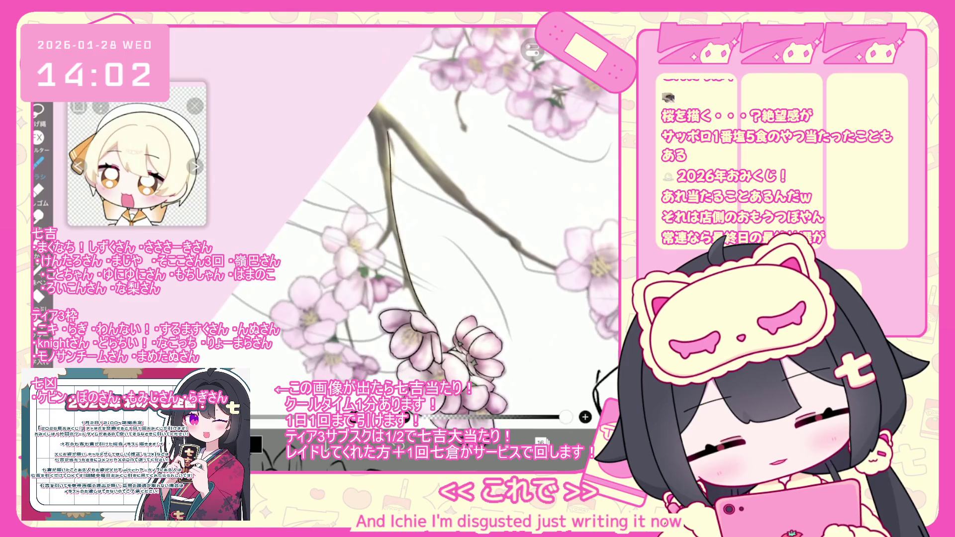
drag(369, 116, 408, 298)
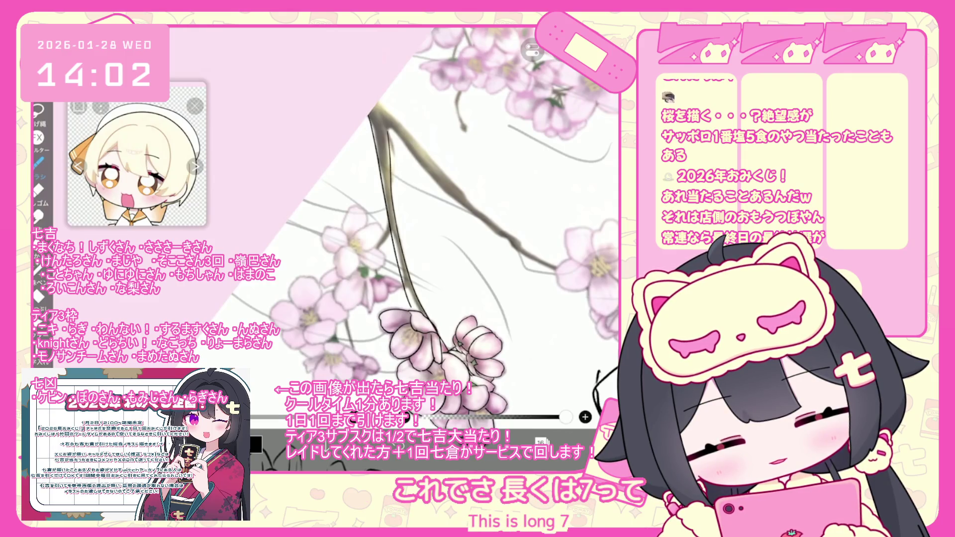
key(ctrl+z)
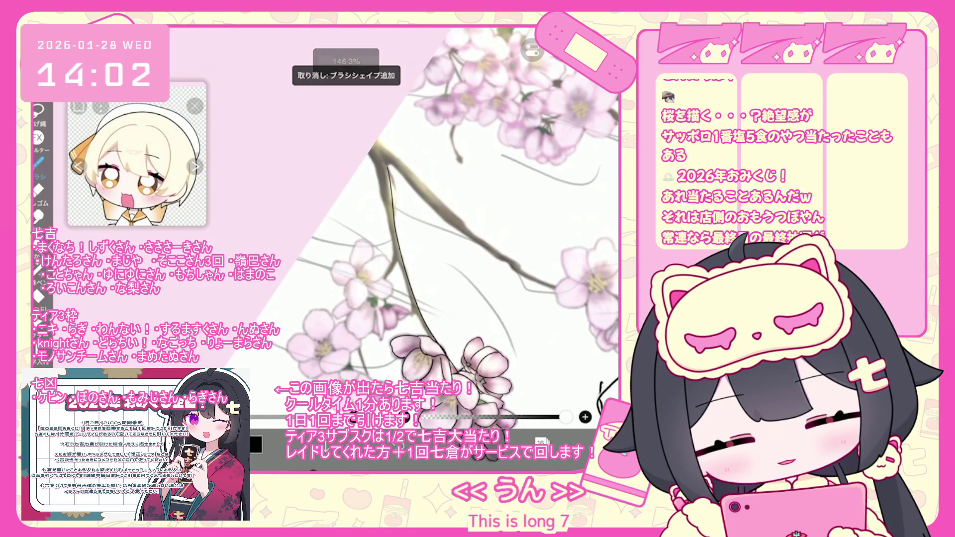
Undo the earlier branch strokes and keep one short dark line along the branch edge
drag(389, 240, 427, 342)
key(ctrl+z)
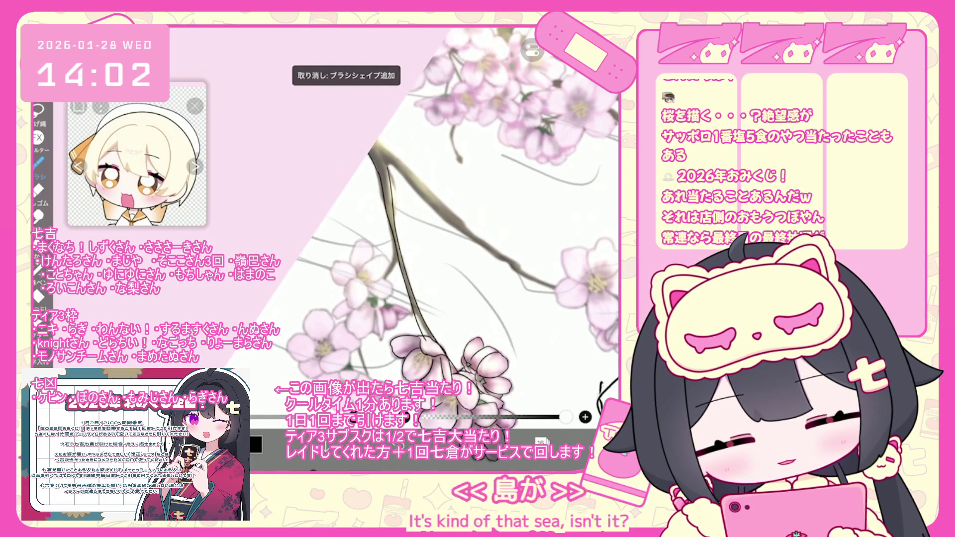
key(ctrl+z)
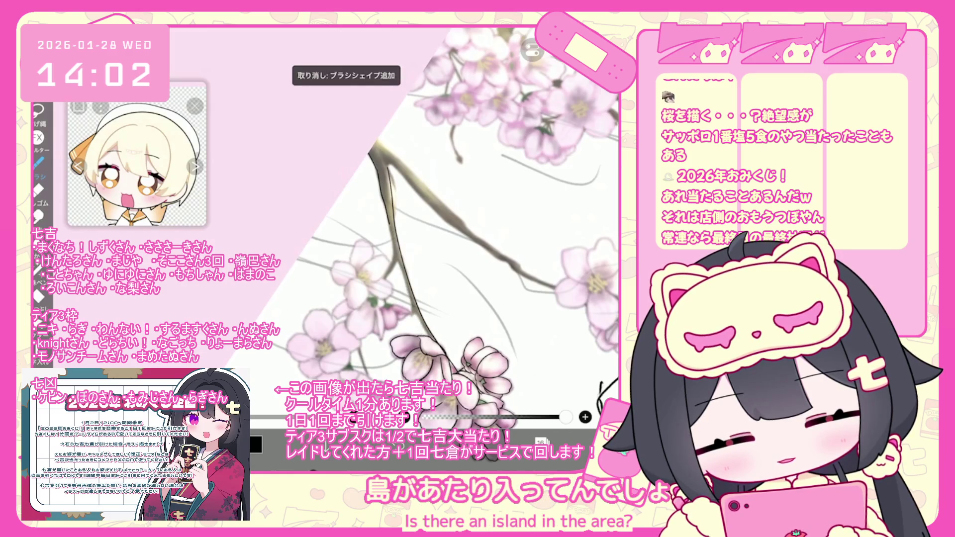
drag(402, 275, 416, 315)
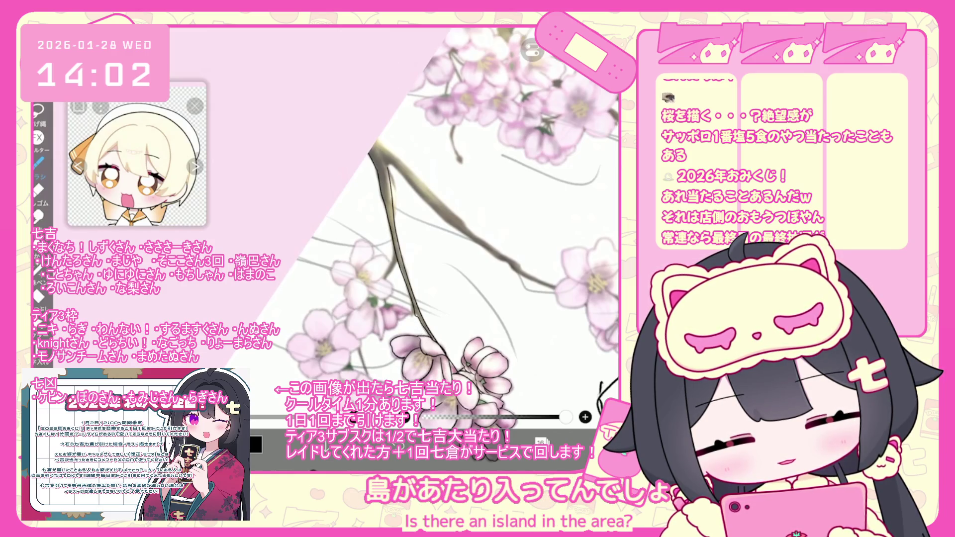
scroll(422, 228, down, 5)
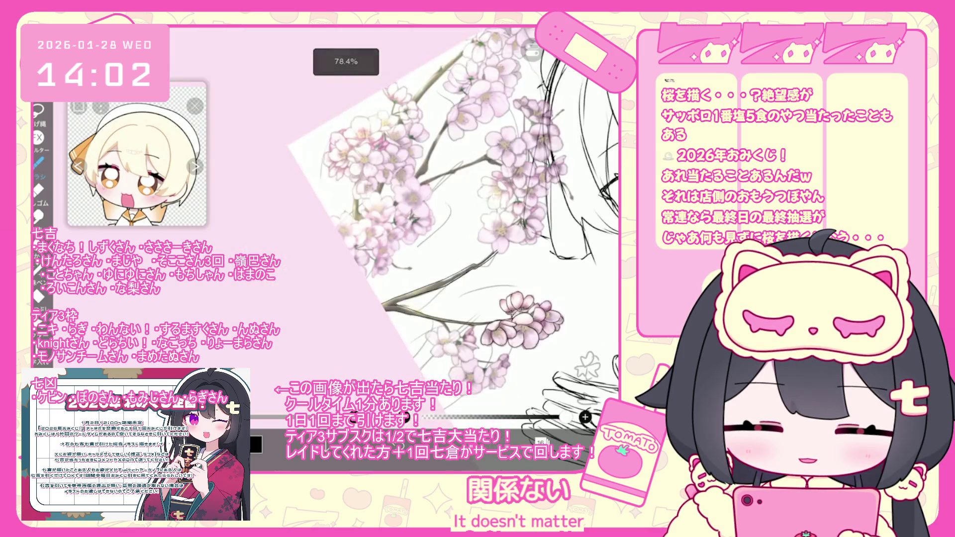
Undo the short branch stroke and zoom out to view the whole sketch with its inked blossoms
key(ctrl+z)
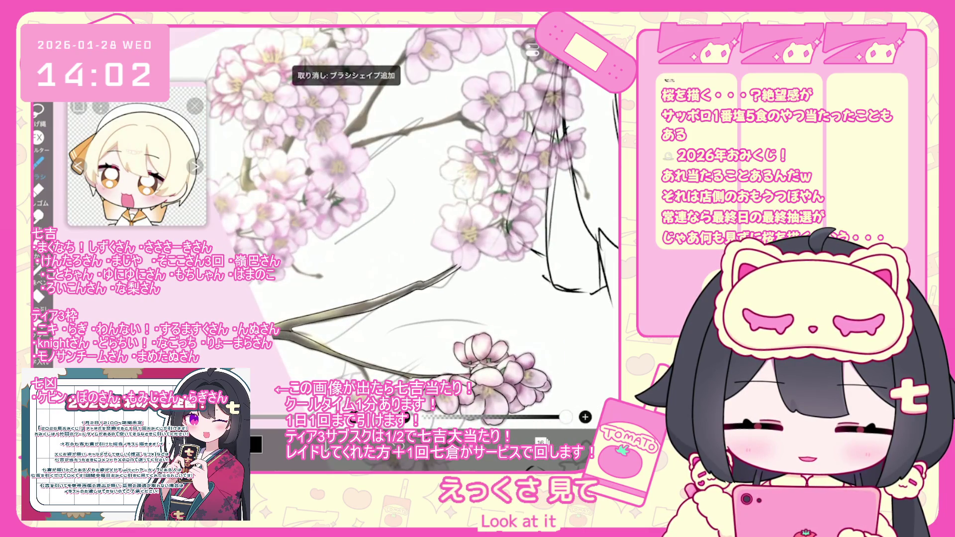
scroll(393, 228, down, 5)
scroll(448, 278, up, 5)
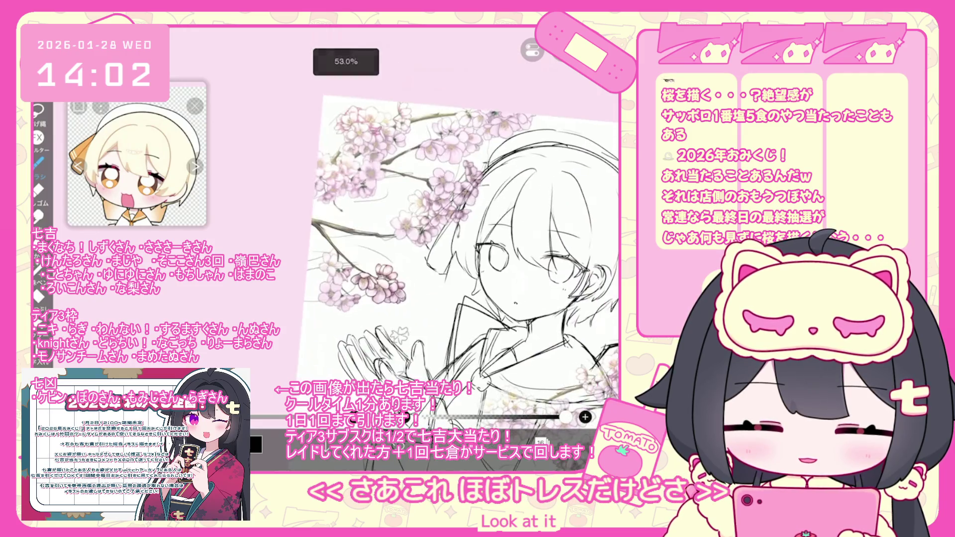
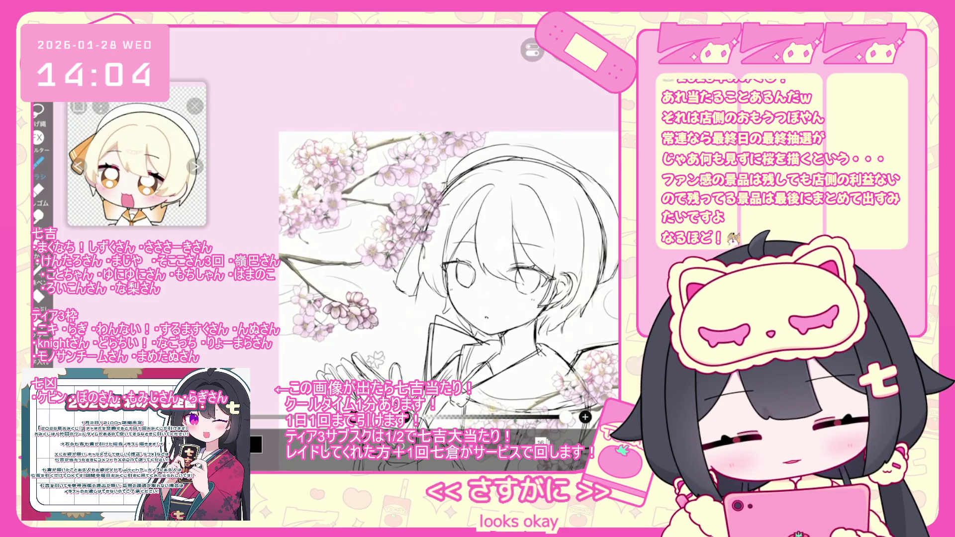
Ink a short twig line and a black petal outline on the blossom, undoing the bad stroke
scroll(358, 299, up, 5)
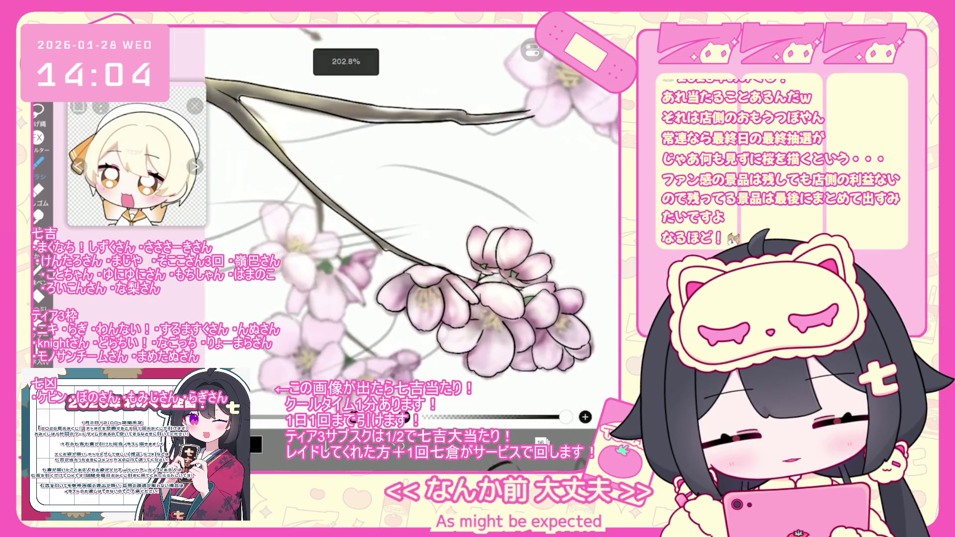
mouse_move(328, 192)
mouse_down()
mouse_move(335, 215)
mouse_move(325, 251)
mouse_up()
scroll(423, 223, up, 2)
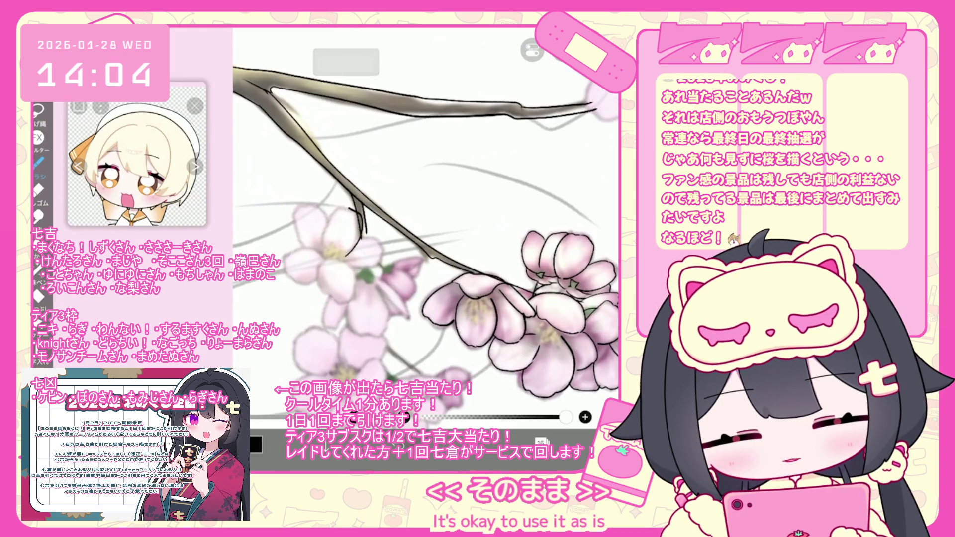
mouse_move(327, 206)
mouse_down()
mouse_move(312, 221)
mouse_move(313, 256)
mouse_move(354, 283)
mouse_up()
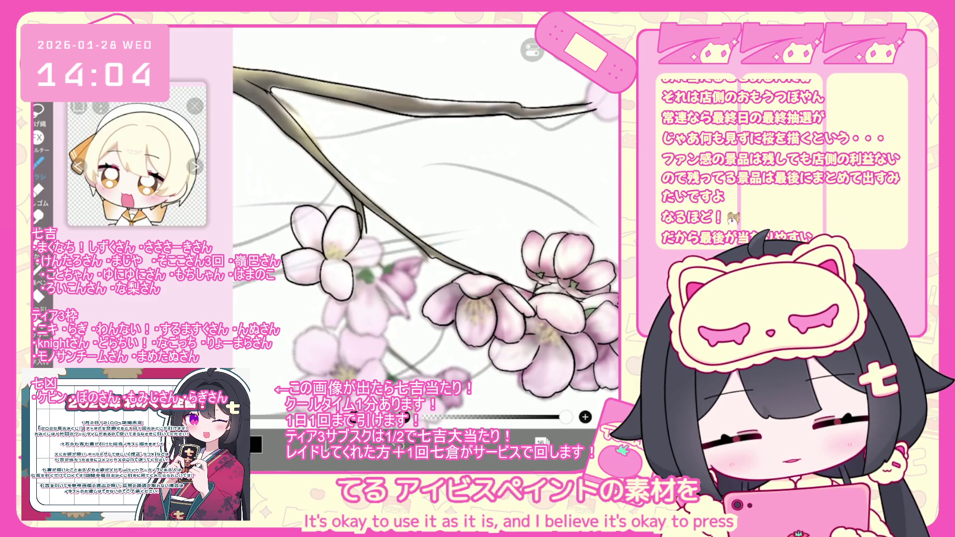
scroll(426, 228, up, 2)
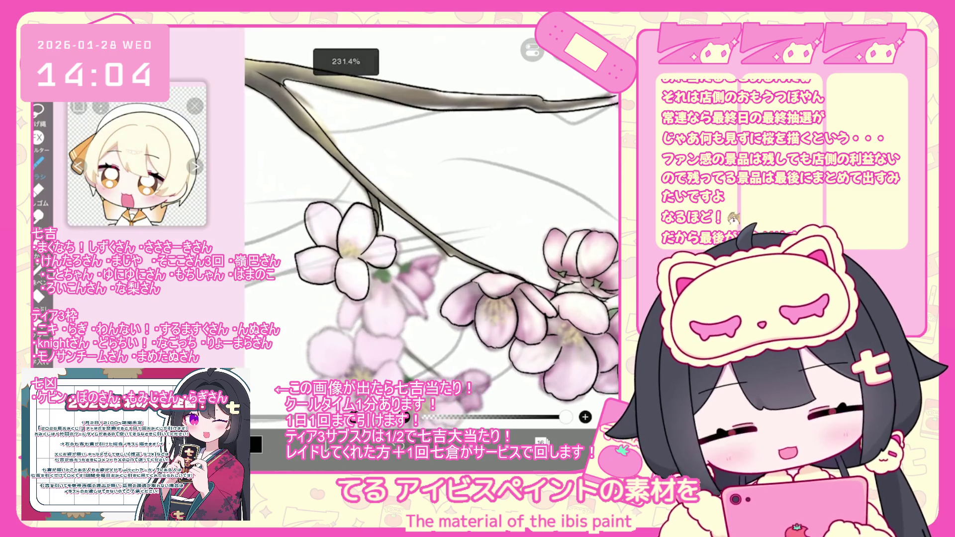
key(ctrl+z)
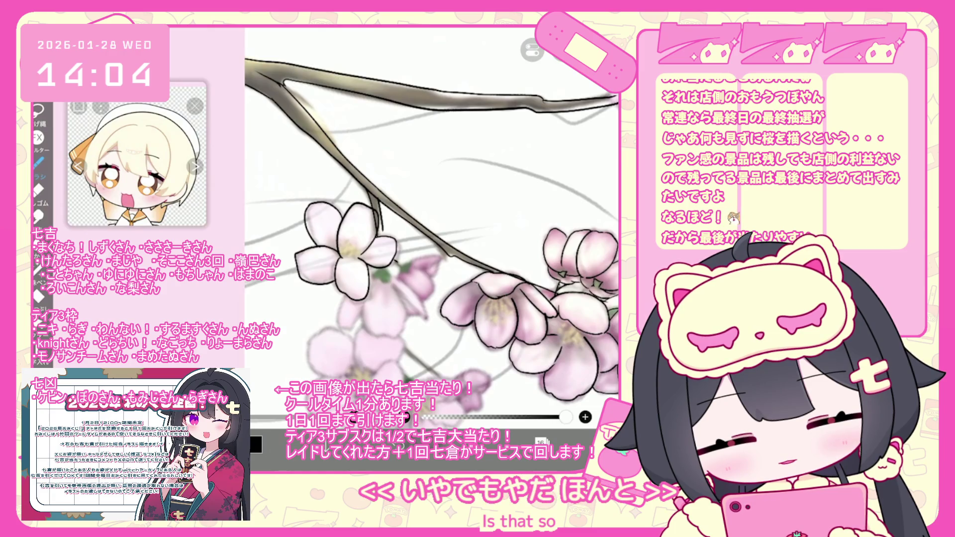
Outline the small petals and the lower-left petal of the blossom in black
mouse_move(415, 258)
mouse_down()
mouse_move(442, 264)
mouse_move(419, 271)
mouse_up()
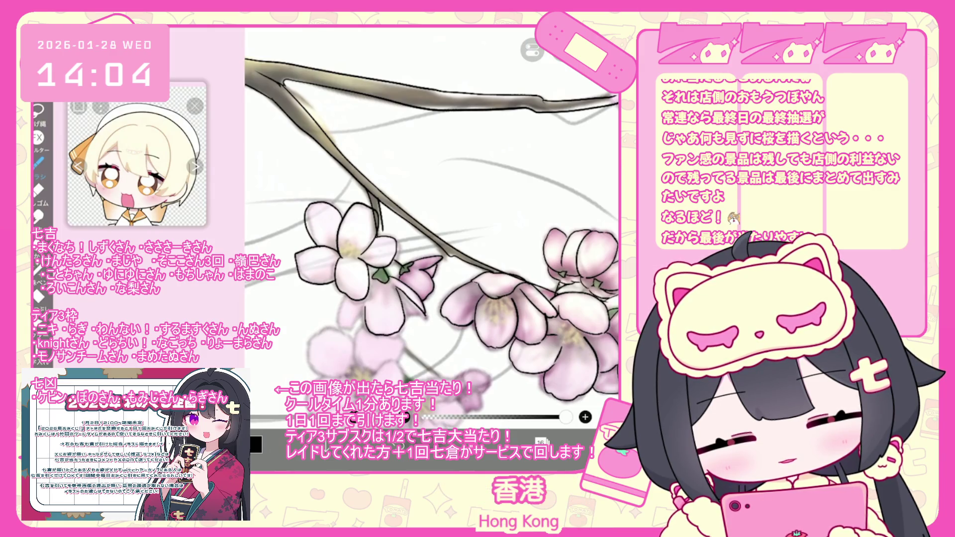
drag(405, 298, 423, 314)
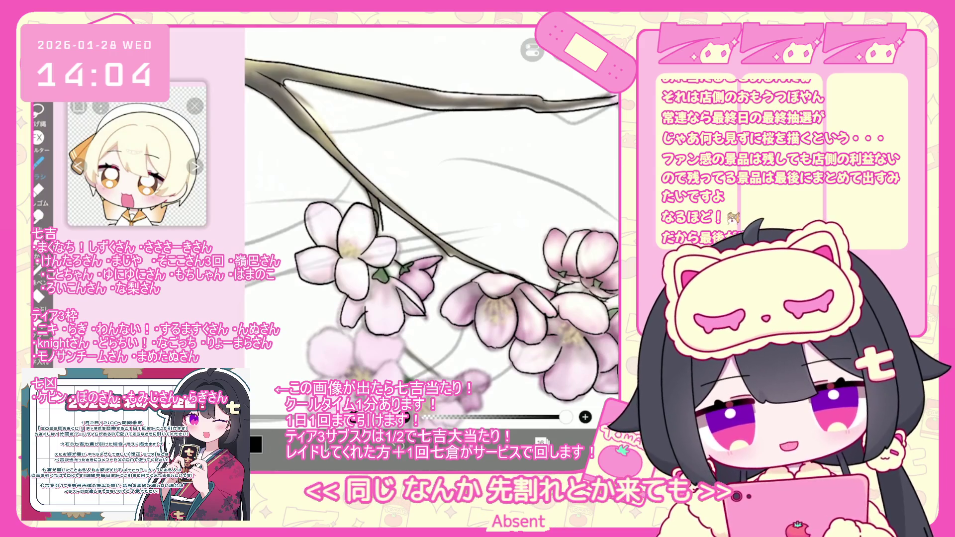
scroll(431, 228, down, 3)
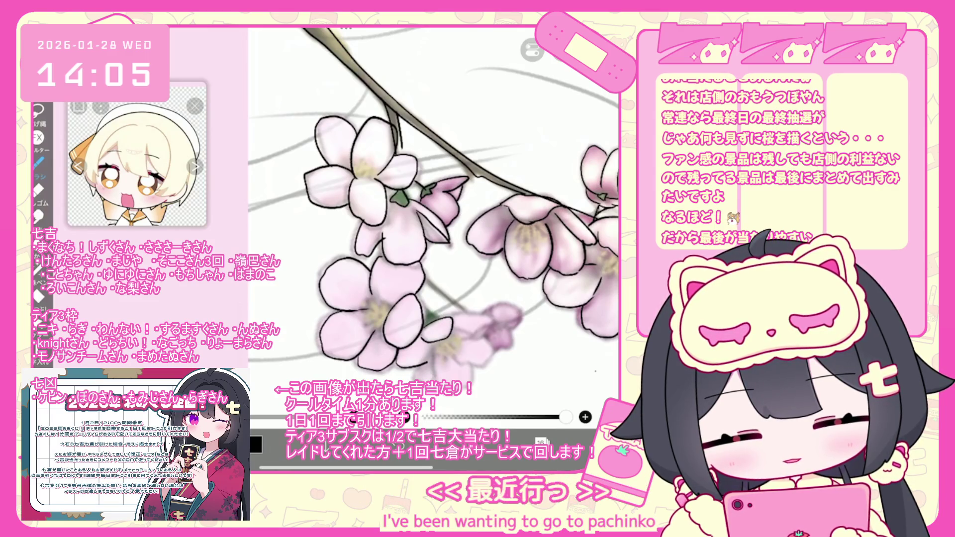
Undo the last outline stroke and the small stray stroke
key(ctrl+z)
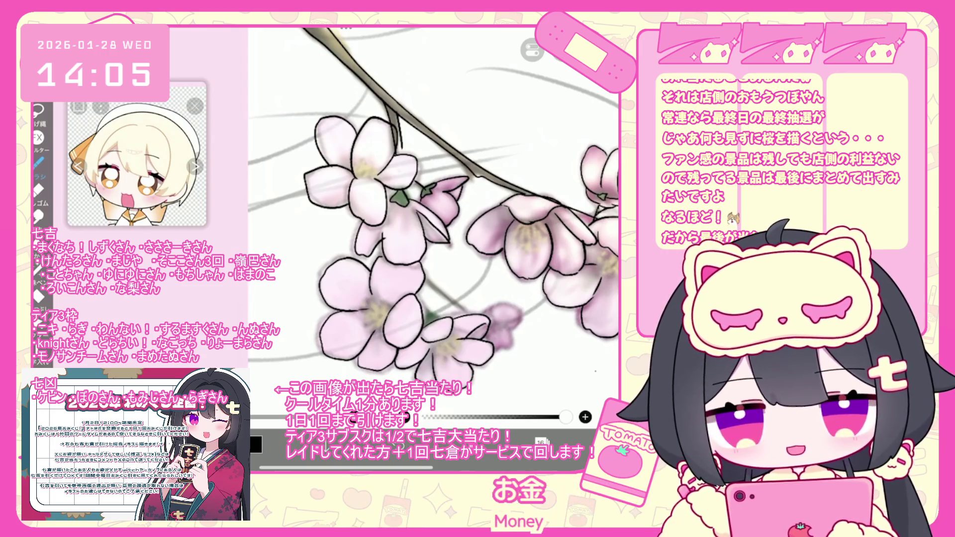
scroll(426, 209, up, 2)
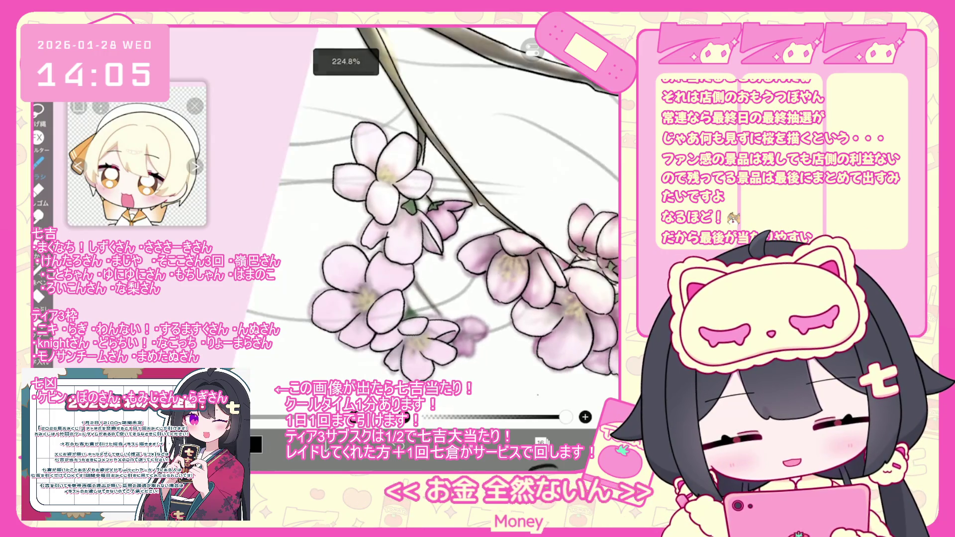
scroll(388, 234, up, 2)
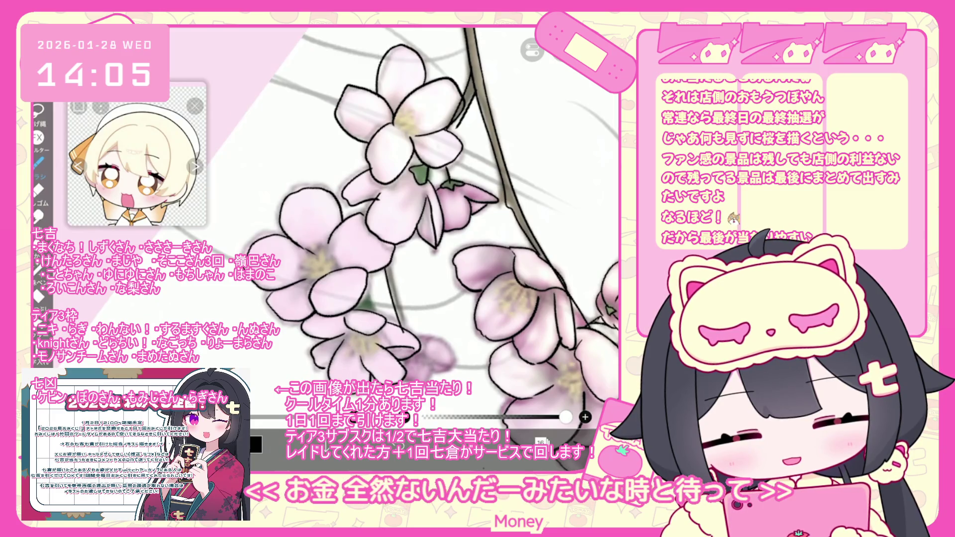
key(ctrl+z)
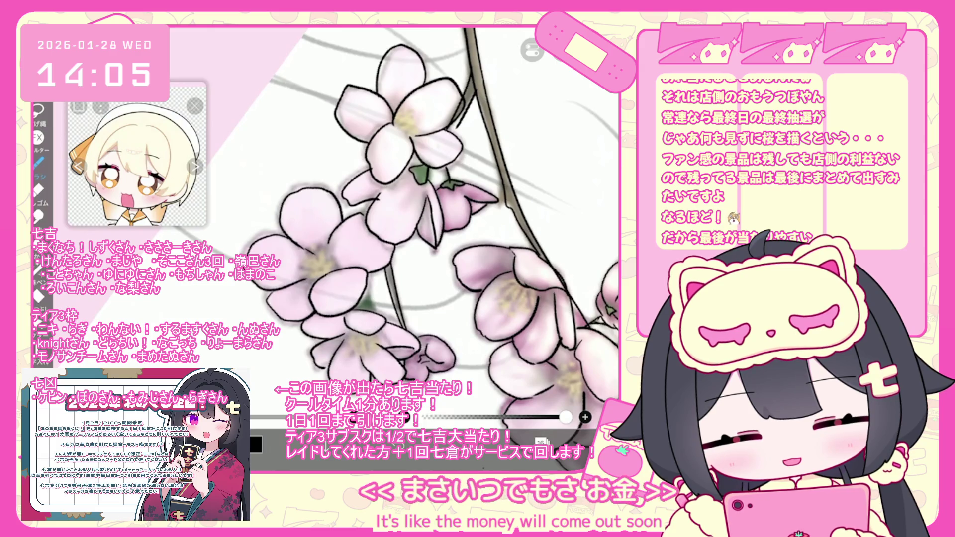
Zoom out to view the whole sketch
scroll(447, 224, down, 5)
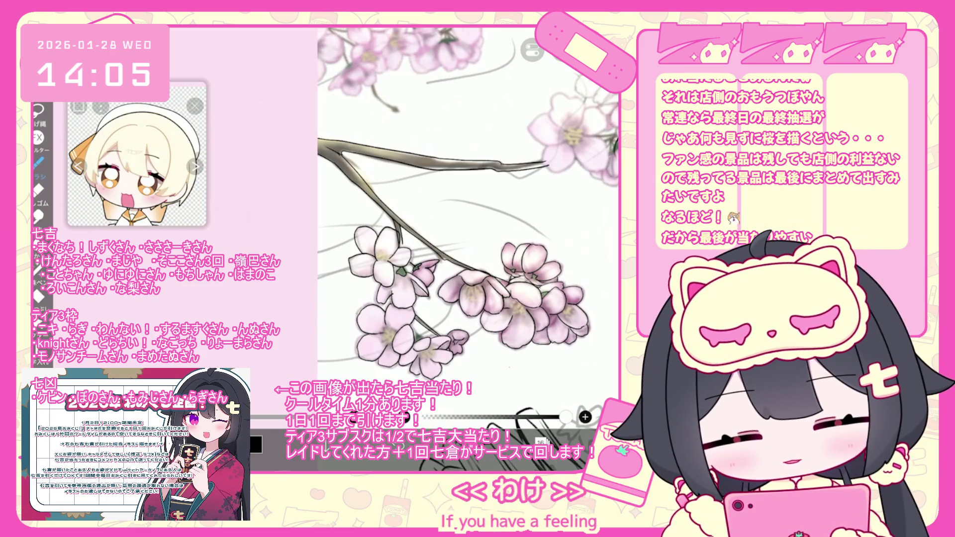
scroll(468, 204, down, 3)
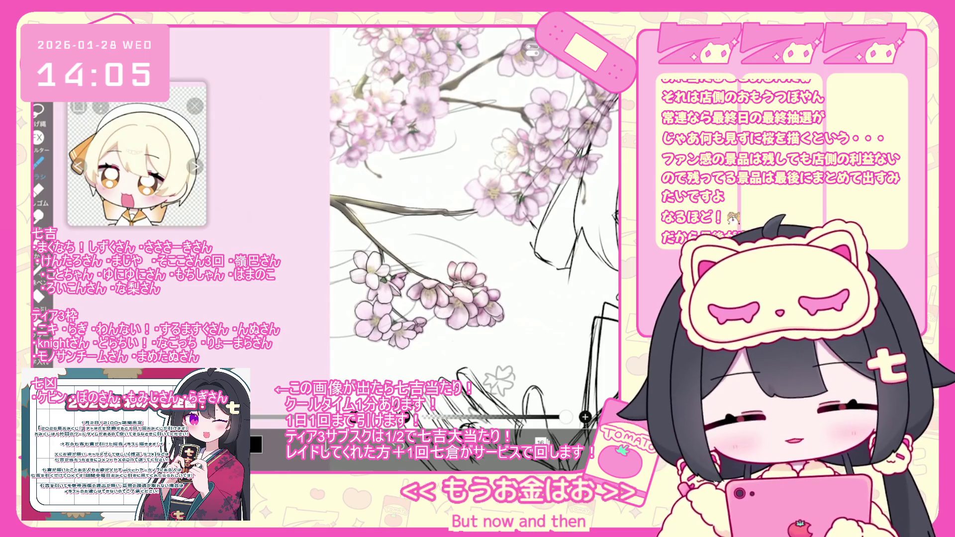
scroll(465, 194, down, 1)
scroll(457, 239, down, 2)
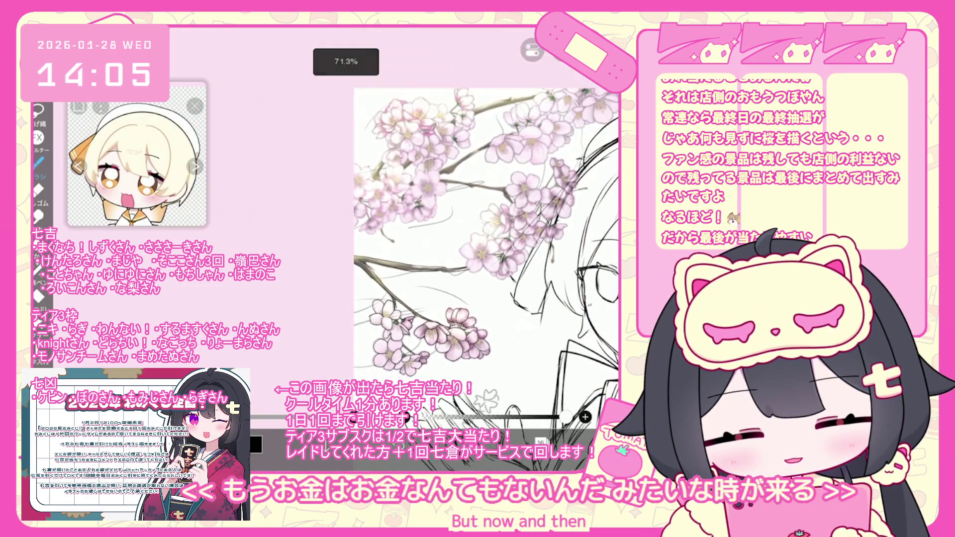
scroll(457, 238, down, 2)
scroll(457, 238, down, 2)
scroll(413, 239, down, 1)
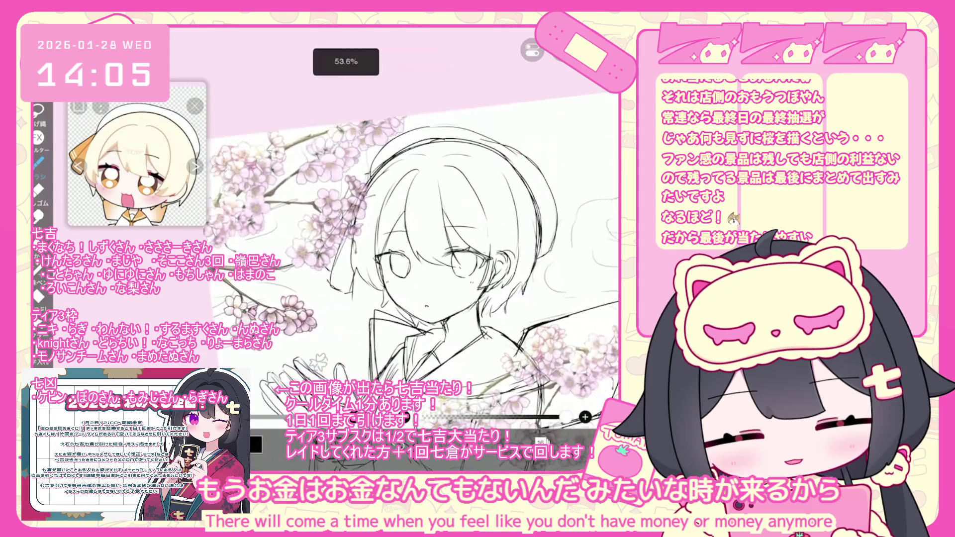
scroll(413, 239, down, 1)
scroll(413, 238, down, 1)
scroll(413, 239, down, 1)
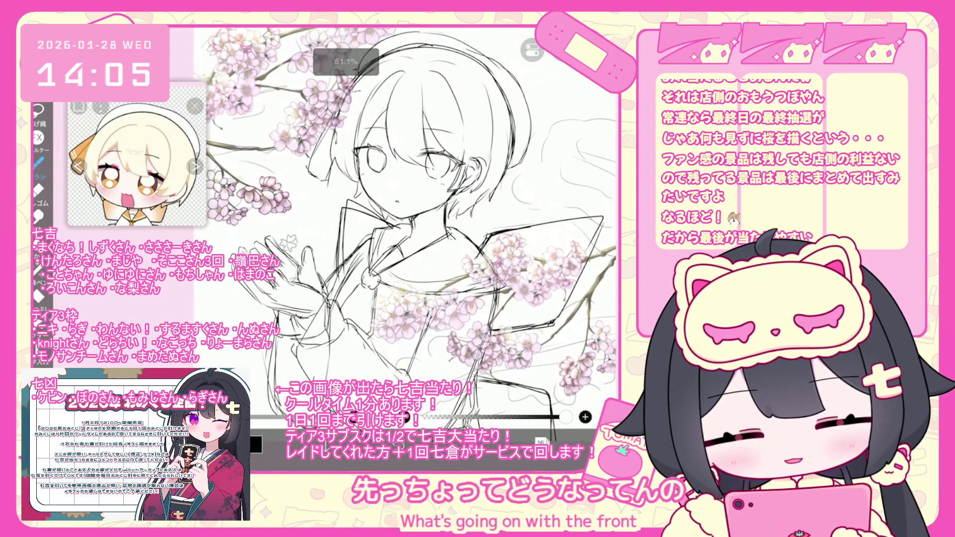
Zoom in on the upper blossoms and undo the strokes on the flower's upper-right petal
scroll(407, 224, up, 2)
scroll(408, 224, up, 2)
scroll(408, 224, up, 2)
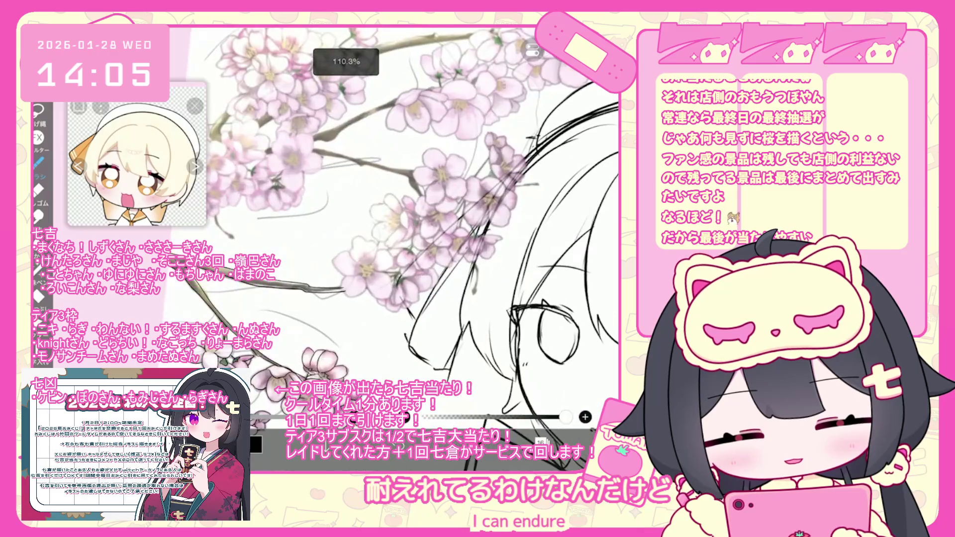
scroll(408, 224, up, 2)
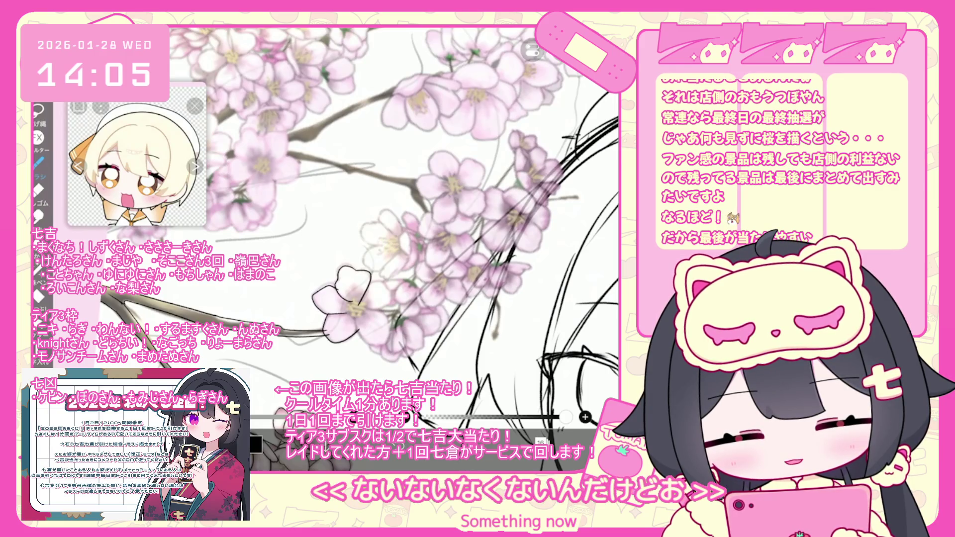
scroll(366, 277, up, 2)
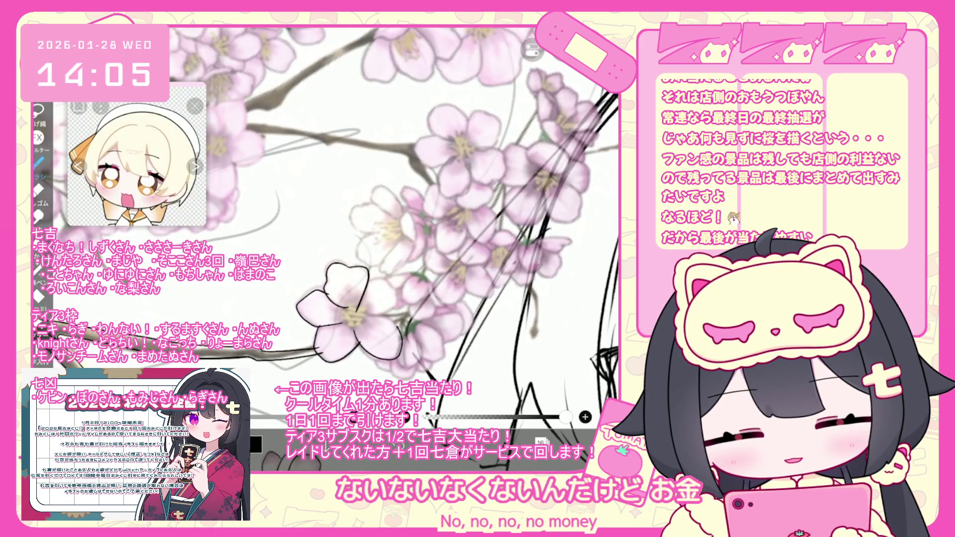
key(ctrl+z)
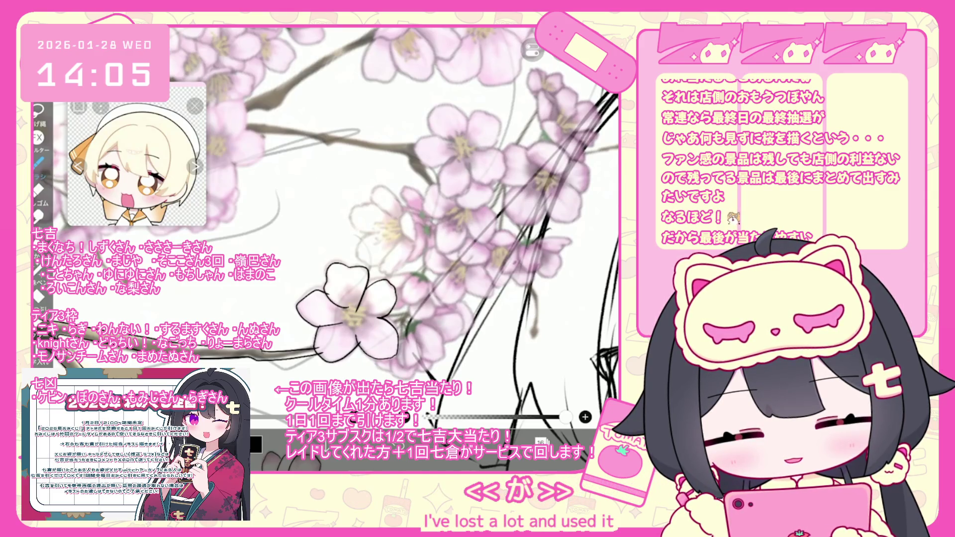
key(ctrl+z)
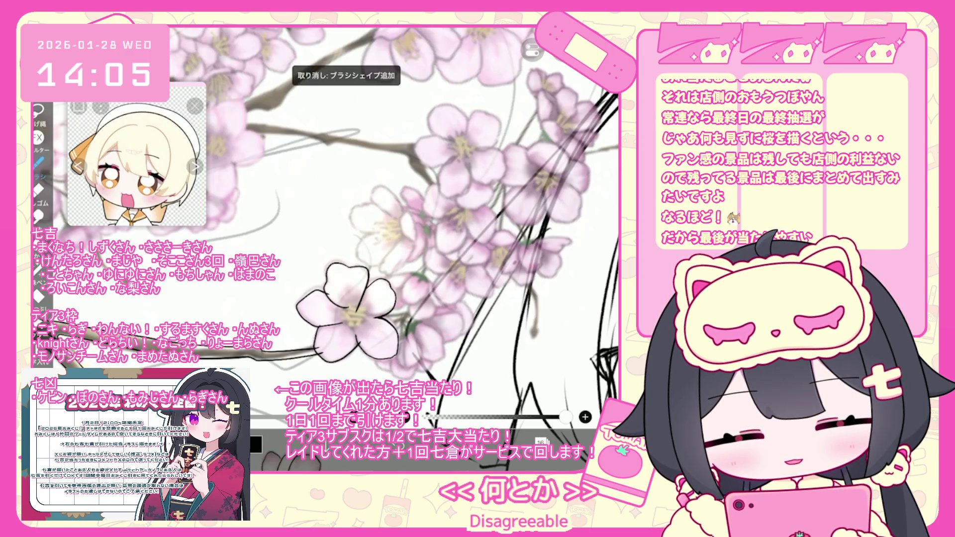
Undo the last stroke, then try a green sepal stroke on the blossom and undo it
scroll(348, 224, up, 2)
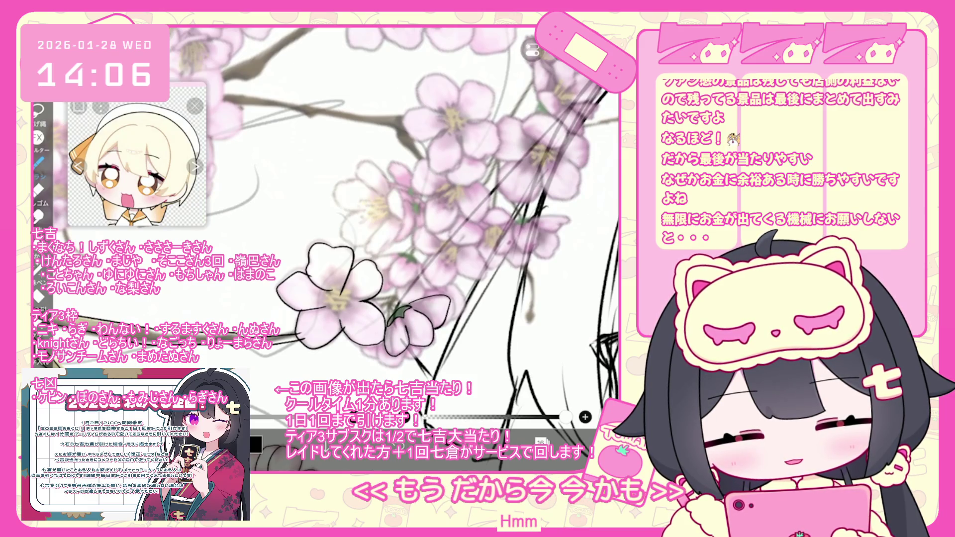
scroll(326, 221, up, 2)
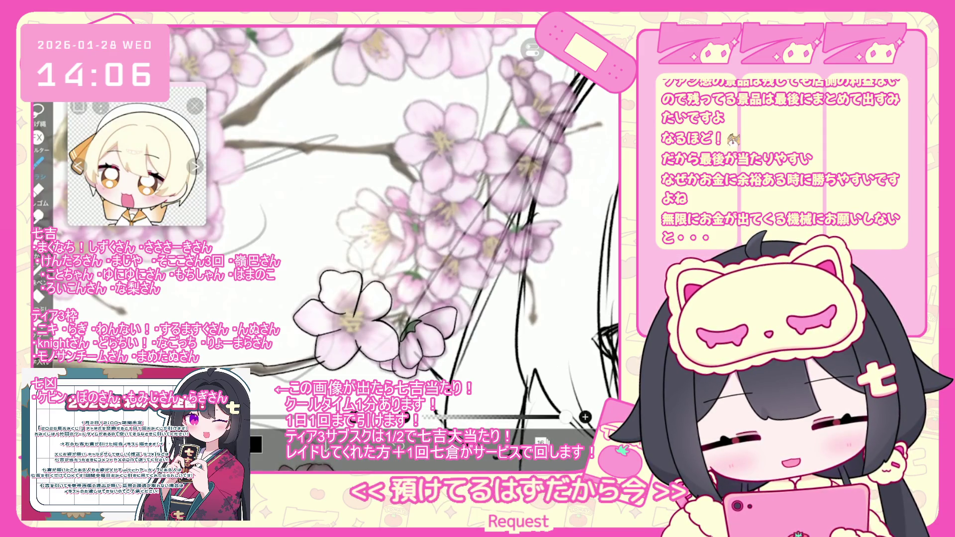
key(ctrl+z)
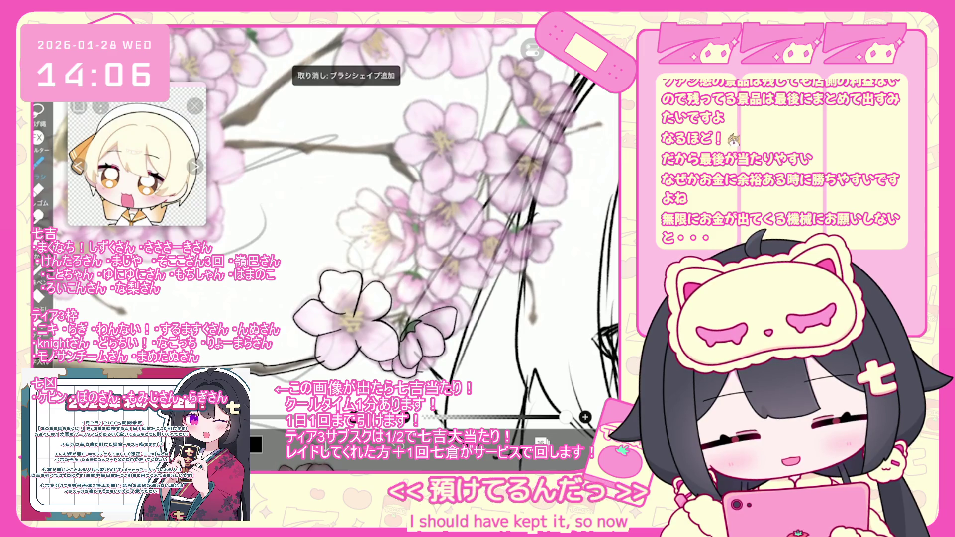
mouse_move(403, 274)
mouse_down()
mouse_move(424, 281)
mouse_move(420, 299)
mouse_move(404, 277)
mouse_move(389, 281)
mouse_move(398, 292)
mouse_move(440, 305)
mouse_move(437, 294)
mouse_up()
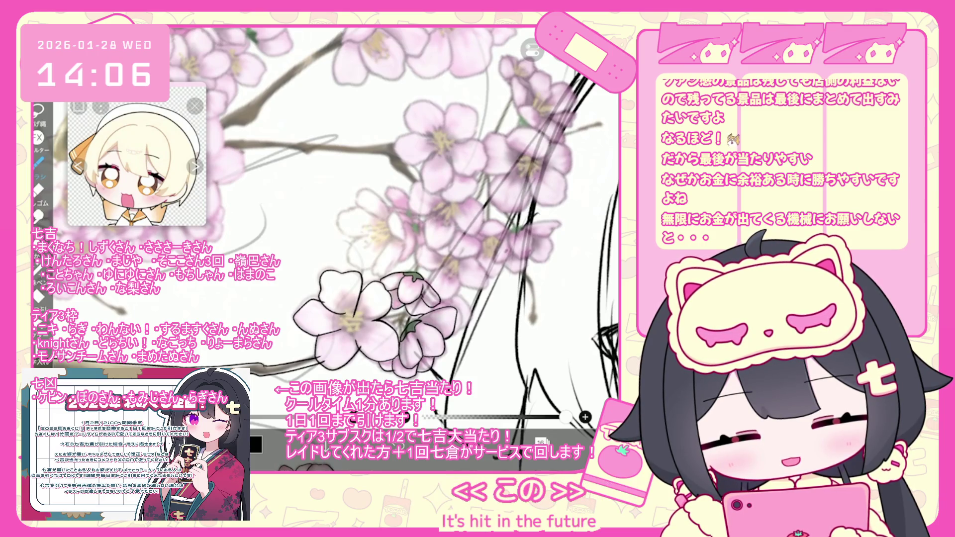
key(ctrl+z)
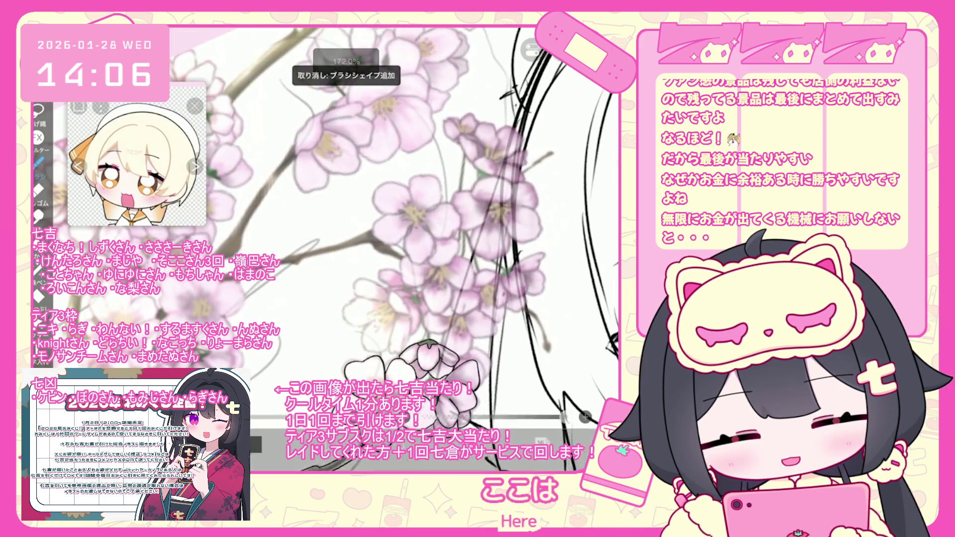
Lasso the small bud near the lower blossoms and rotate it to about 137°
scroll(343, 244, down, 3)
scroll(378, 223, up, 3)
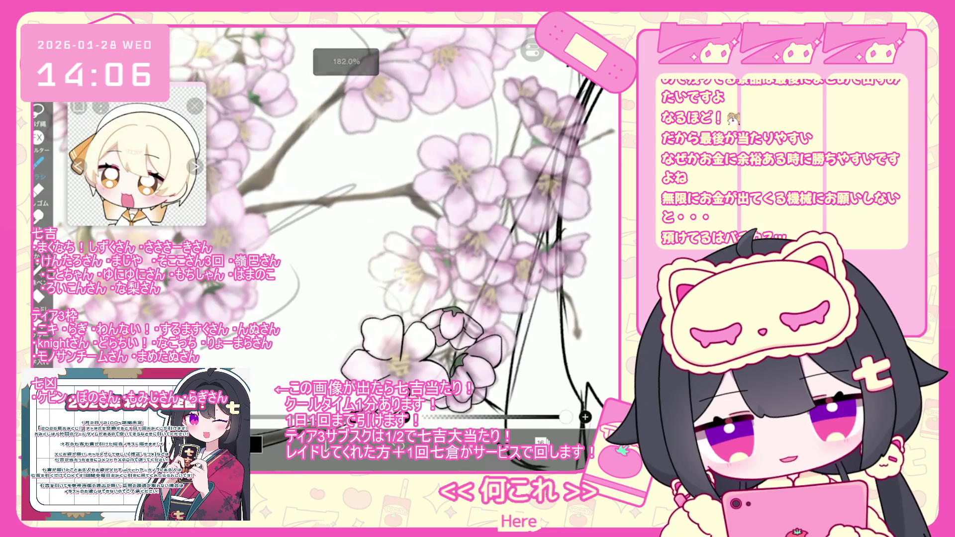
scroll(338, 224, up, 5)
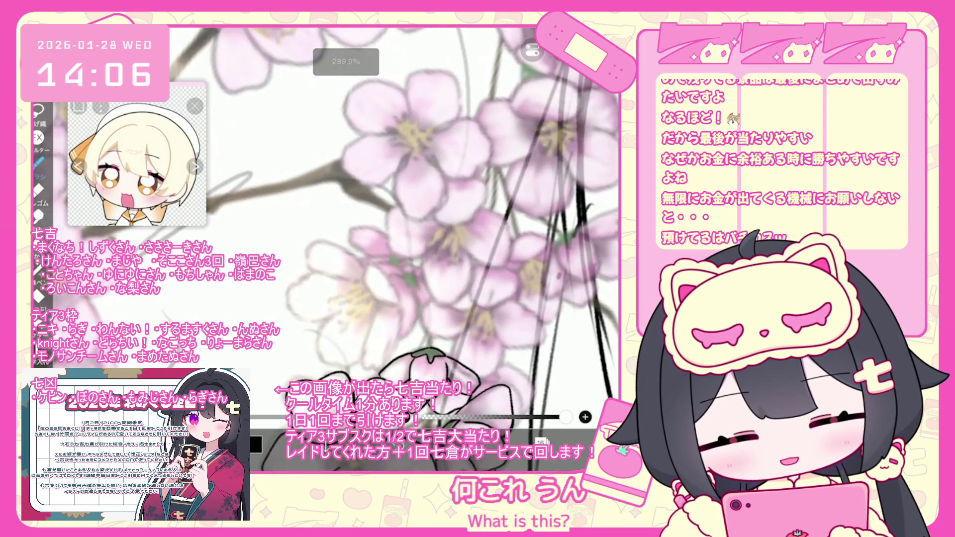
scroll(343, 224, down, 3)
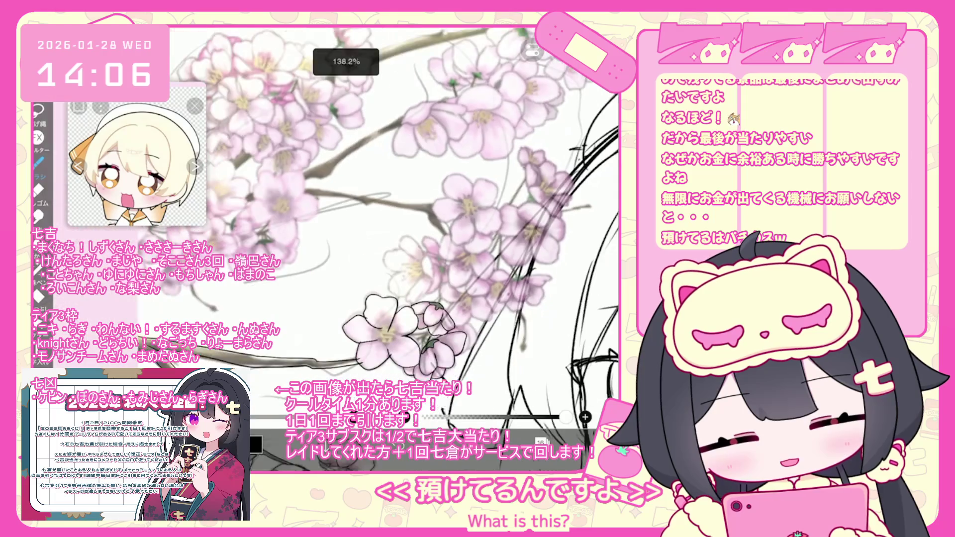
scroll(343, 224, up, 2)
scroll(343, 224, up, 2)
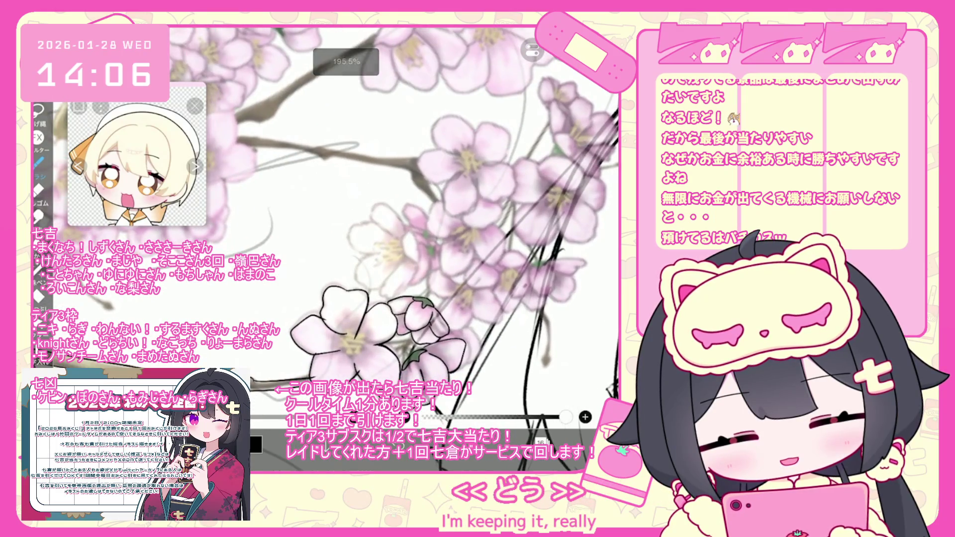
scroll(343, 224, up, 1)
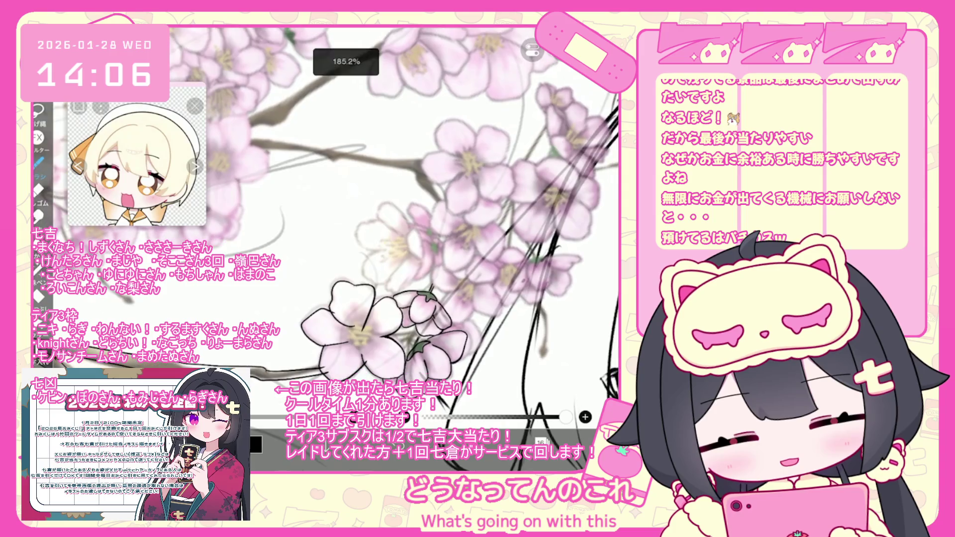
drag(416, 294, 417, 298)
mouse_move(423, 261)
mouse_down()
mouse_move(453, 343)
mouse_move(411, 361)
mouse_up()
key(b)
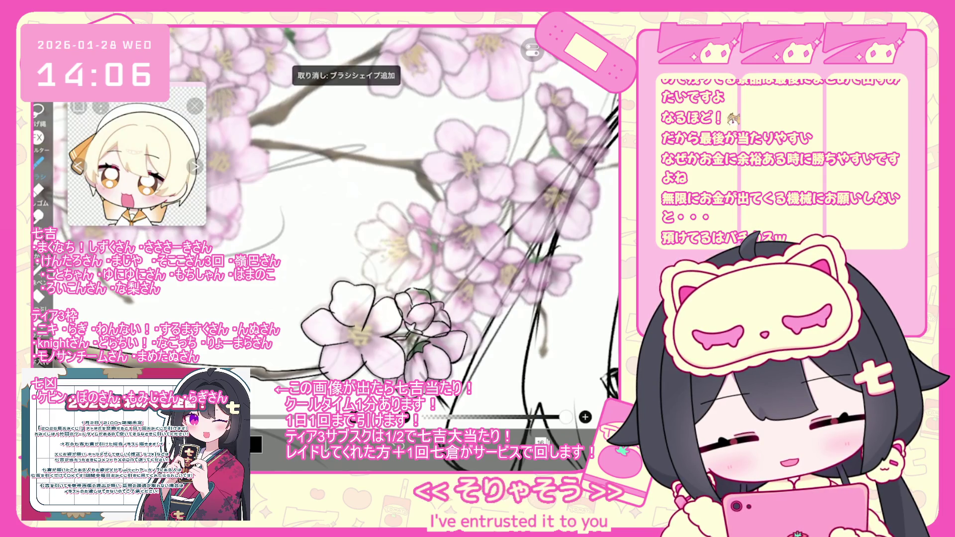
Hide the pink blossom colour layer in the Layers panel
scroll(488, 279, down, 5)
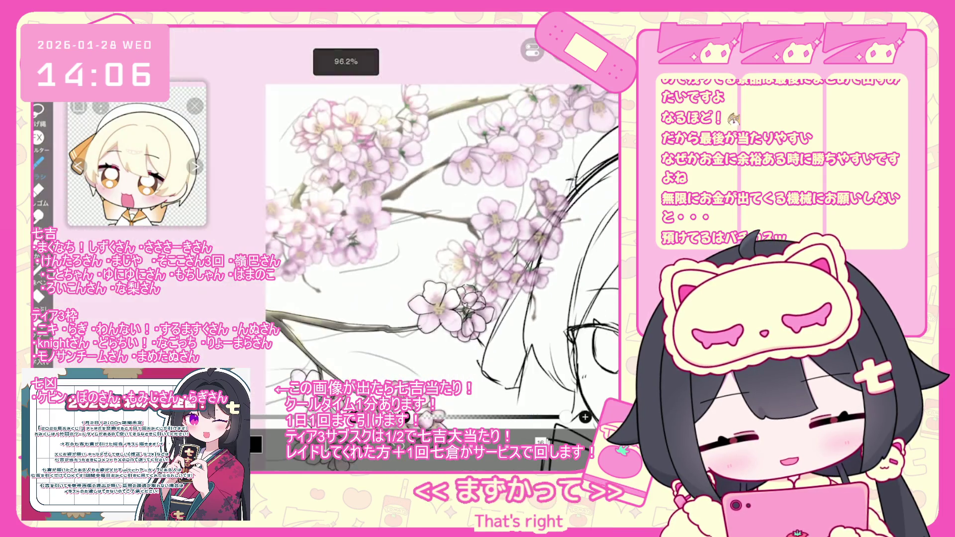
scroll(487, 279, down, 2)
scroll(487, 279, up, 3)
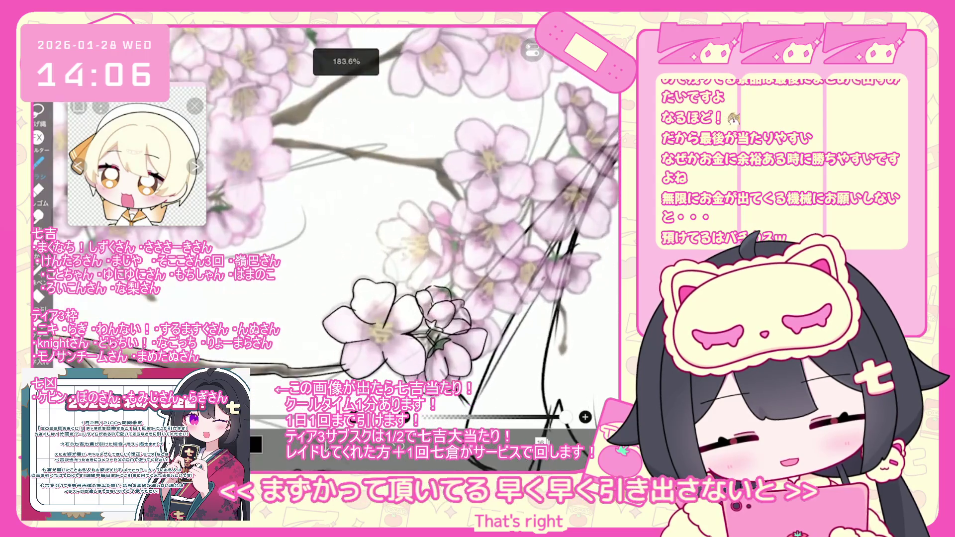
scroll(488, 278, down, 4)
click(540, 441)
click(494, 178)
click(541, 442)
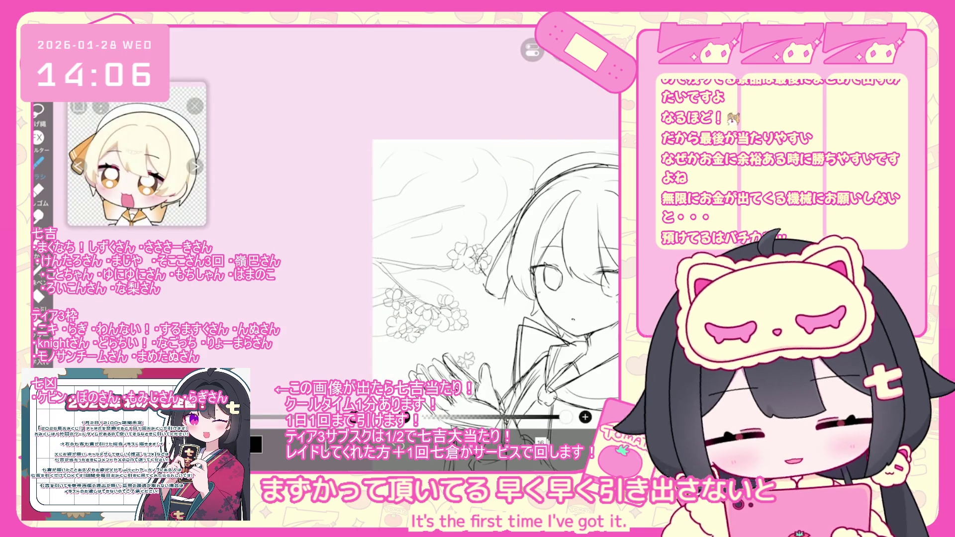
Undo the last brush stroke on the blossoms
scroll(465, 233, up, 3)
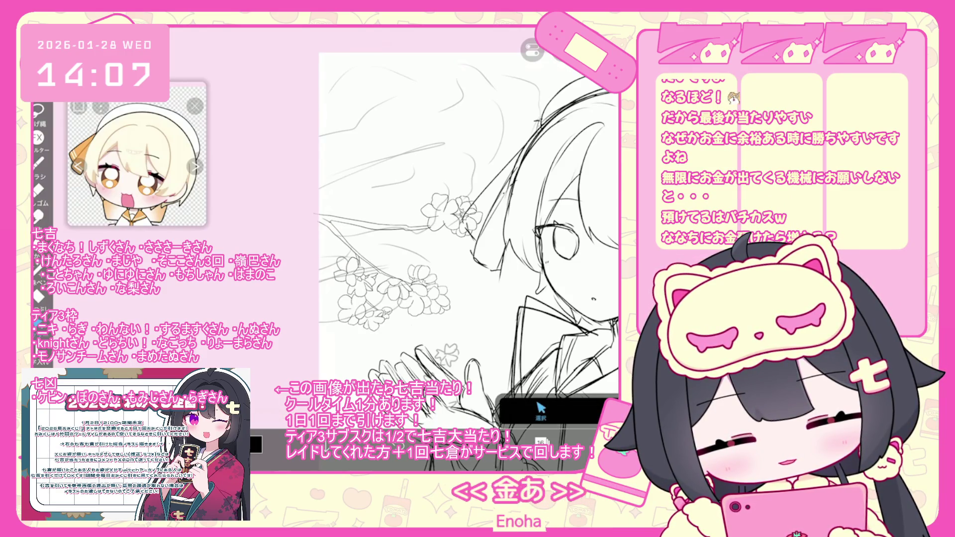
scroll(448, 224, up, 3)
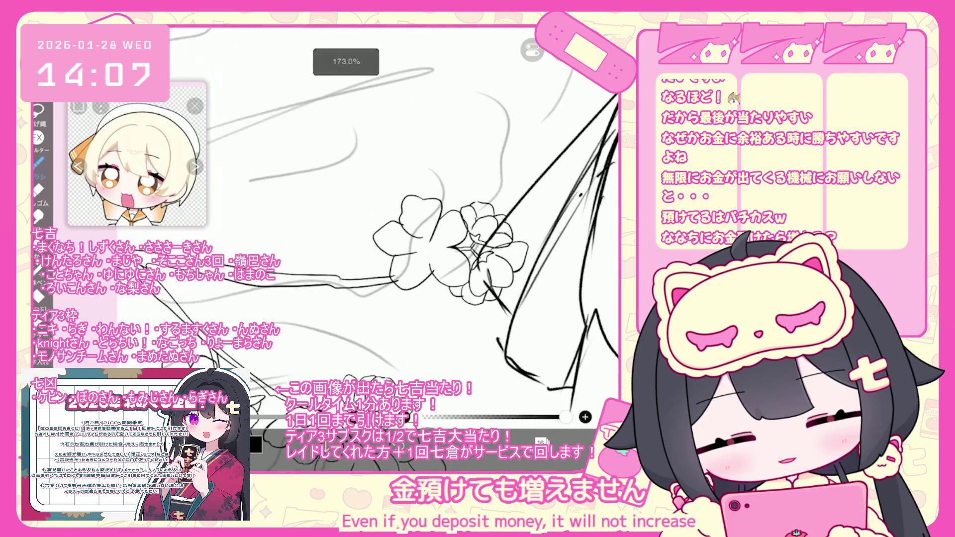
key(ctrl+z)
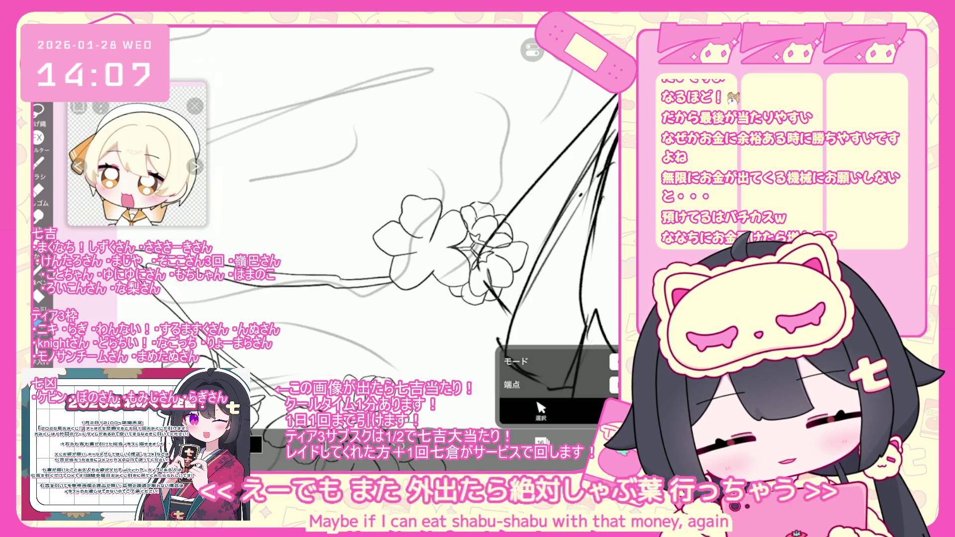
scroll(492, 231, up, 3)
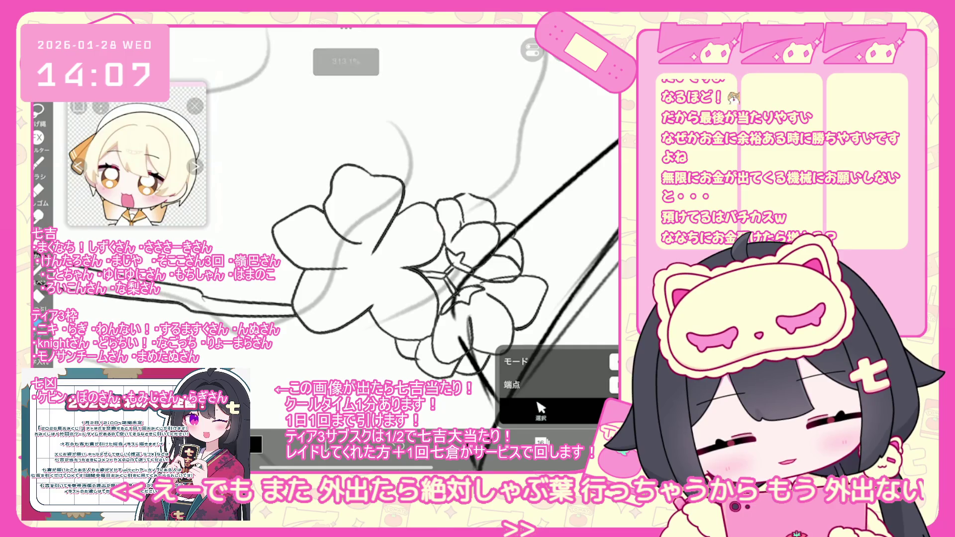
scroll(328, 229, down, 3)
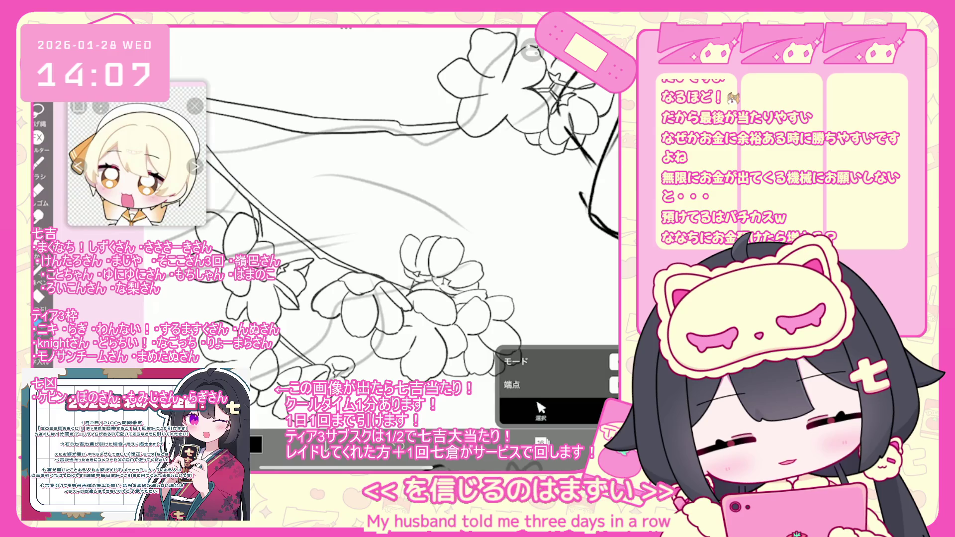
Make the pink blossom layer 15 visible again from the Layers panel
scroll(398, 229, down, 5)
scroll(445, 224, down, 2)
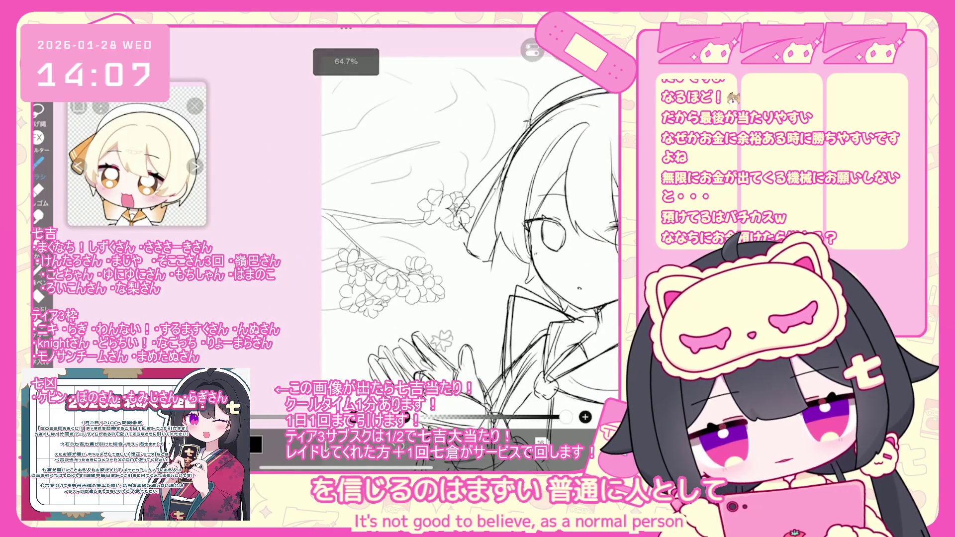
scroll(445, 224, down, 2)
scroll(445, 224, down, 1)
scroll(445, 224, down, 2)
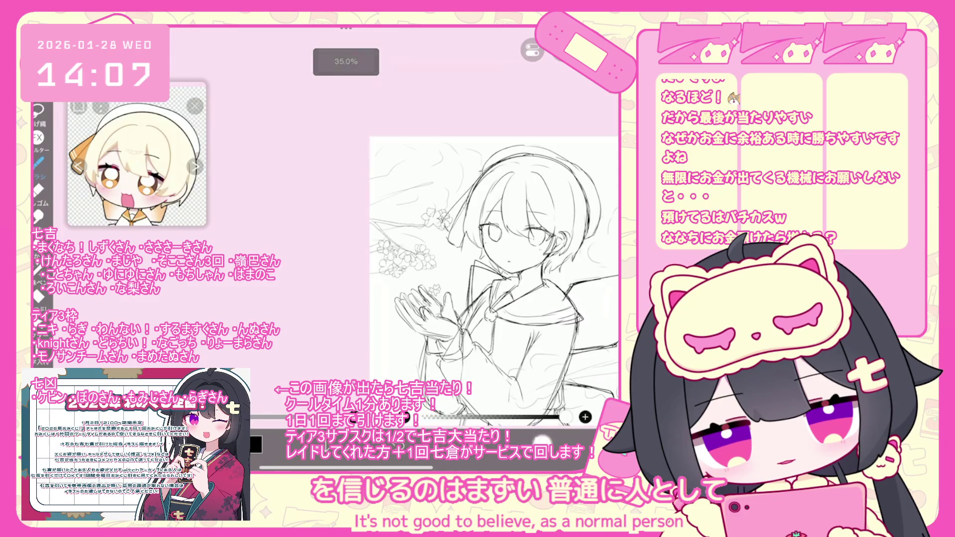
click(541, 441)
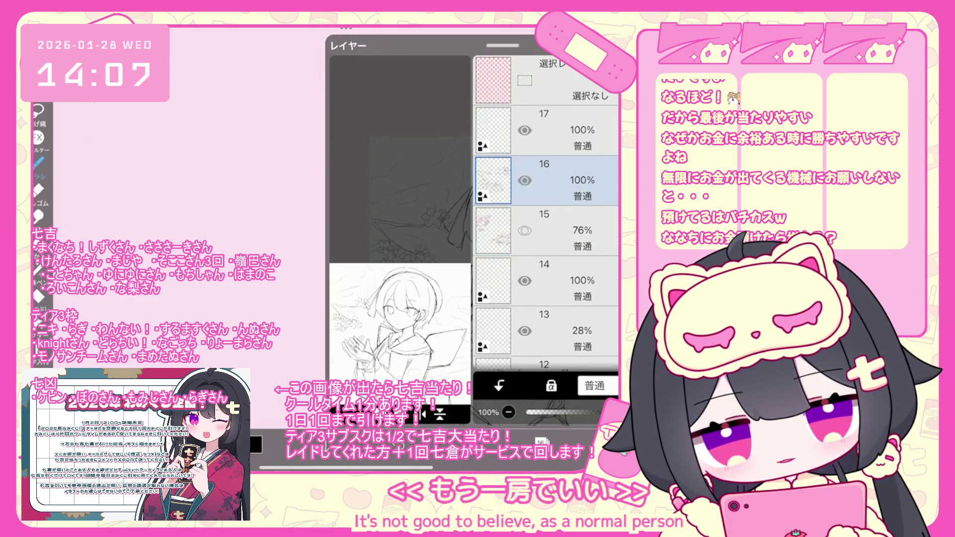
click(524, 230)
click(541, 440)
scroll(478, 259, up, 3)
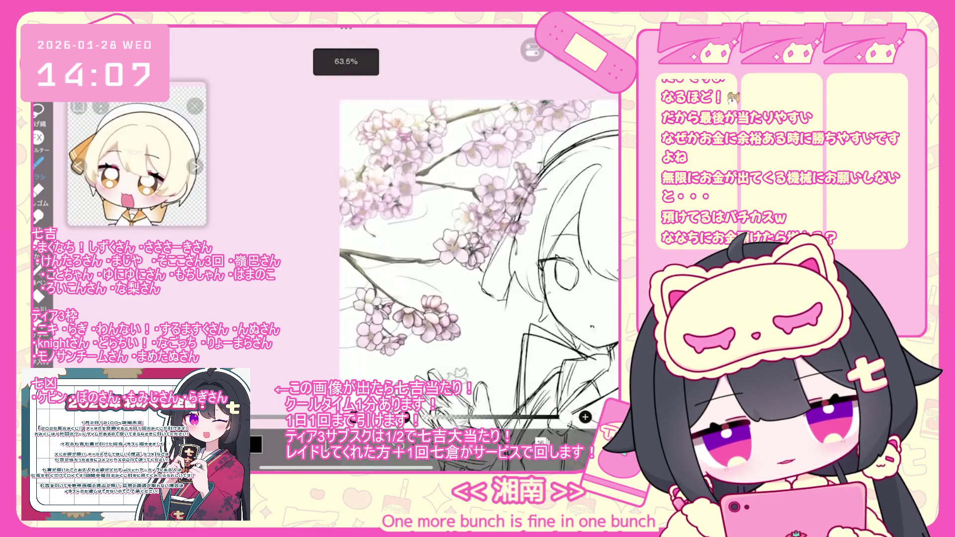
click(541, 440)
click(541, 440)
scroll(477, 258, up, 1)
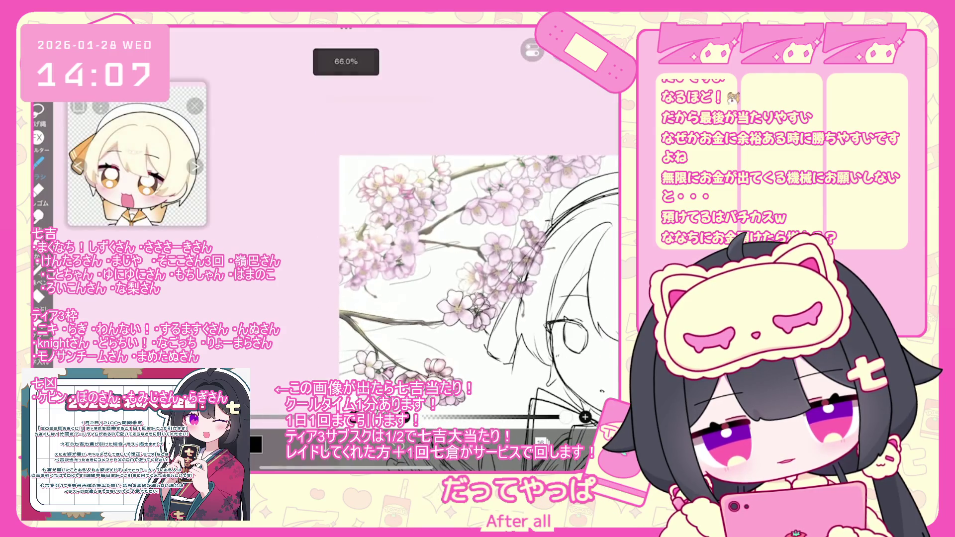
Open the Layers panel and add-layer options, then dismiss them without changes
click(541, 440)
click(334, 388)
click(541, 440)
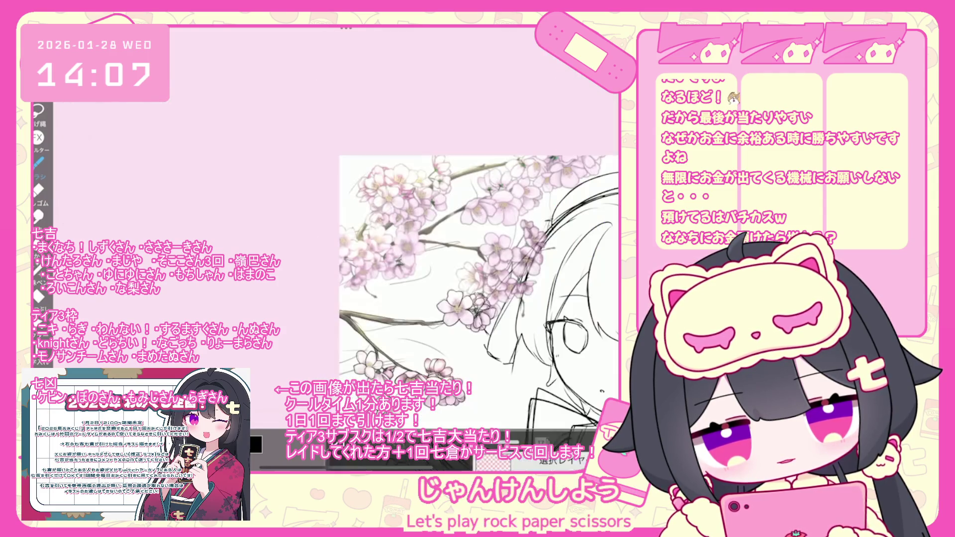
scroll(478, 258, up, 2)
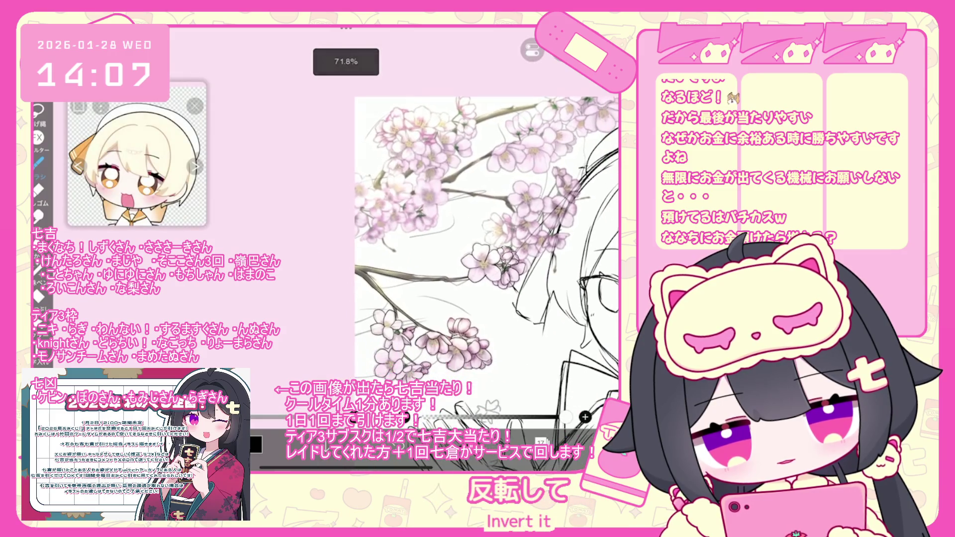
scroll(470, 249, up, 5)
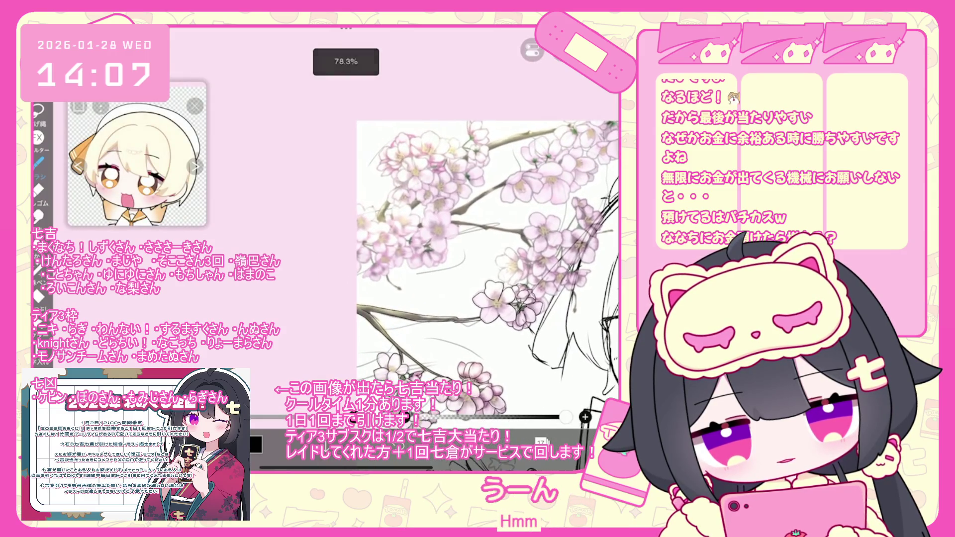
scroll(470, 248, down, 5)
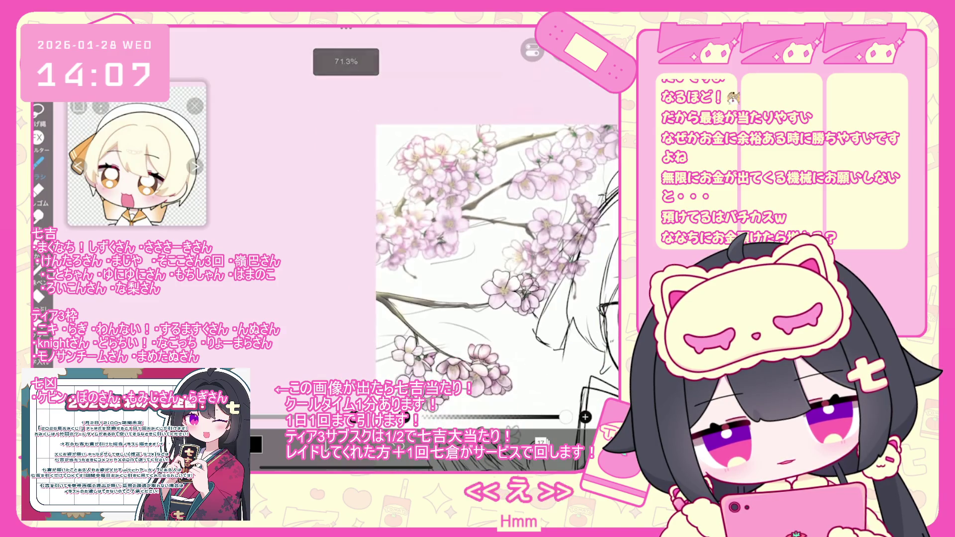
scroll(497, 298, down, 2)
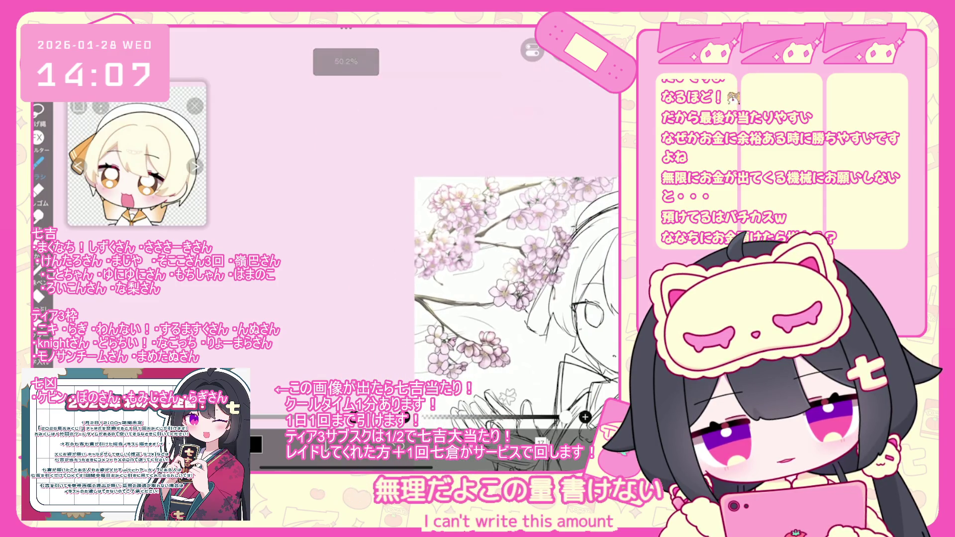
Undo the last brush stroke and zoom in on the blossoms
key(ctrl+z)
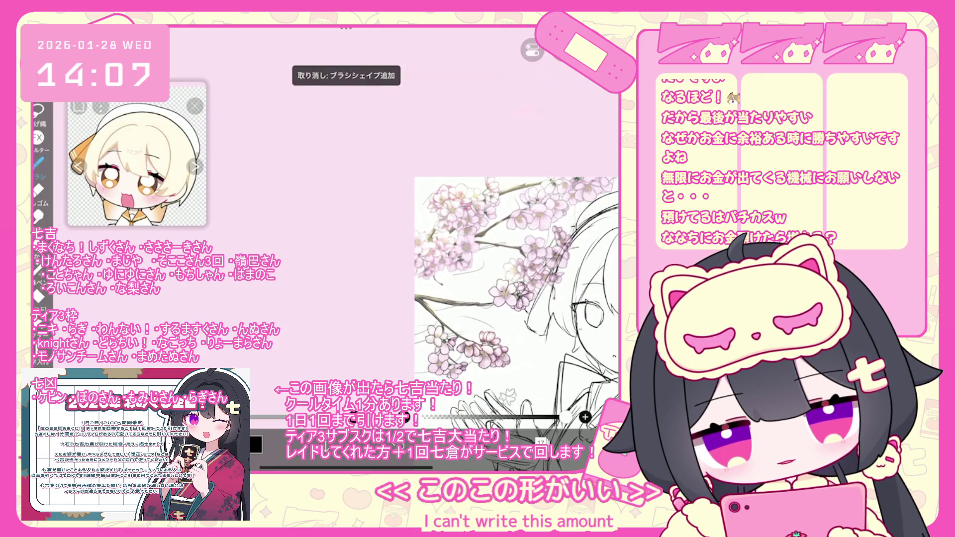
scroll(485, 263, down, 2)
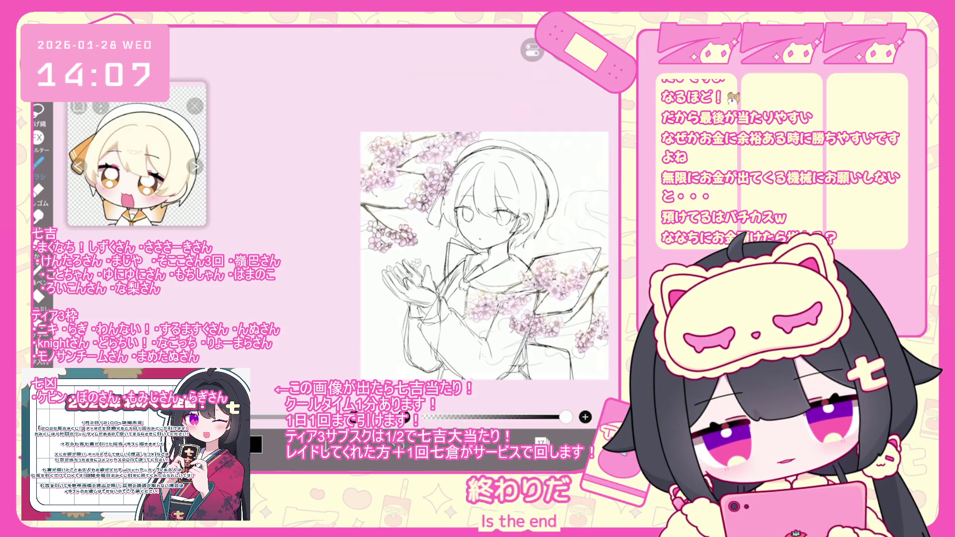
scroll(485, 264, up, 2)
scroll(485, 263, up, 2)
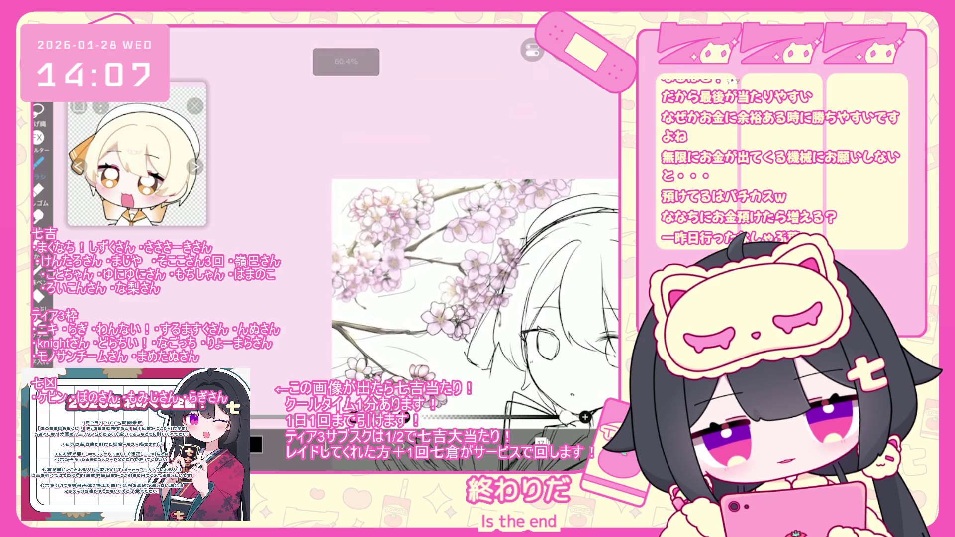
scroll(475, 298, up, 2)
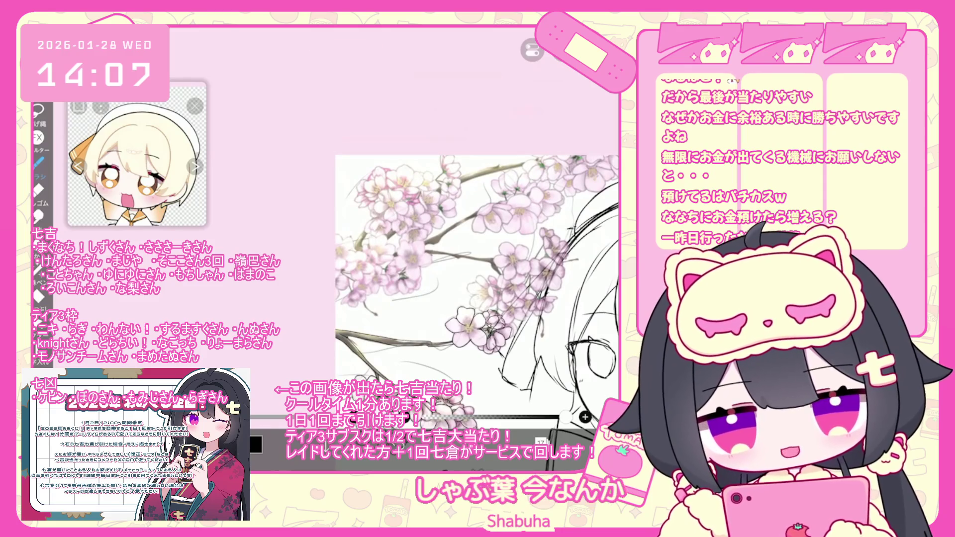
scroll(472, 224, up, 4)
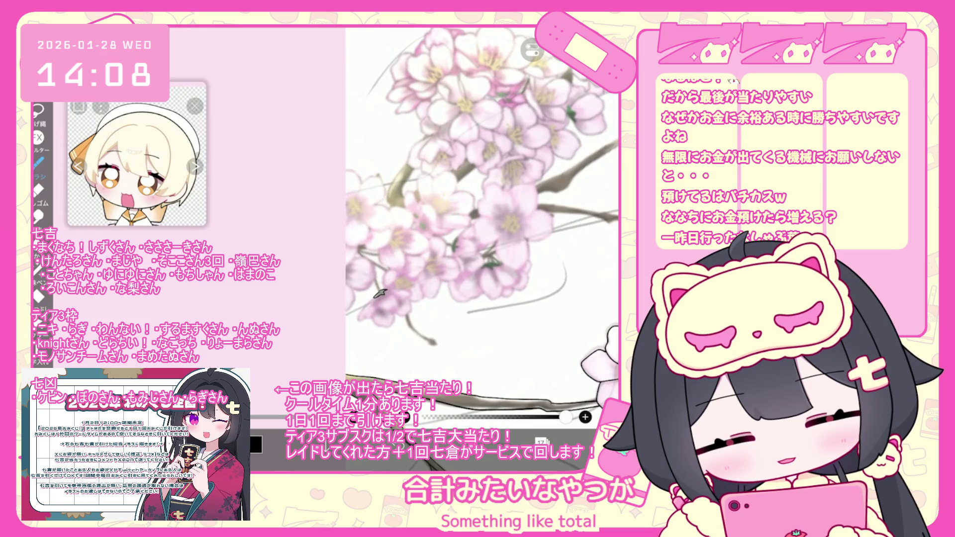
Ink a curved leaf outline and black petal outlines on the lower-left blossoms
mouse_move(376, 300)
mouse_down()
mouse_move(398, 313)
mouse_move(369, 319)
mouse_move(411, 304)
mouse_move(407, 292)
mouse_up()
drag(408, 289, 390, 290)
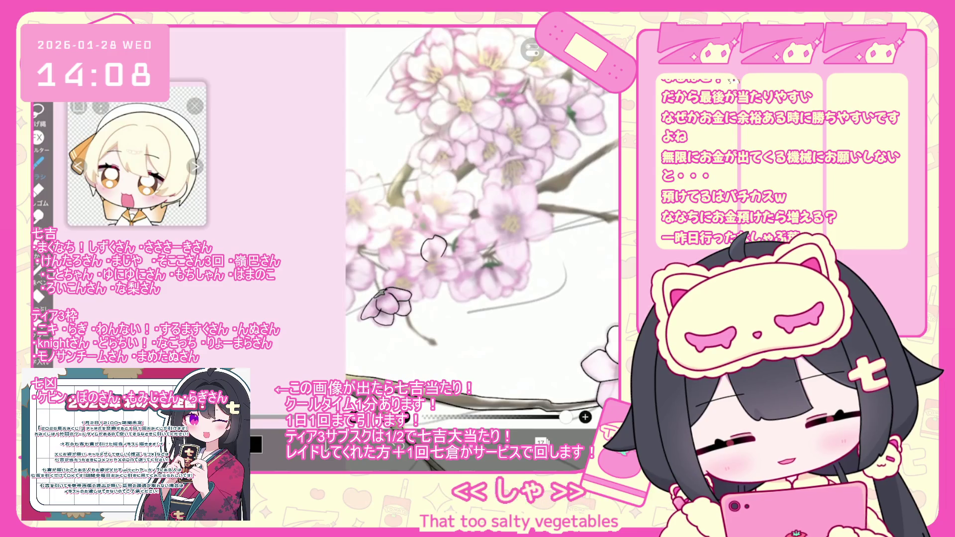
key(ctrl+z)
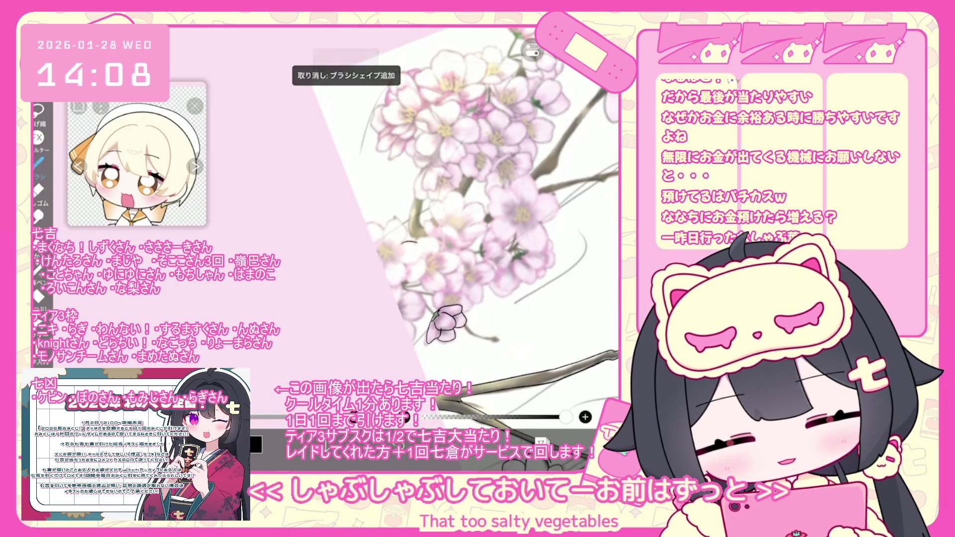
drag(409, 271, 391, 287)
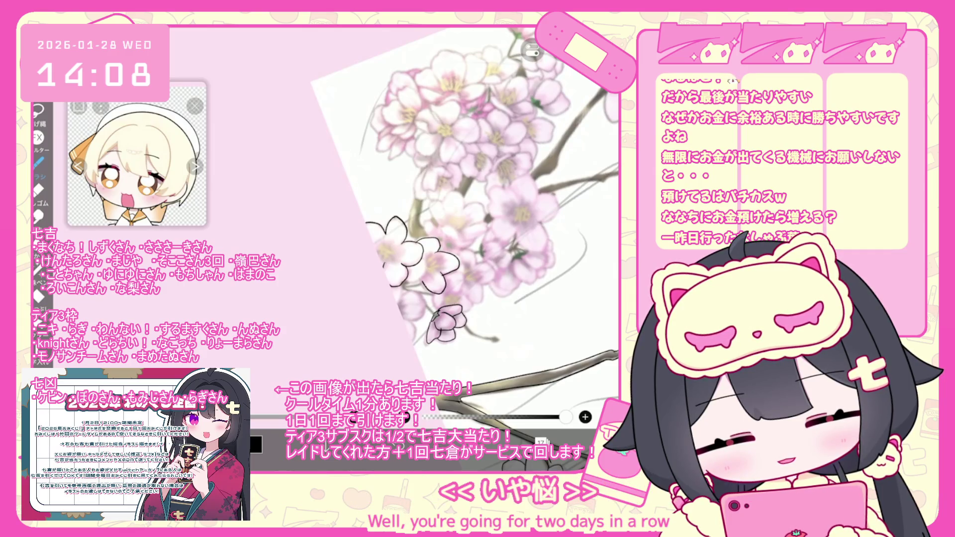
drag(420, 291, 414, 337)
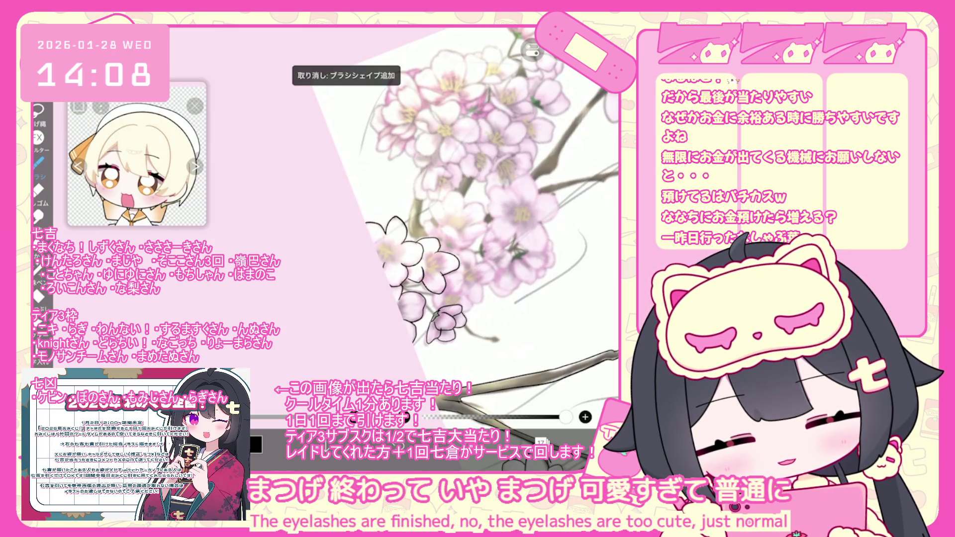
Undo four stray and misplaced strokes around the lower blossoms
scroll(442, 264, up, 5)
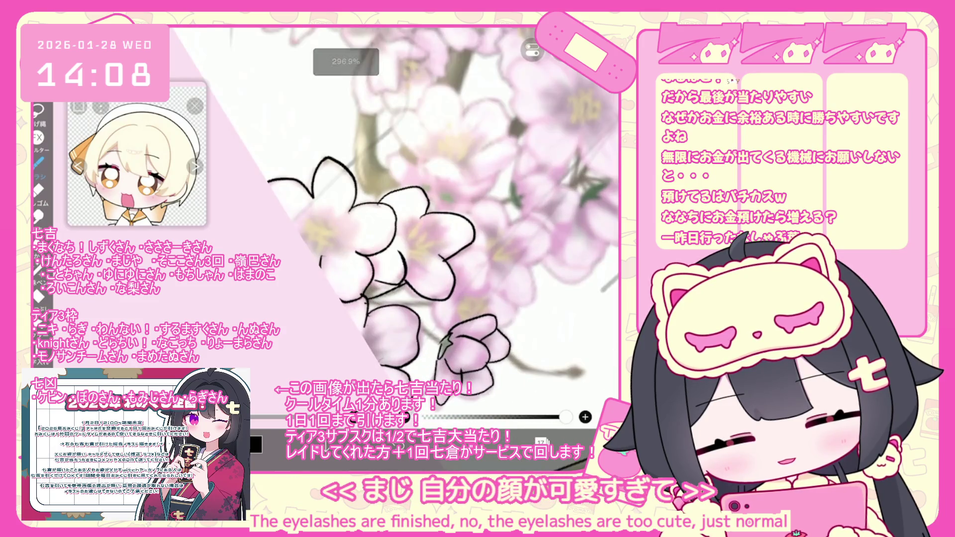
key(ctrl+z)
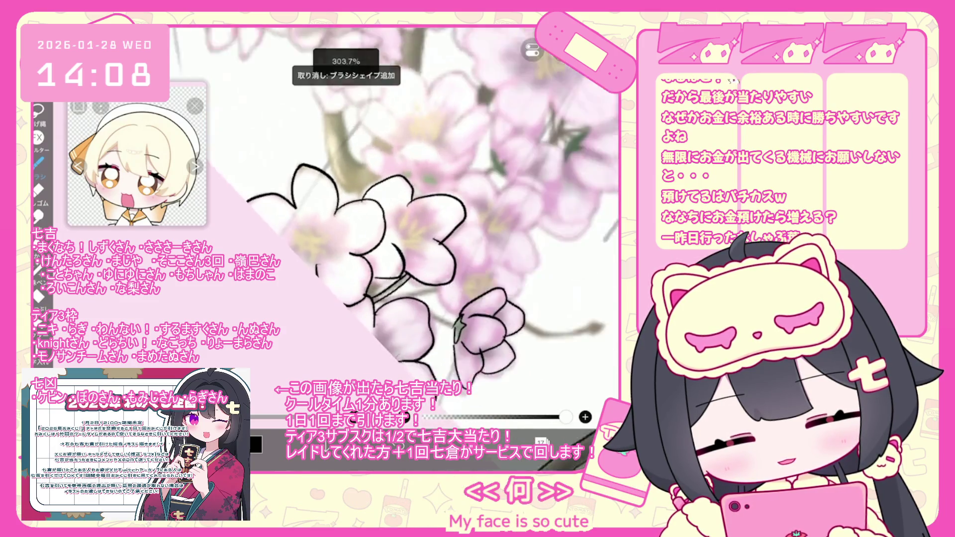
scroll(413, 224, up, 2)
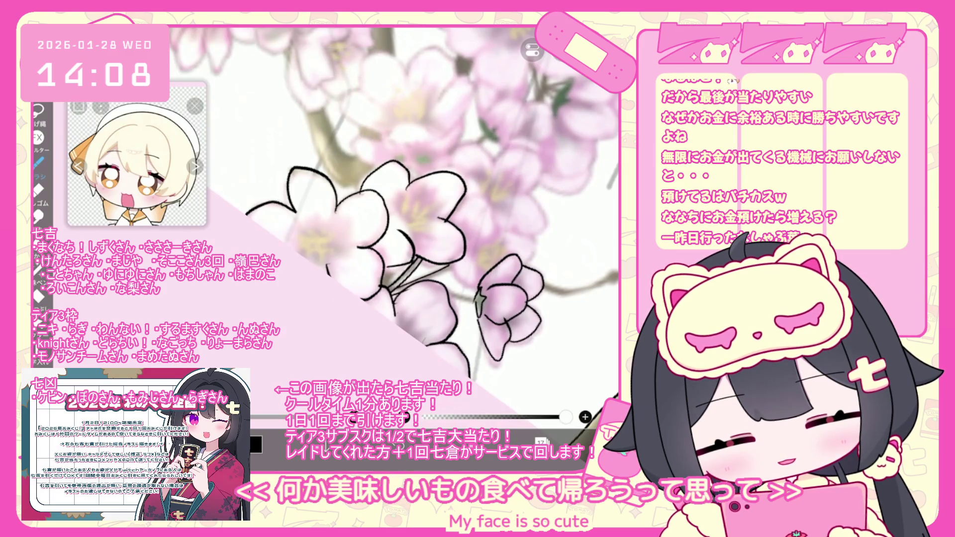
key(ctrl+z)
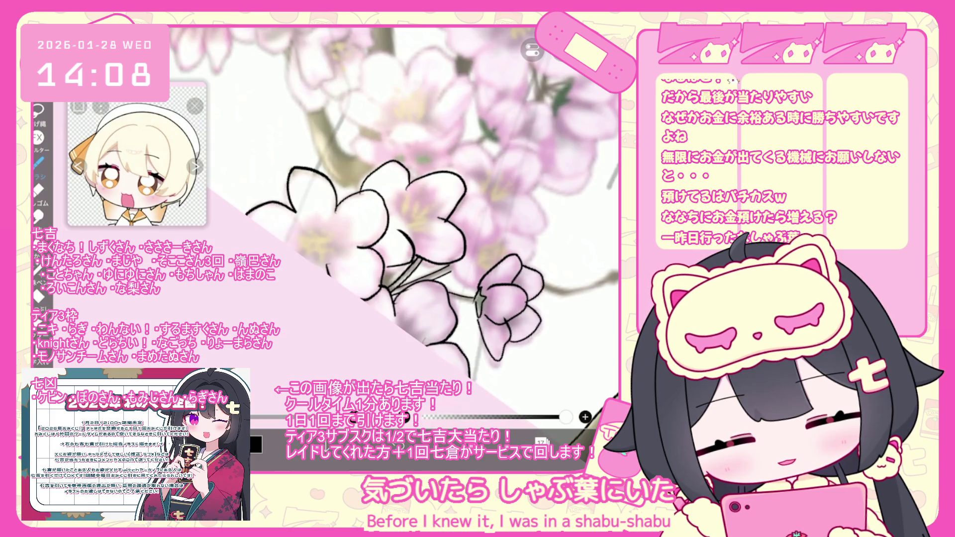
scroll(398, 224, up, 2)
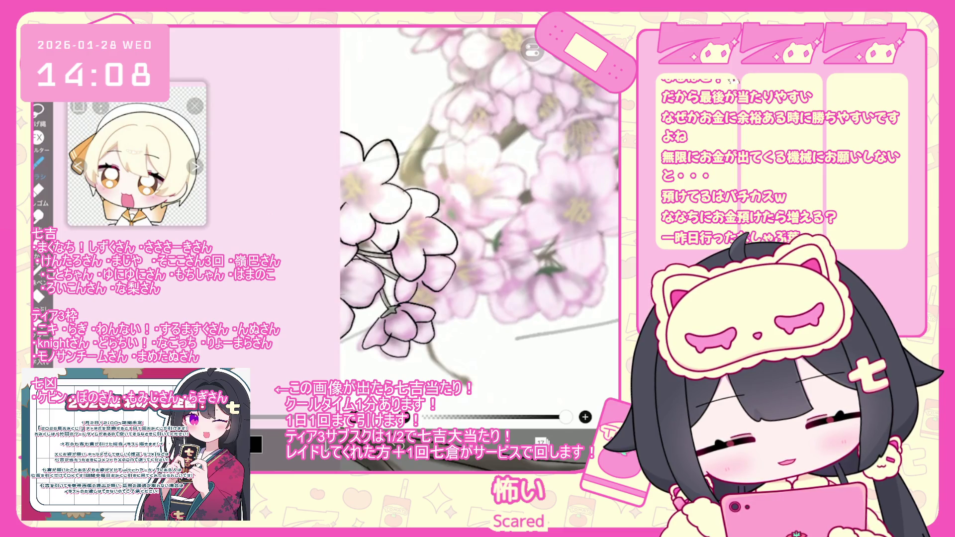
key(ctrl+z)
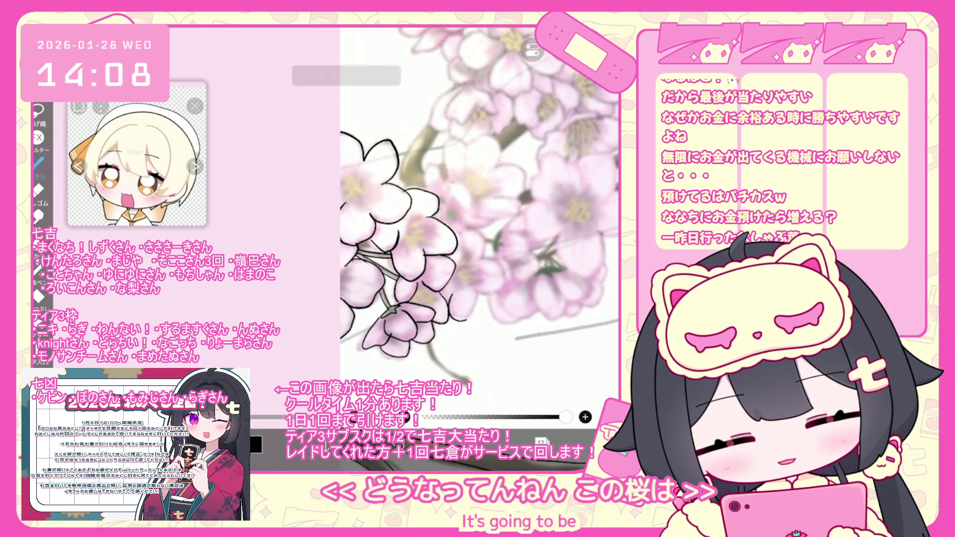
key(ctrl+z)
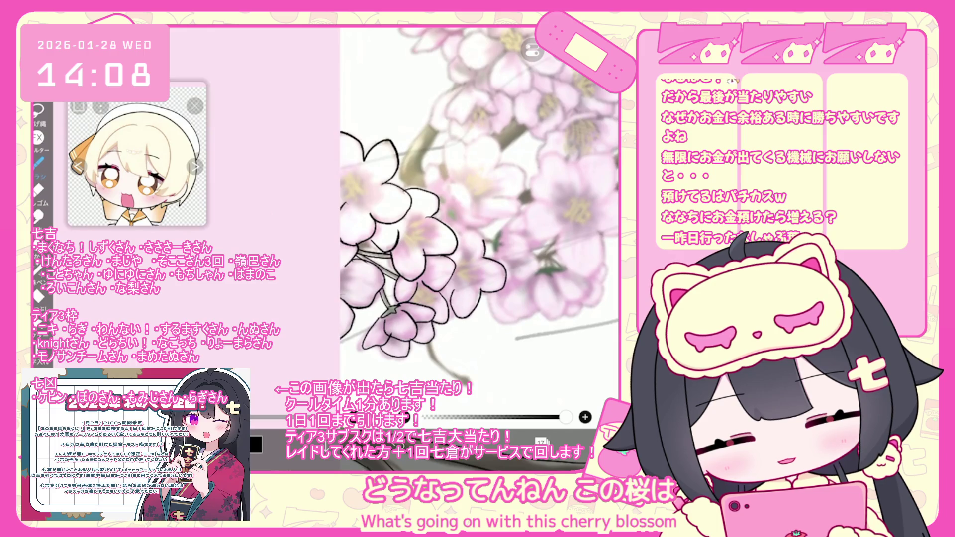
scroll(465, 208, down, 2)
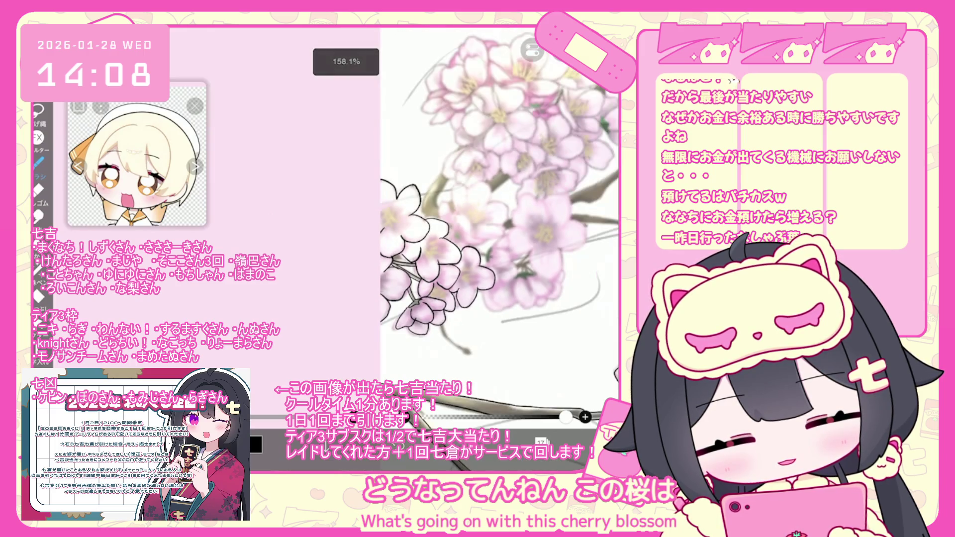
Place a green leaf stamp with stem among the blossoms, removing unwanted strokes
scroll(418, 228, up, 5)
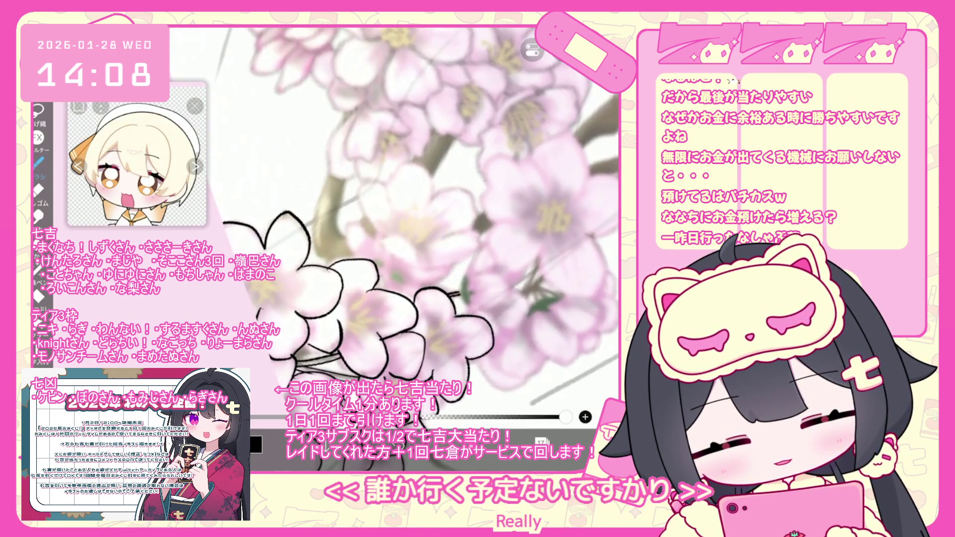
key(ctrl+z)
click(466, 288)
drag(470, 279, 497, 271)
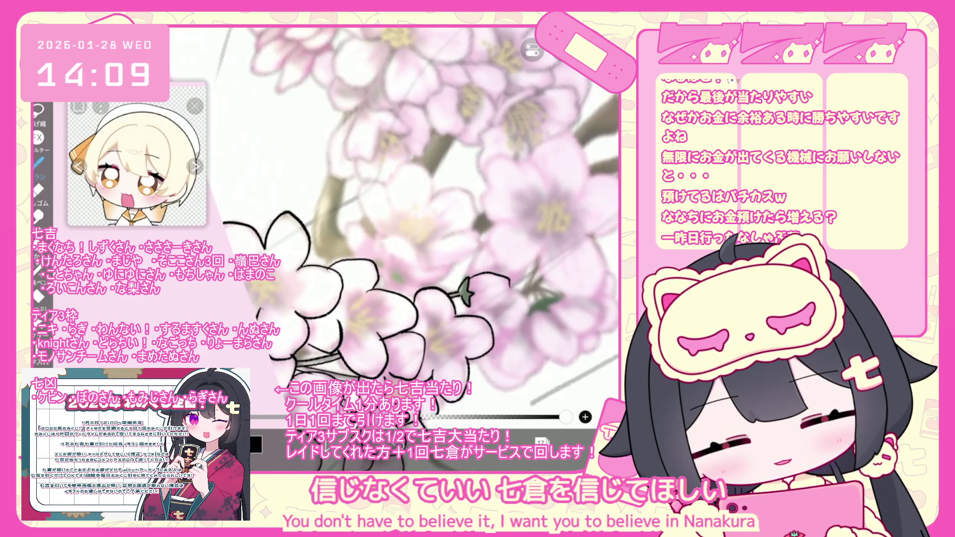
scroll(413, 224, up, 3)
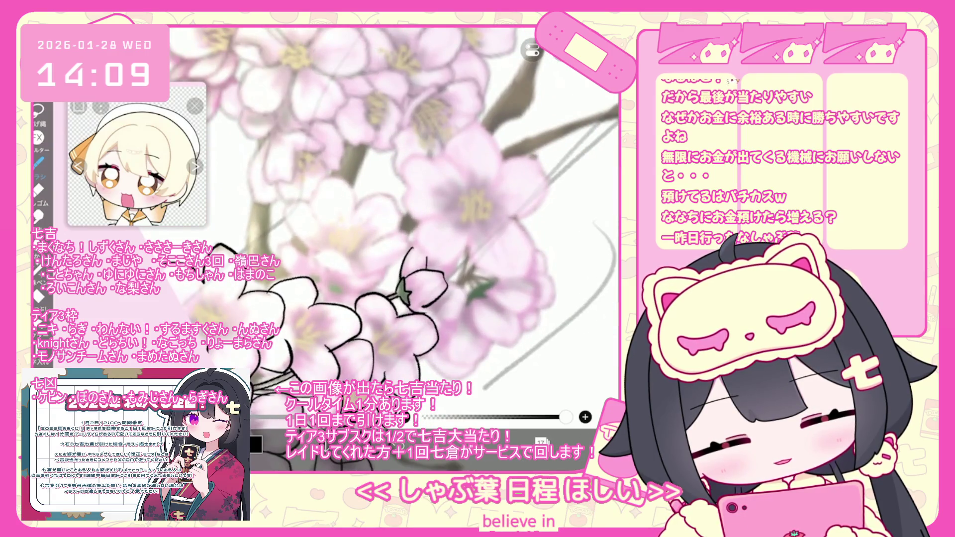
key(ctrl+z)
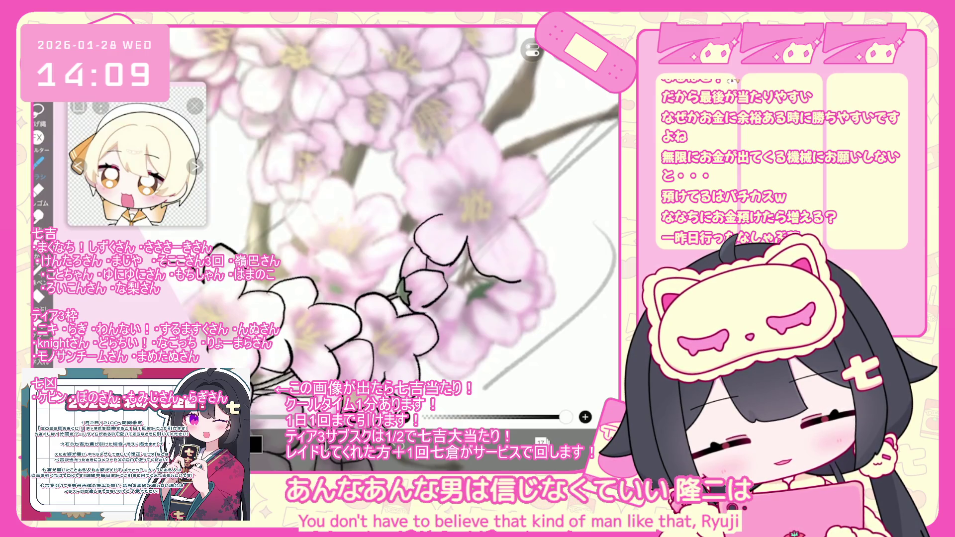
scroll(378, 221, down, 2)
key(ctrl+z)
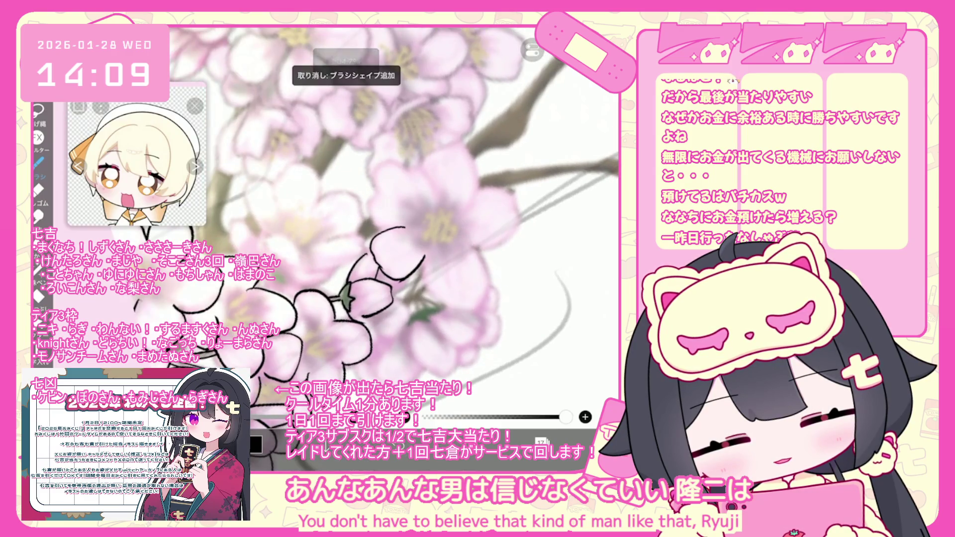
Outline the upper petal's edges in black and undo the stray strokes
scroll(359, 230, up, 2)
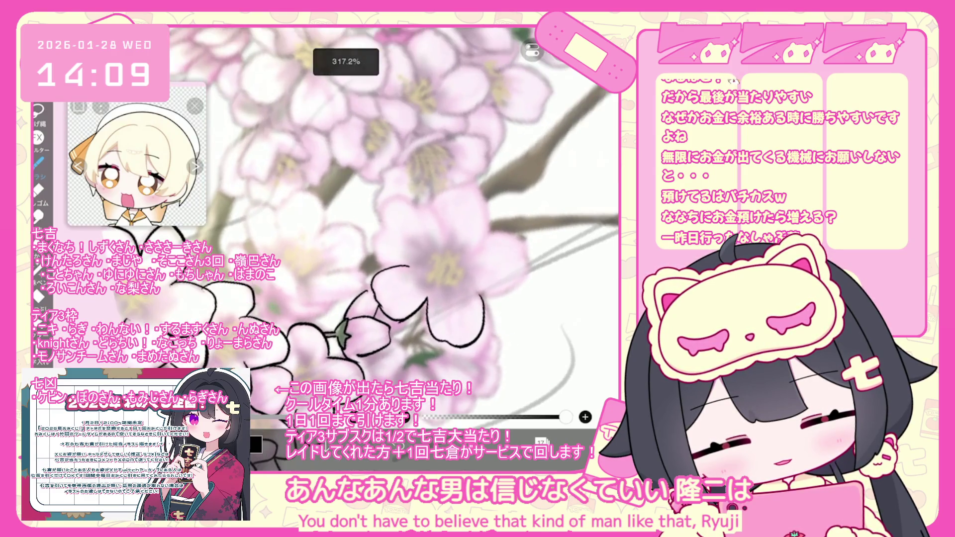
drag(438, 227, 443, 253)
drag(386, 206, 387, 270)
drag(479, 200, 488, 248)
mouse_move(474, 187)
mouse_down()
mouse_move(484, 201)
mouse_move(429, 217)
mouse_up()
drag(509, 293, 480, 299)
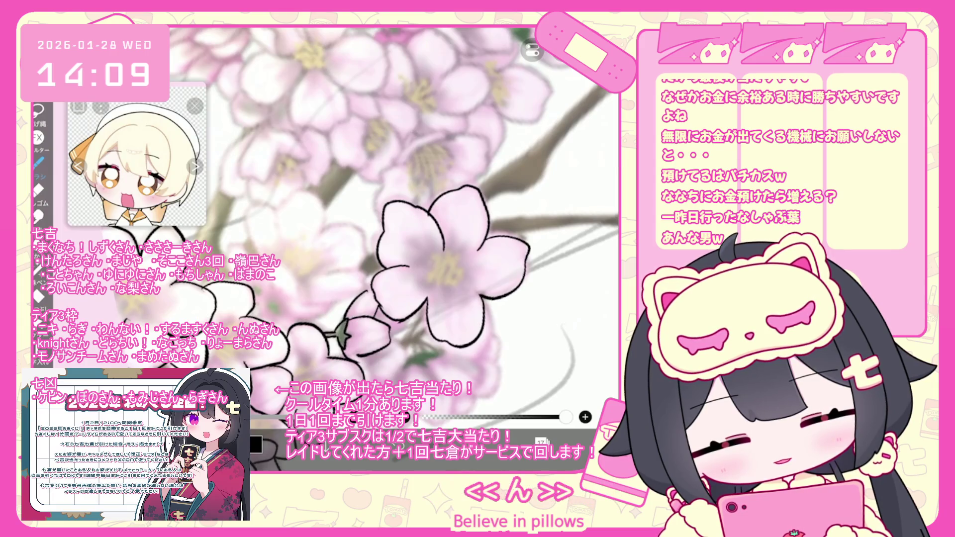
key(ctrl+z)
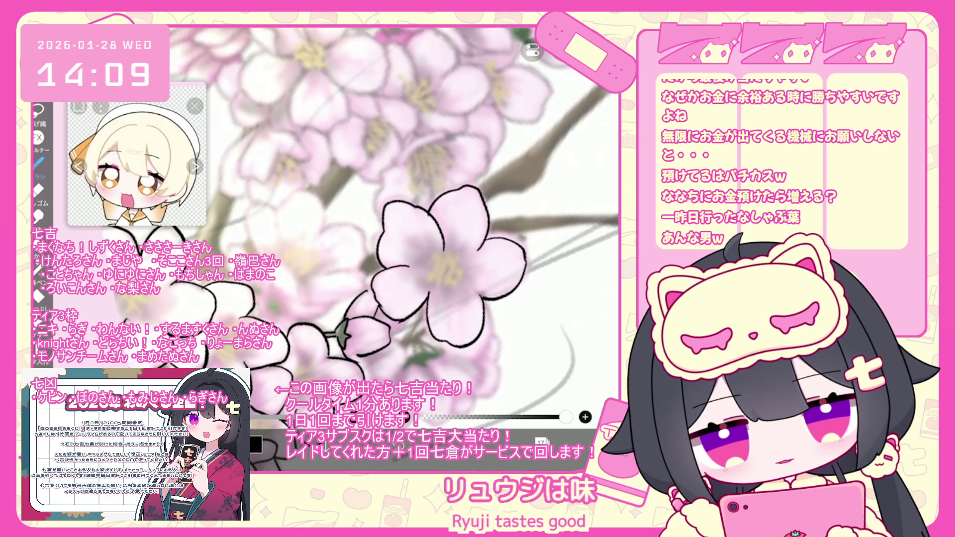
scroll(437, 223, up, 2)
scroll(376, 221, down, 2)
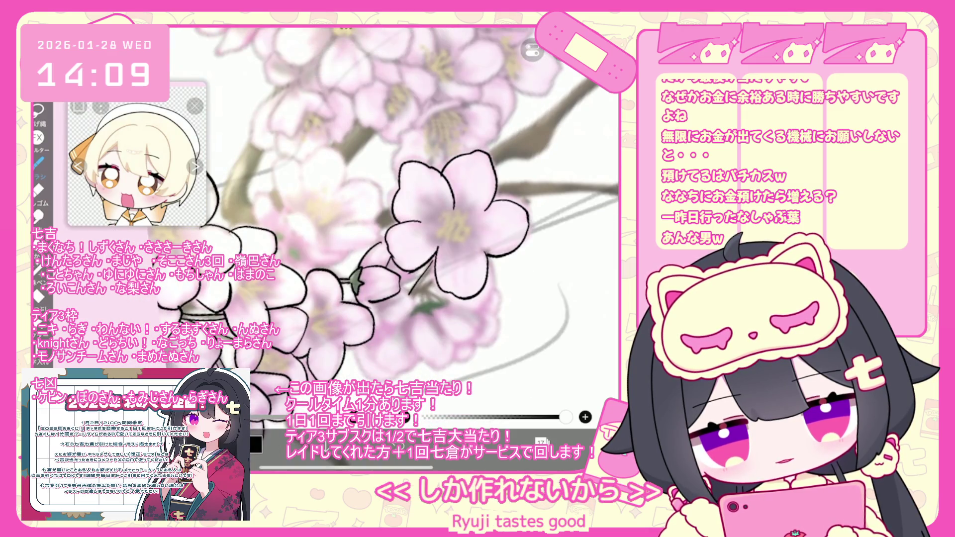
key(ctrl+z)
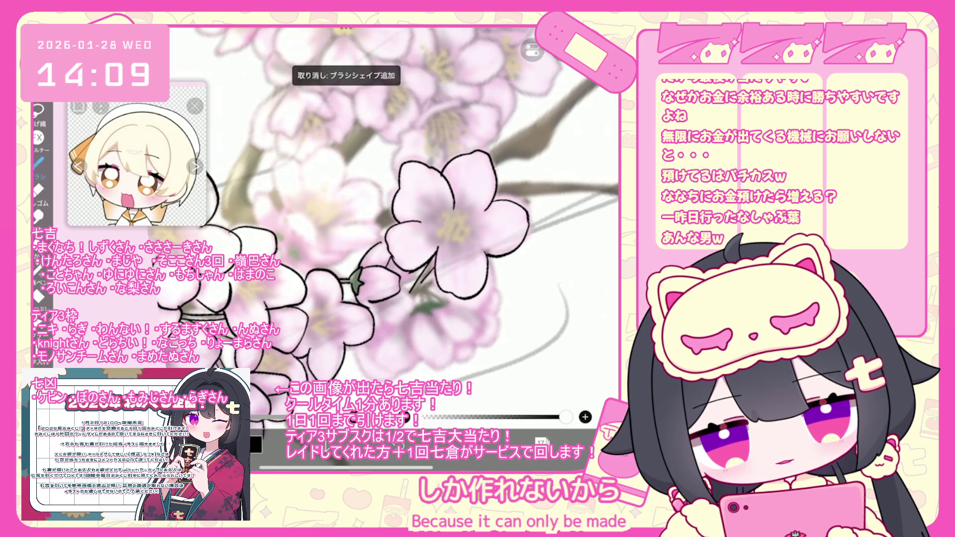
Ink short lines on the lower blossom, then undo four unwanted strokes
drag(413, 296, 438, 281)
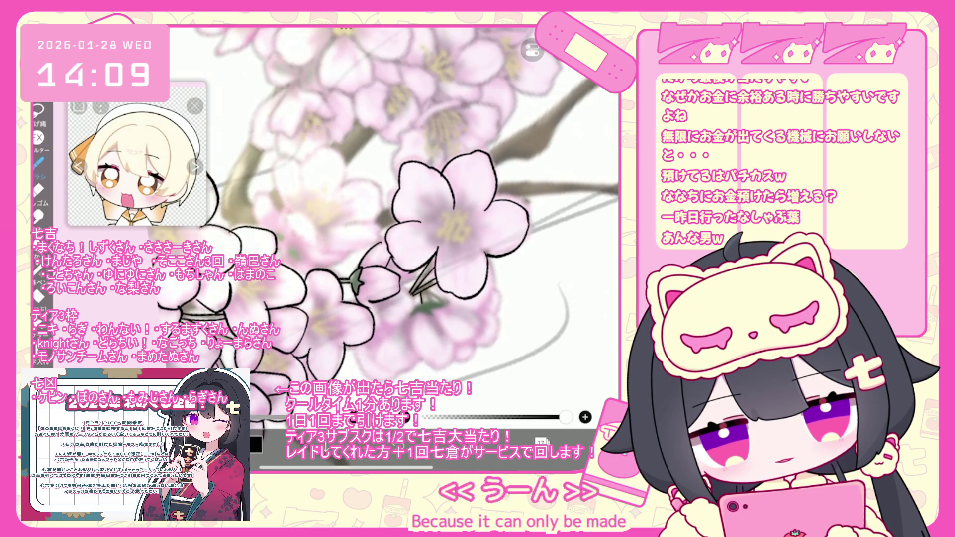
mouse_move(421, 312)
mouse_down()
mouse_move(413, 319)
mouse_move(434, 316)
mouse_move(441, 303)
mouse_up()
key(ctrl+z)
key(ctrl+z)
key(ctrl+z)
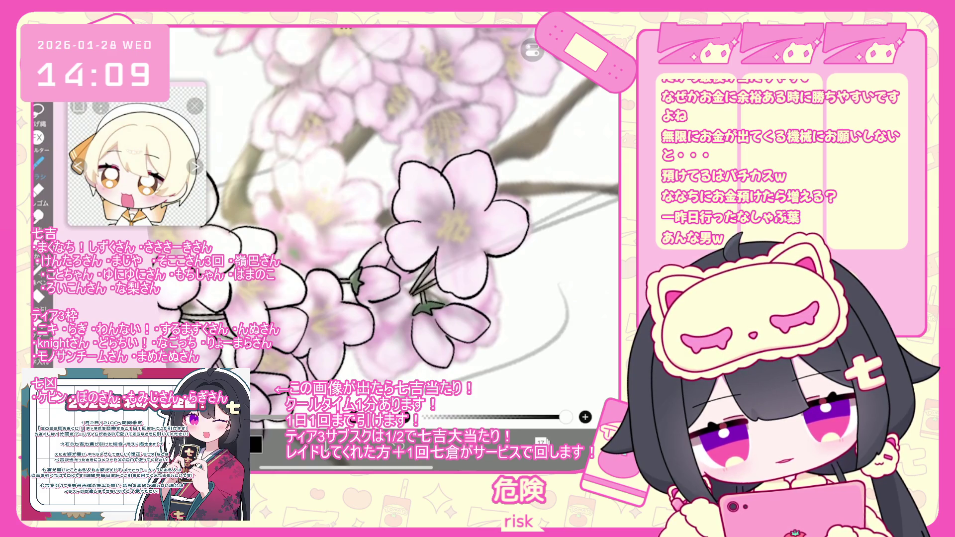
key(ctrl+z)
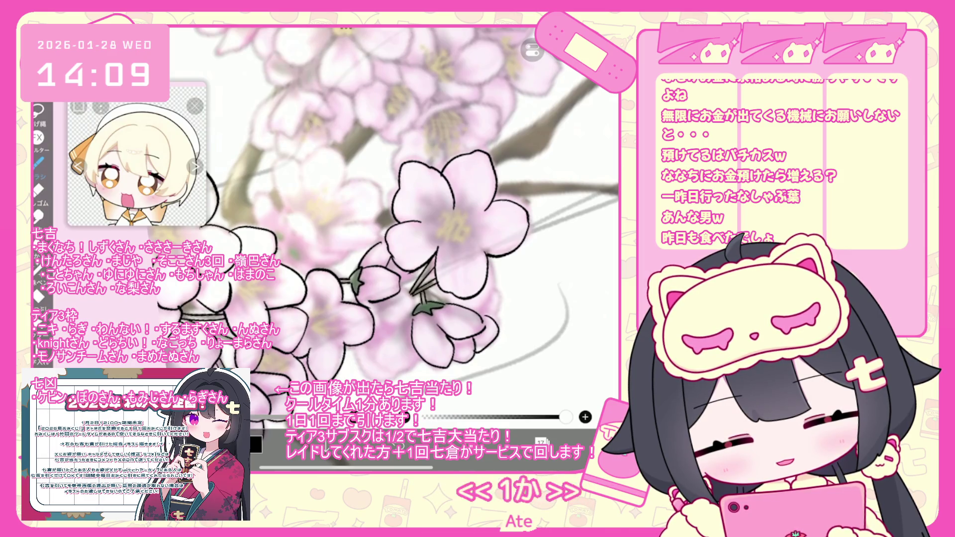
key(ctrl+z)
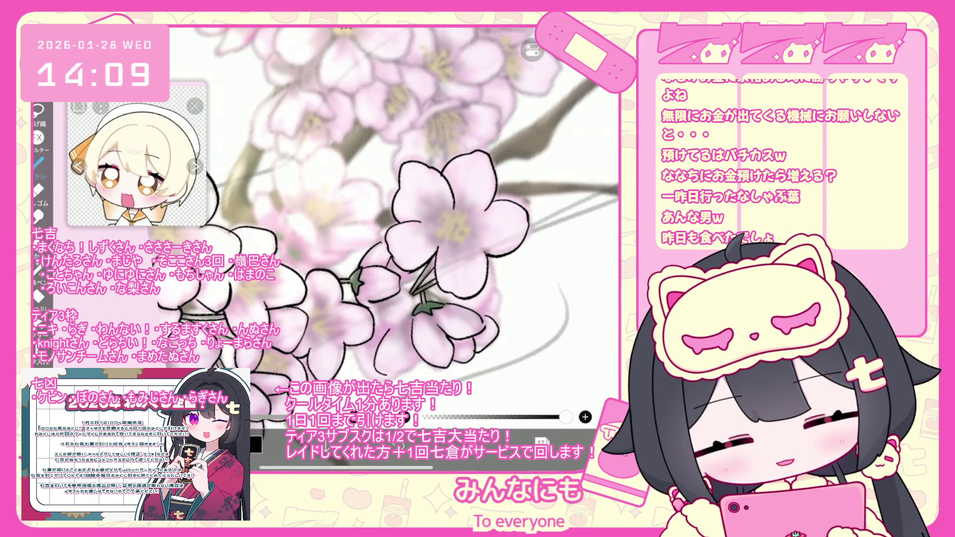
key(ctrl+z)
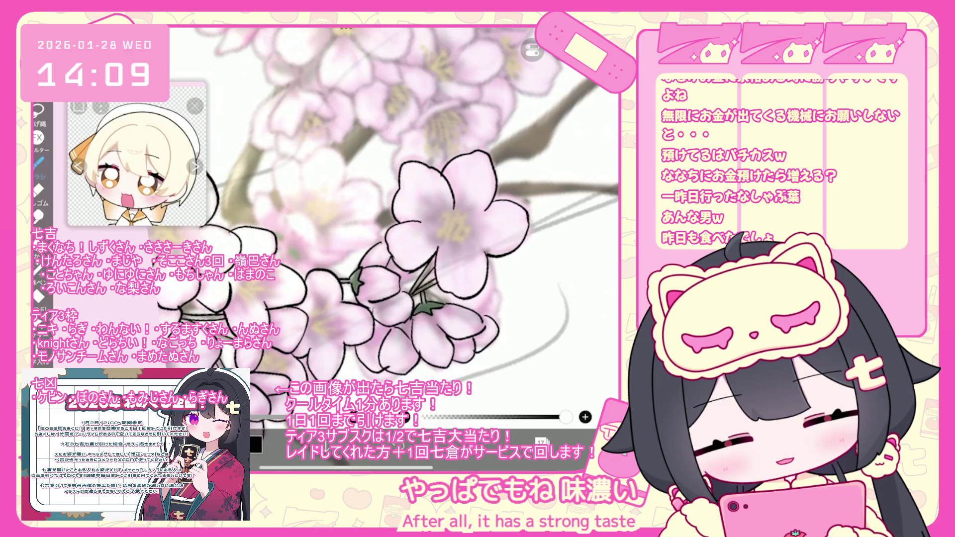
scroll(393, 229, down, 5)
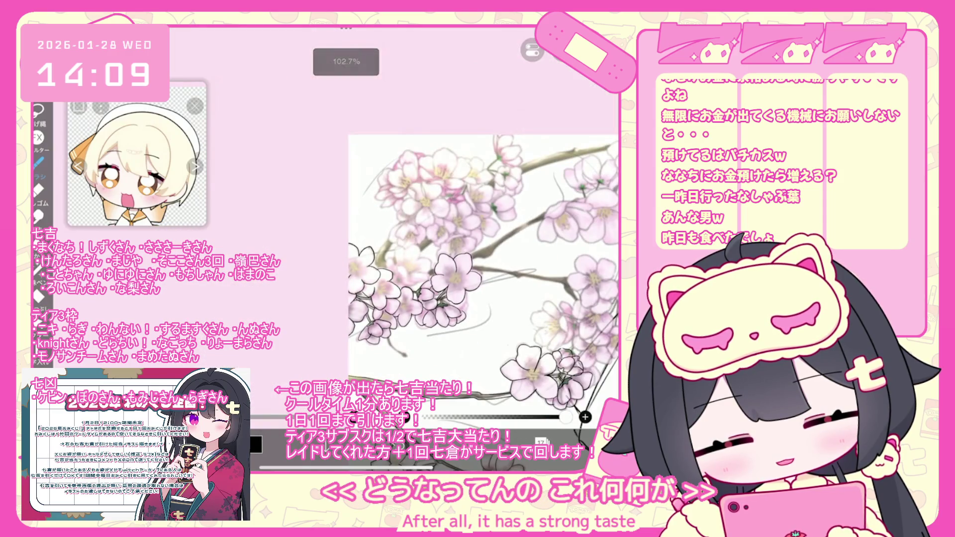
Try an outline stroke on a blossom, then undo it and several other unwanted strokes
scroll(448, 239, up, 5)
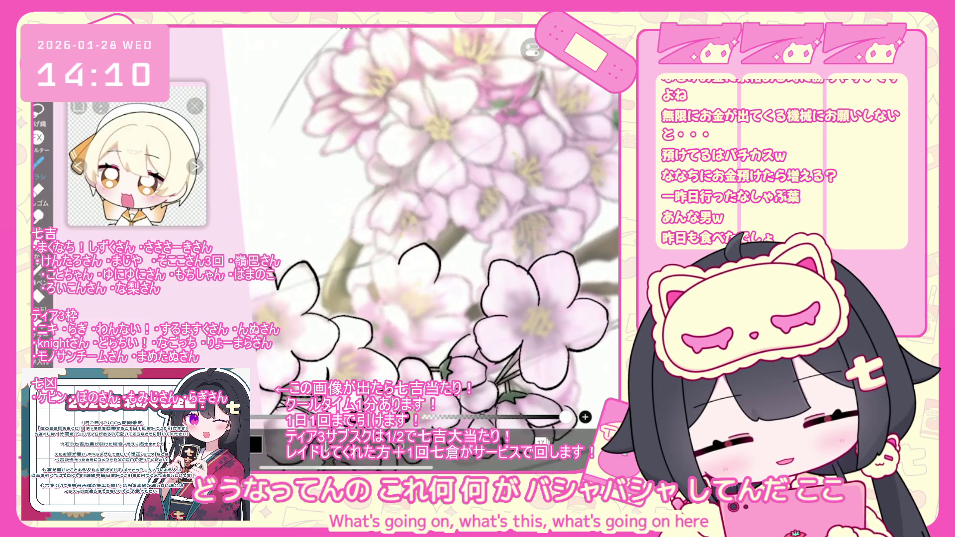
drag(381, 294, 398, 329)
key(ctrl+z)
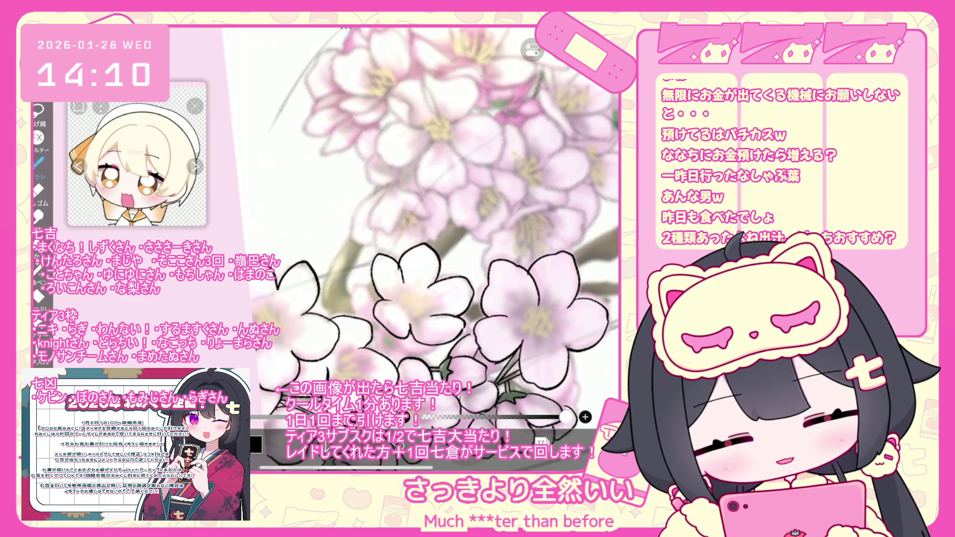
key(ctrl+z)
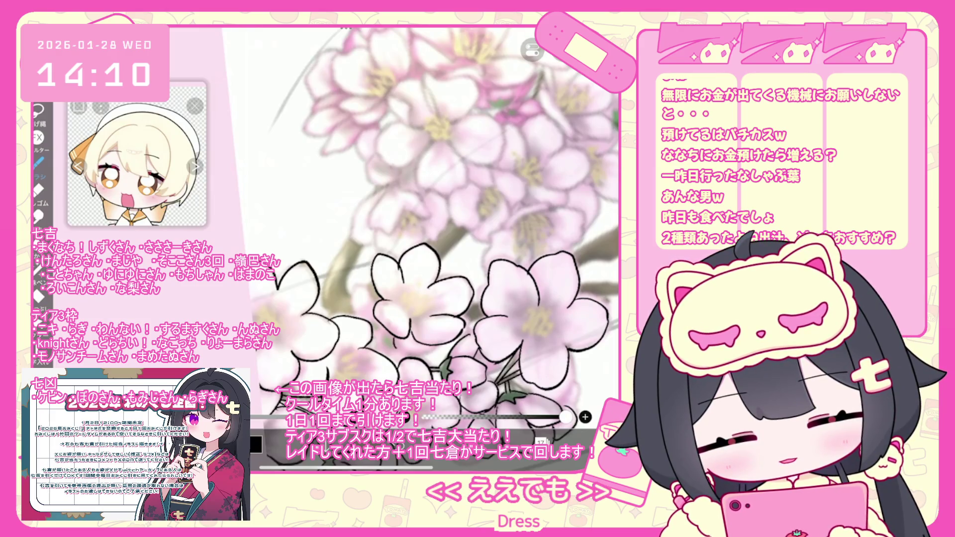
key(ctrl+z)
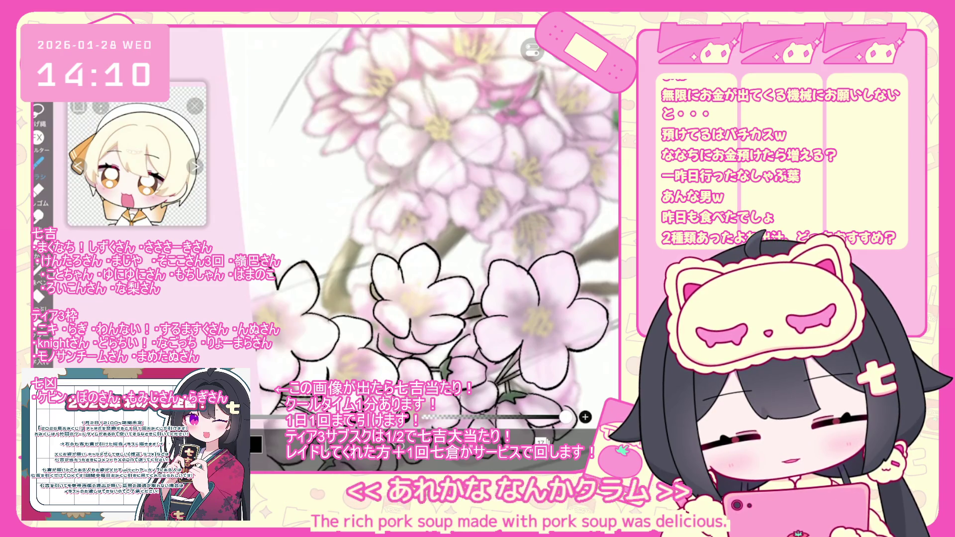
scroll(369, 236, down, 3)
scroll(369, 236, down, 3)
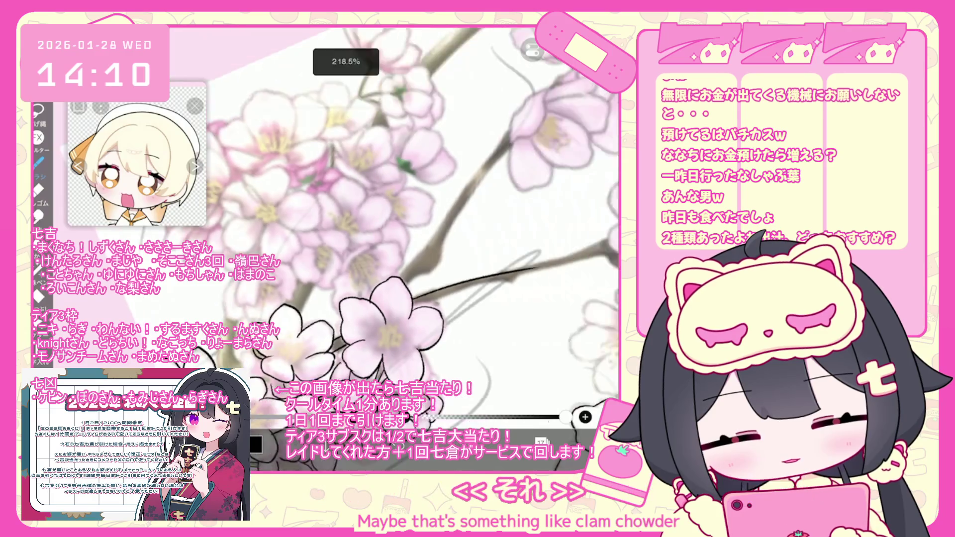
key(ctrl+z)
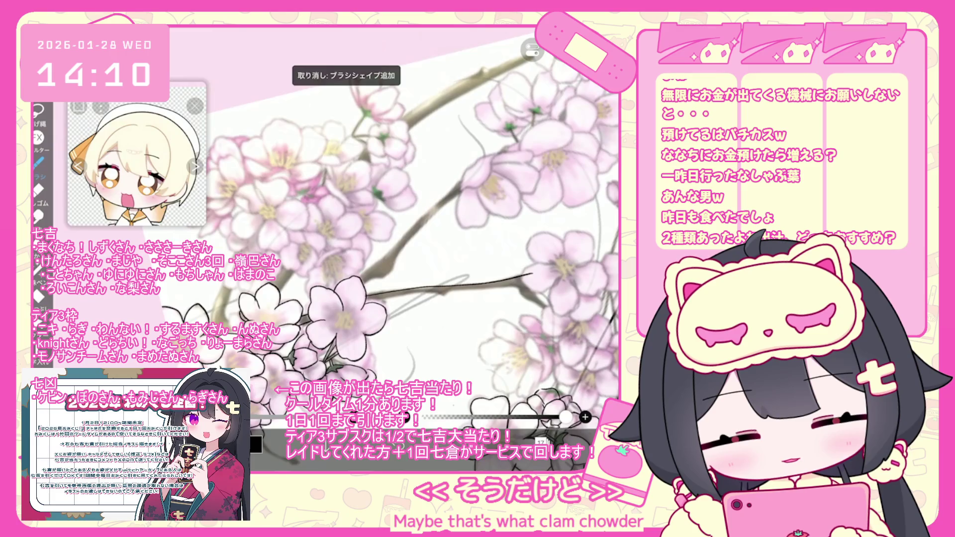
scroll(353, 249, up, 2)
key(ctrl+z)
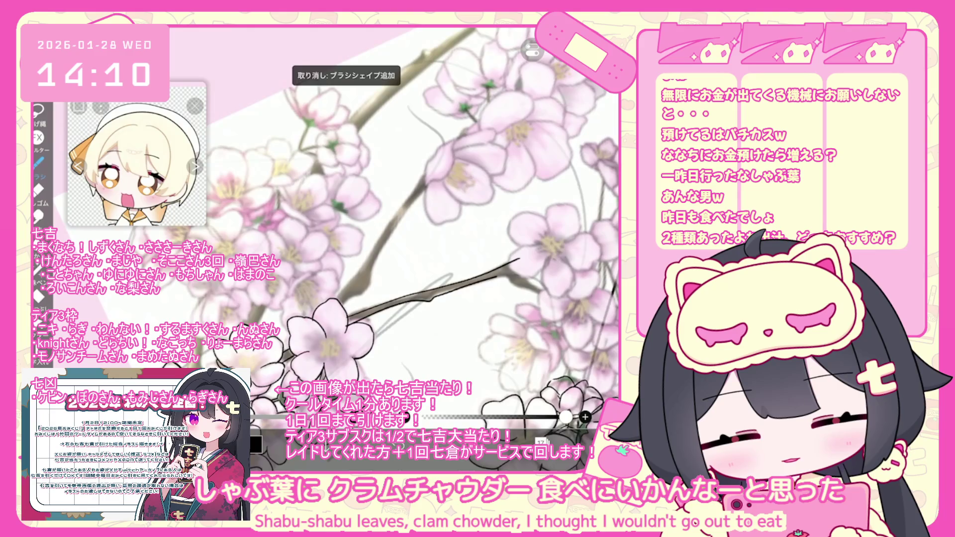
scroll(353, 249, up, 2)
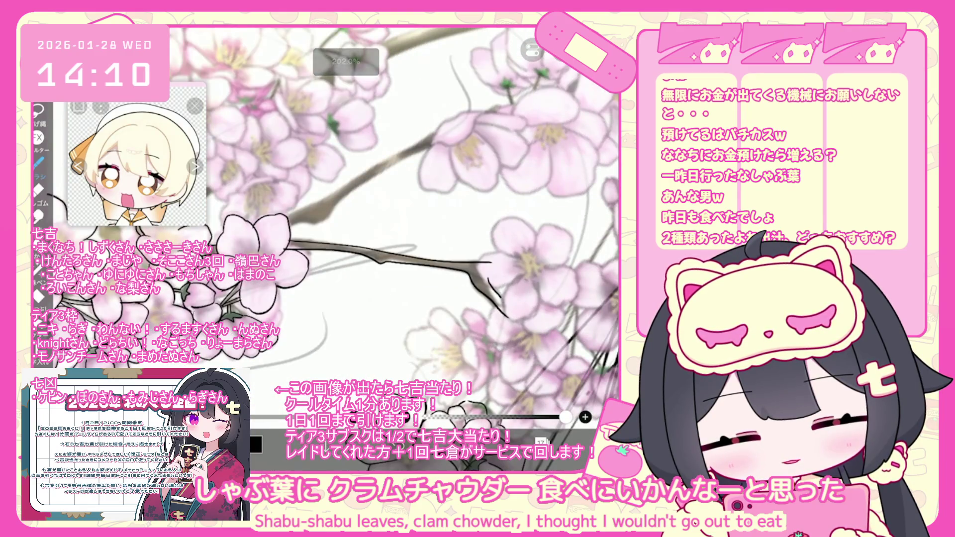
scroll(354, 249, up, 1)
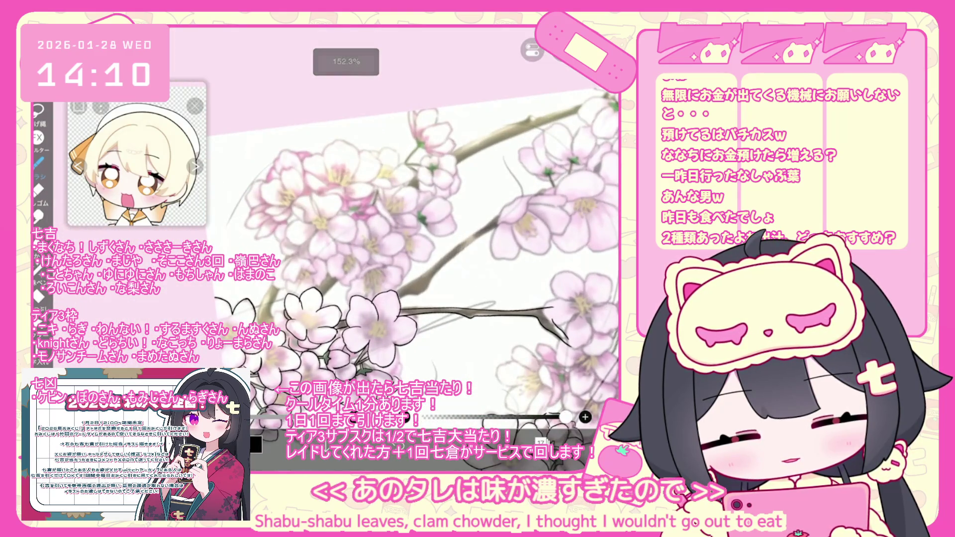
scroll(354, 248, down, 1)
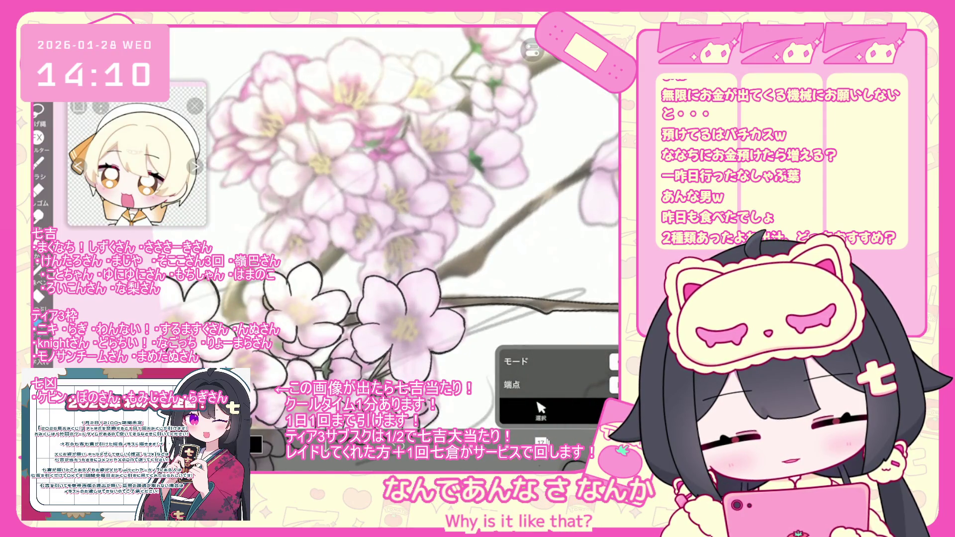
Using the Brush tool, ink a dark line along the cherry branch
click(39, 162)
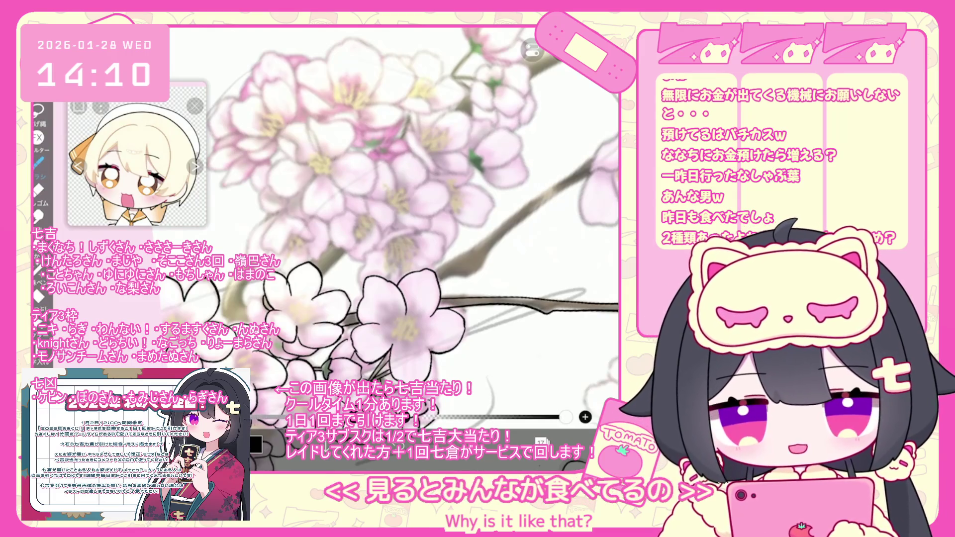
scroll(388, 224, down, 3)
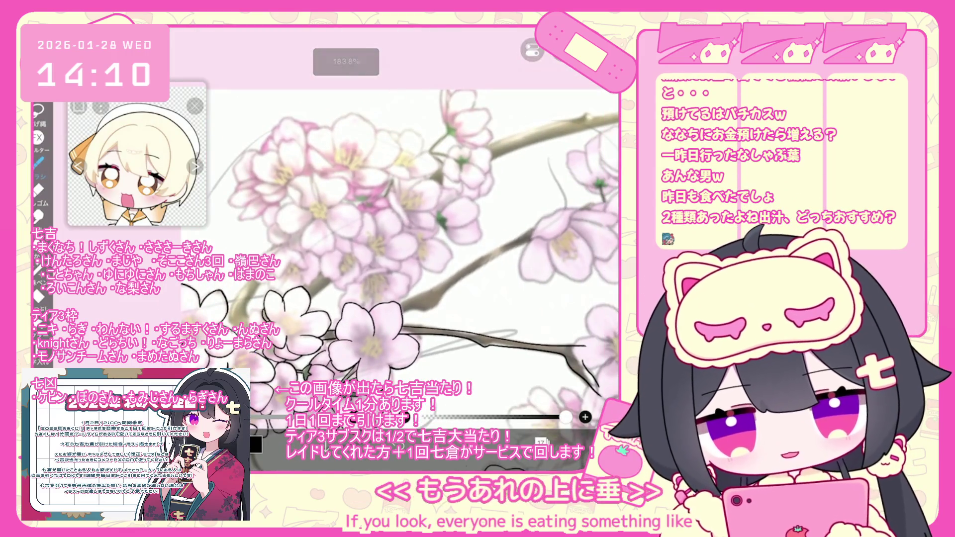
scroll(378, 239, up, 2)
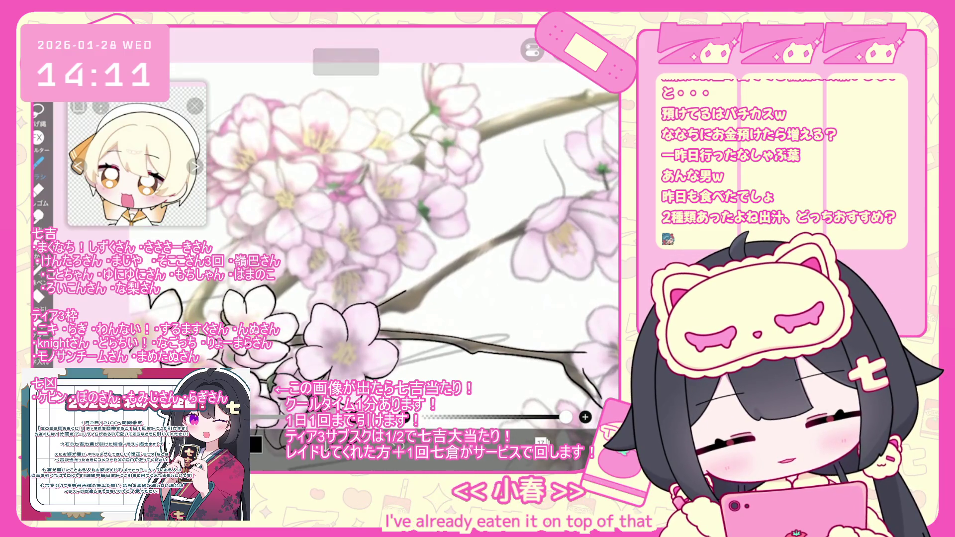
key(ctrl+z)
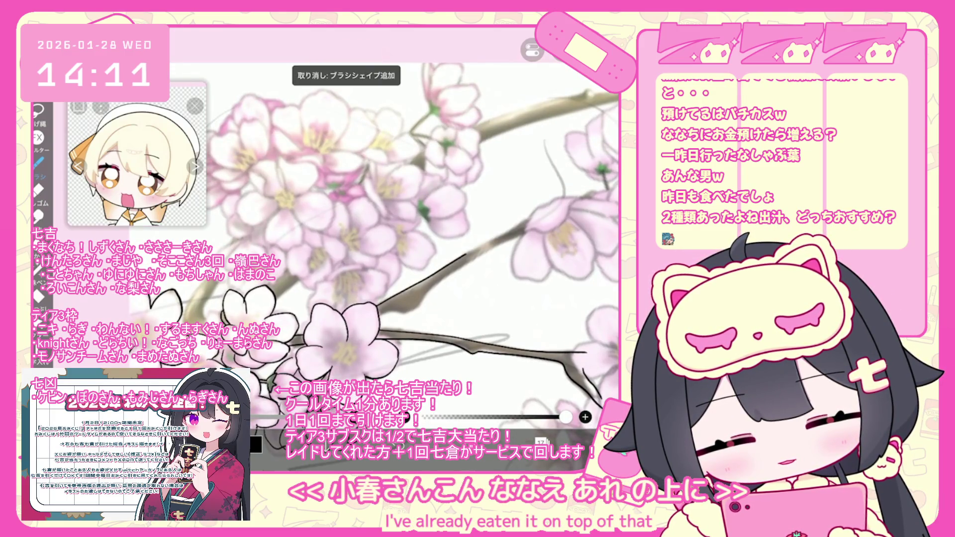
mouse_move(378, 314)
mouse_down()
mouse_move(407, 309)
mouse_move(527, 229)
mouse_up()
scroll(373, 258, down, 5)
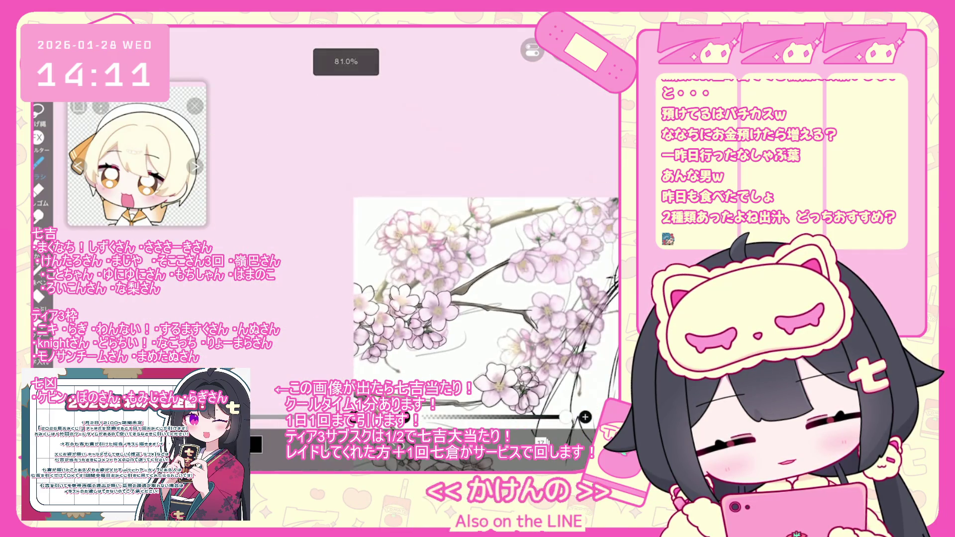
Paint a pink petal near the tip of the branch
scroll(488, 328, down, 1)
scroll(487, 328, down, 1)
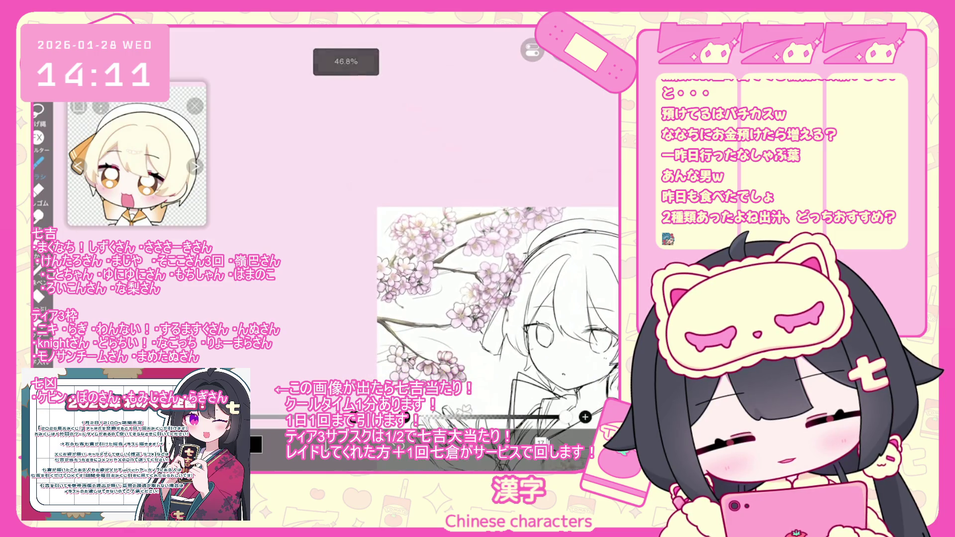
scroll(488, 329, down, 1)
scroll(488, 328, down, 1)
scroll(398, 298, up, 5)
scroll(398, 298, up, 3)
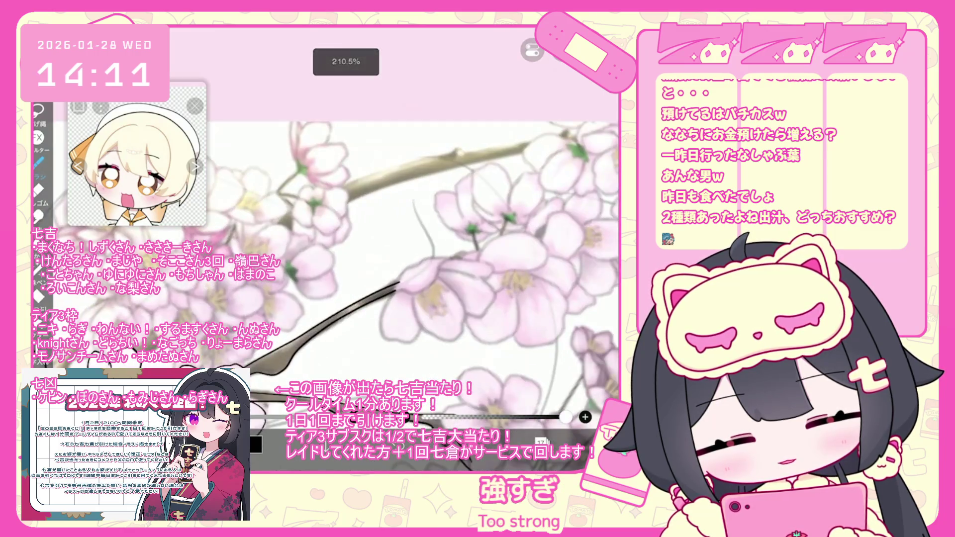
mouse_move(440, 266)
mouse_down()
mouse_move(427, 283)
mouse_move(419, 264)
mouse_move(404, 271)
mouse_move(390, 338)
mouse_move(446, 341)
mouse_move(460, 295)
mouse_up()
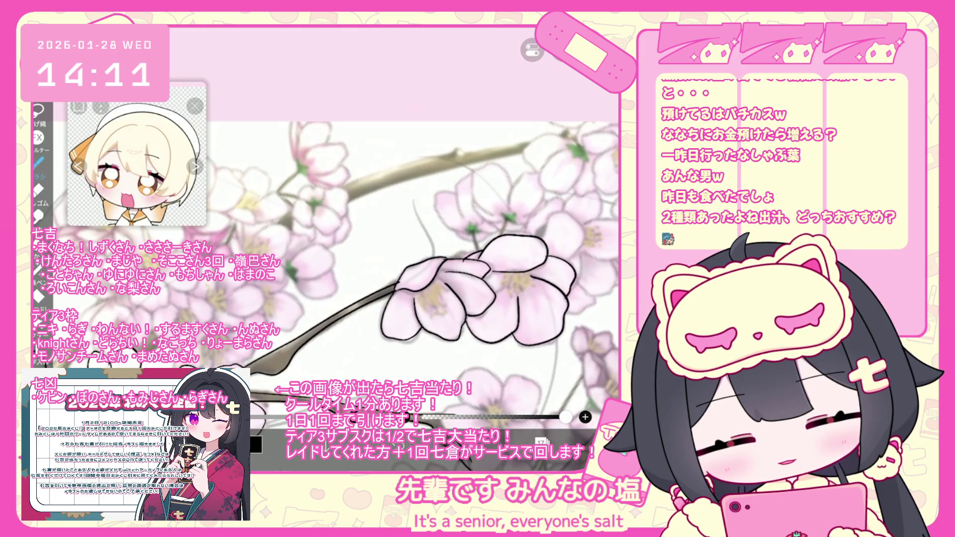
Draw a small green sepal under the flower and ink the petal's right edge, then undo that edge
scroll(348, 284, down, 2)
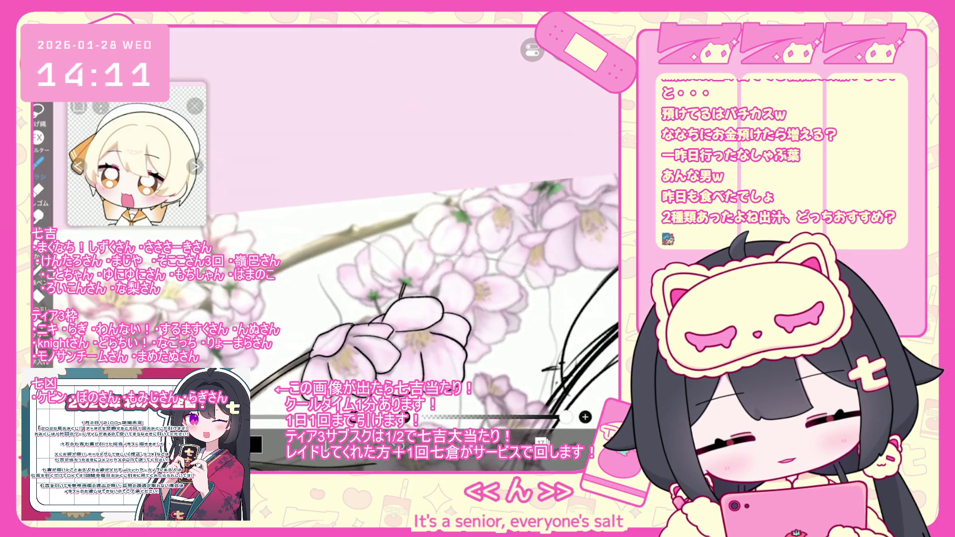
mouse_move(405, 277)
mouse_down()
mouse_move(414, 290)
mouse_move(377, 275)
mouse_up()
drag(397, 239, 405, 269)
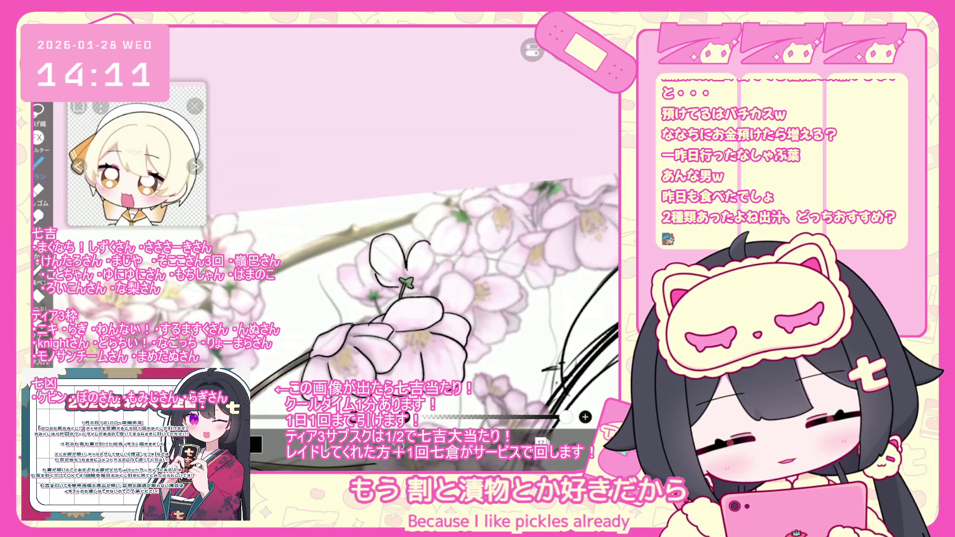
key(ctrl+z)
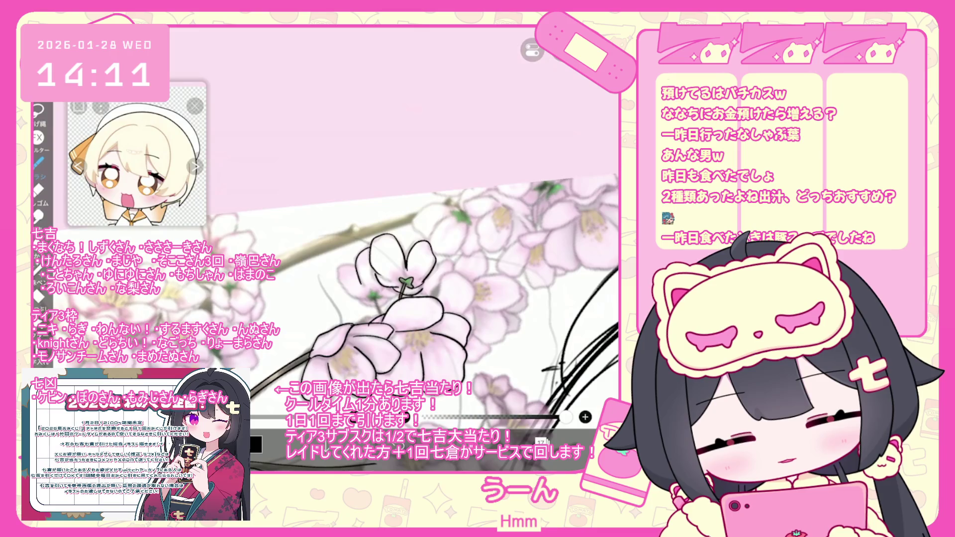
Ink the flower's left edge in black and undo a misplaced petal line detail
drag(336, 265, 349, 295)
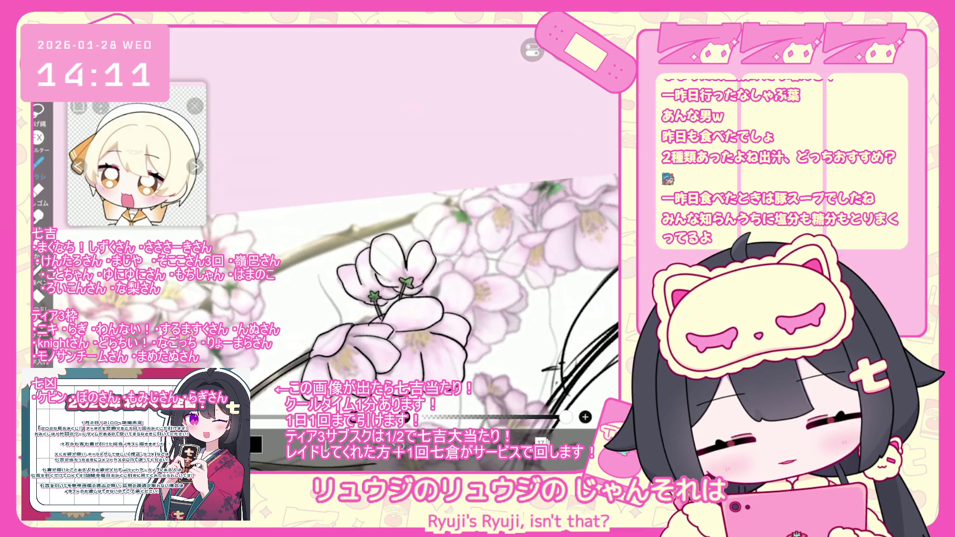
scroll(337, 294, down, 2)
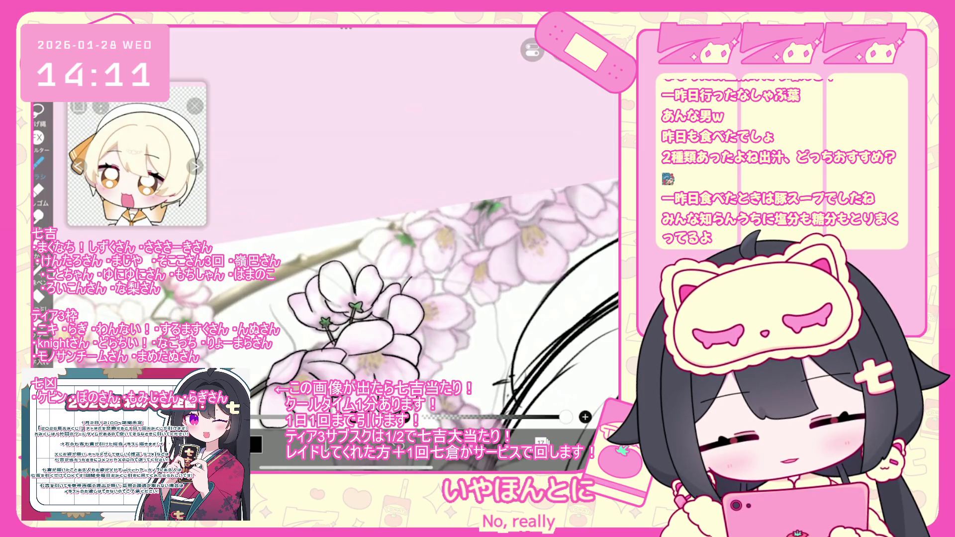
mouse_move(434, 294)
mouse_down()
mouse_move(465, 311)
mouse_move(426, 354)
mouse_move(443, 376)
mouse_move(457, 347)
mouse_up()
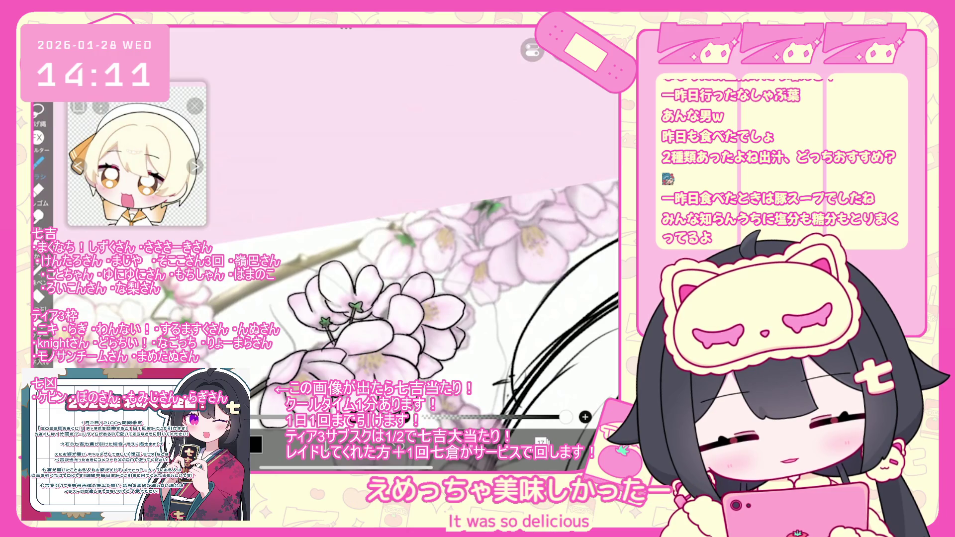
key(ctrl+z)
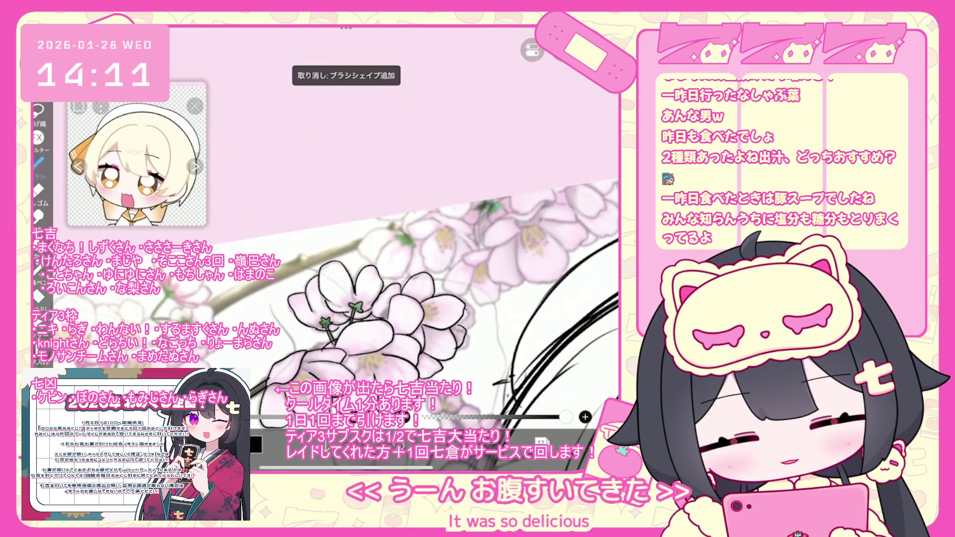
scroll(378, 299, down, 3)
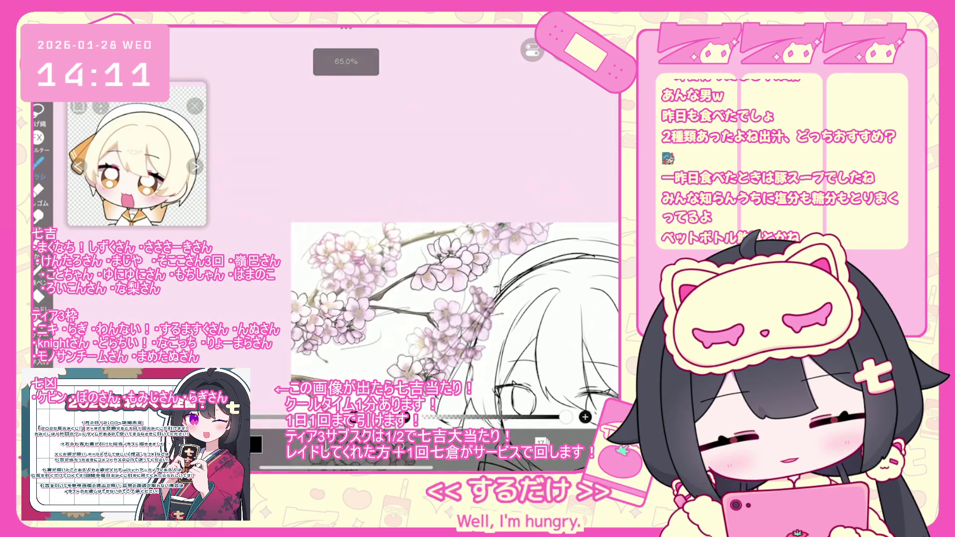
Ink short curved and straight outline strokes on the petals among the blossoms
scroll(455, 333, down, 3)
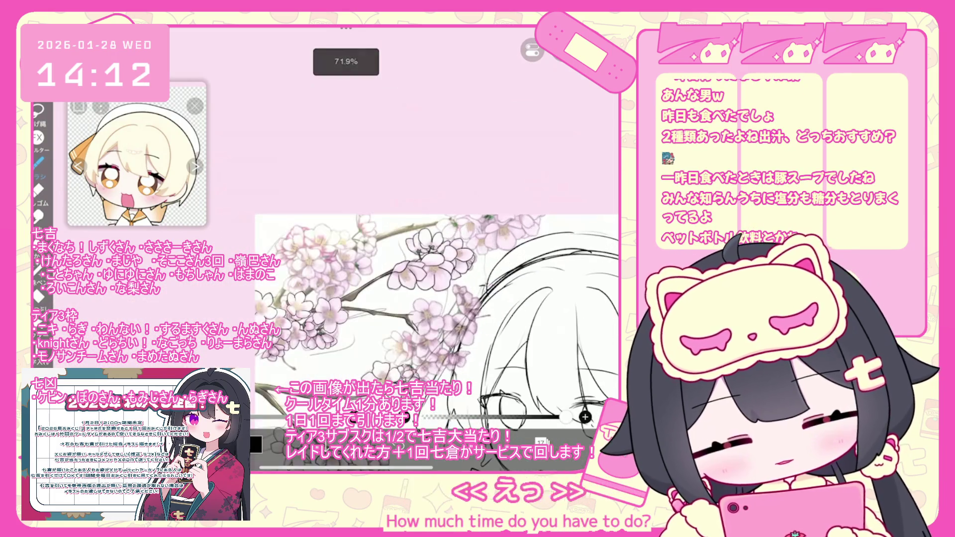
scroll(443, 313, up, 5)
scroll(442, 299, up, 2)
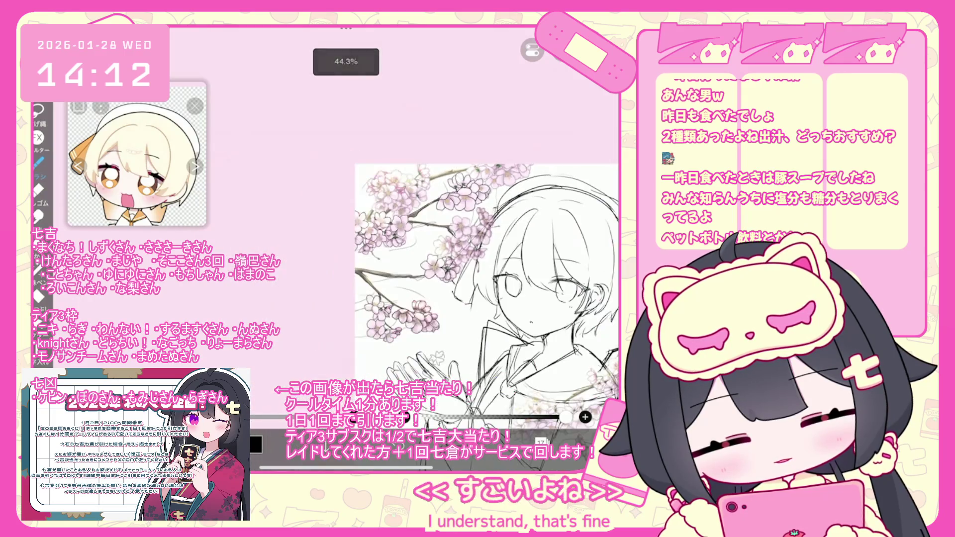
scroll(442, 249, up, 3)
scroll(442, 224, up, 3)
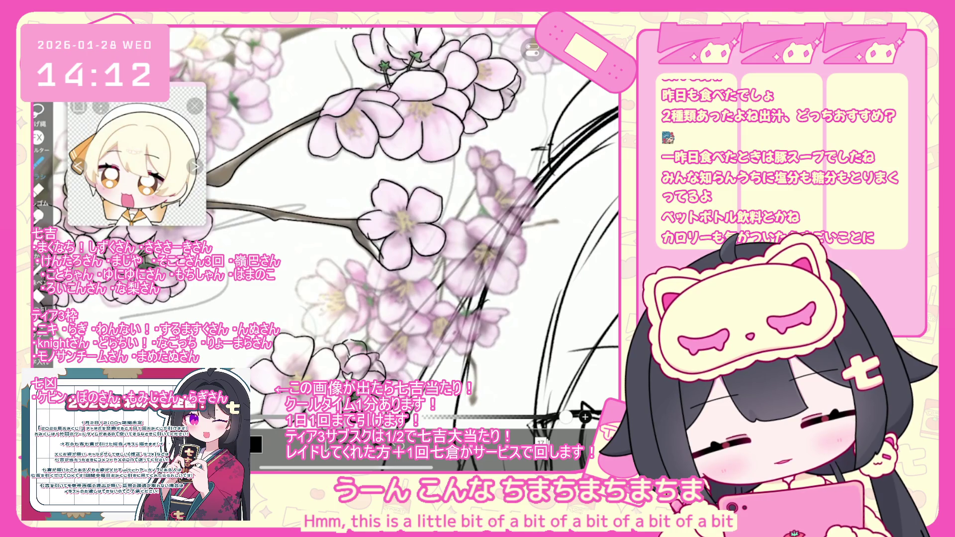
scroll(325, 221, up, 2)
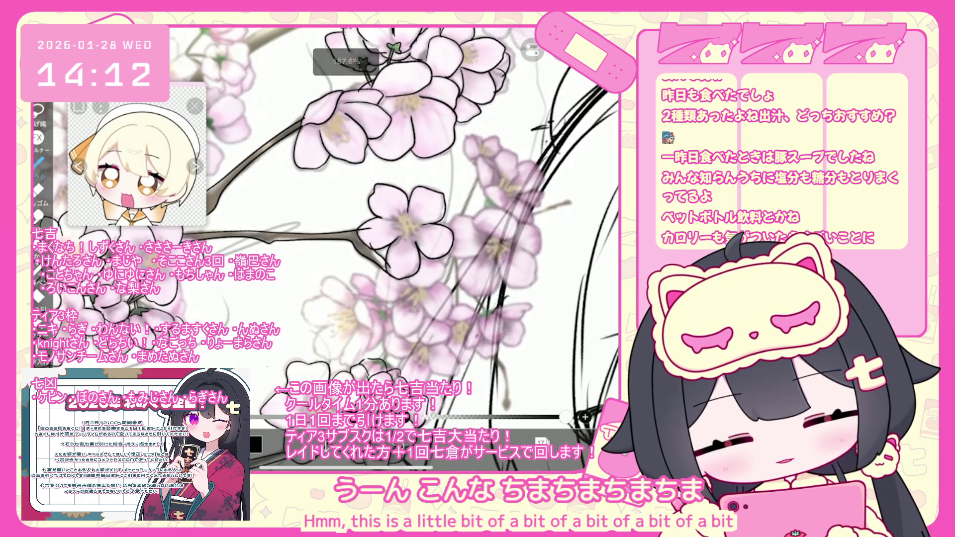
drag(483, 188, 530, 214)
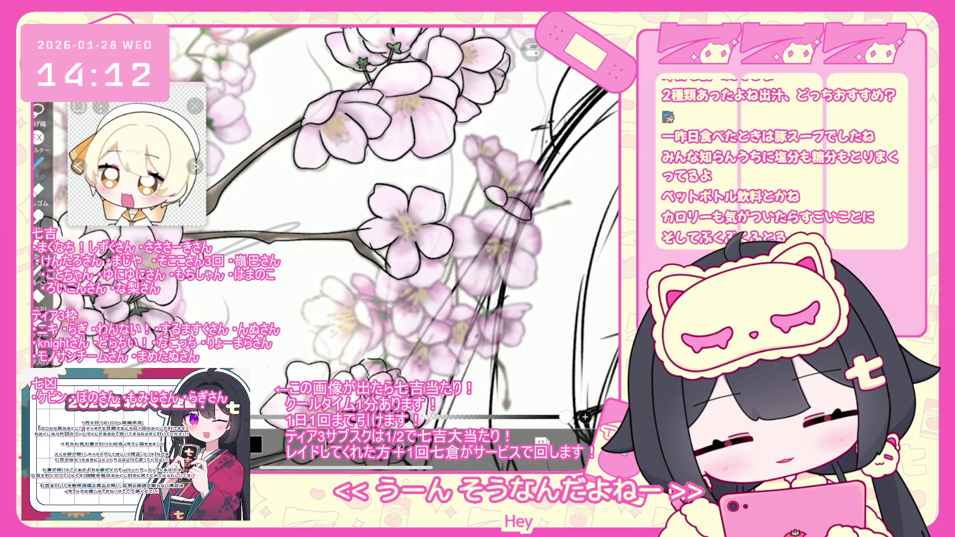
mouse_move(518, 166)
mouse_down()
mouse_move(534, 162)
mouse_move(483, 167)
mouse_up()
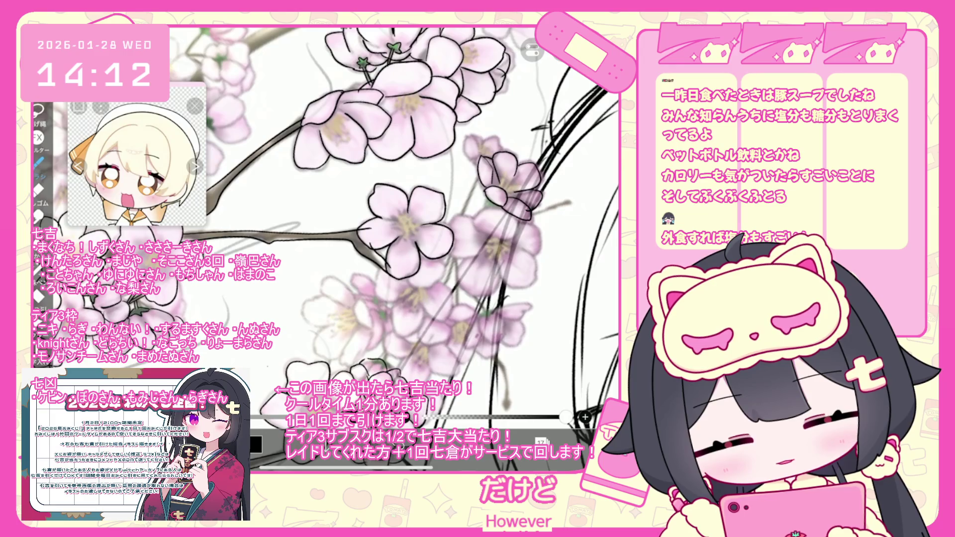
mouse_move(481, 136)
mouse_down()
mouse_move(463, 151)
mouse_move(478, 163)
mouse_up()
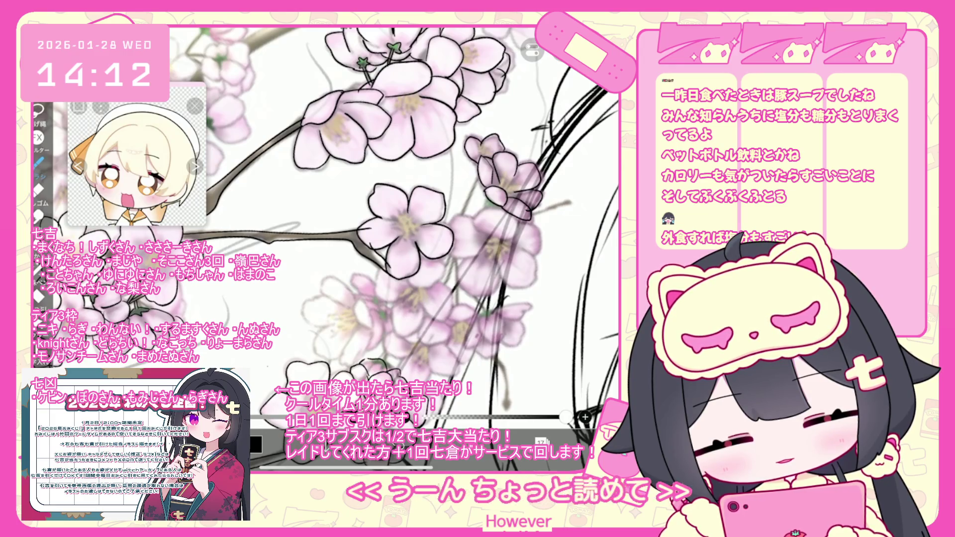
Add small strokes to the petal outlines, then undo the last two unwanted strokes
scroll(366, 222, down, 2)
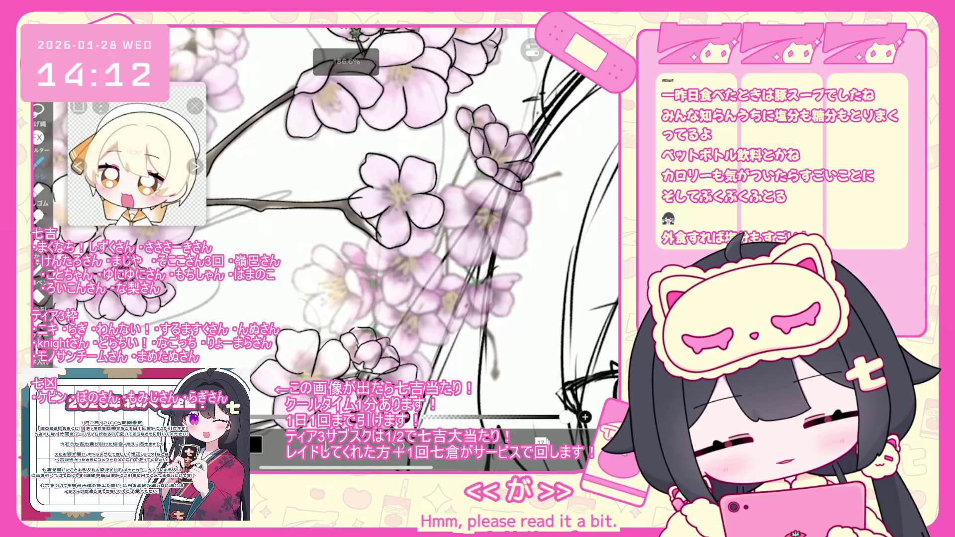
mouse_move(507, 184)
mouse_down()
mouse_move(499, 208)
mouse_move(509, 209)
mouse_up()
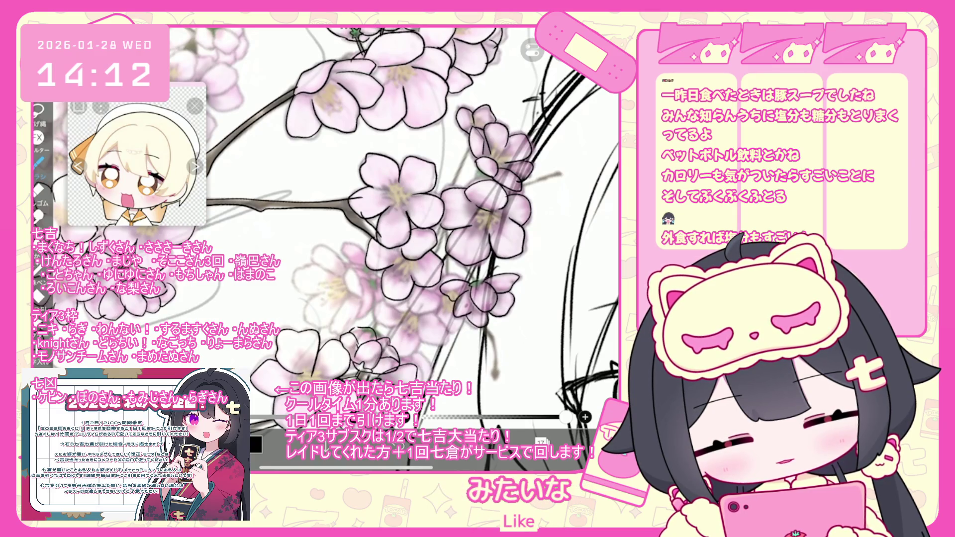
scroll(327, 245, up, 3)
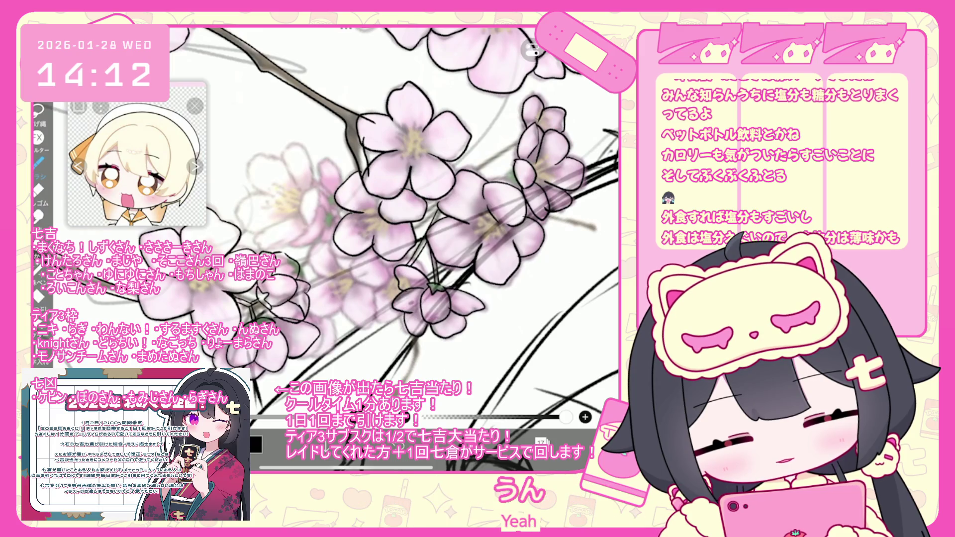
scroll(348, 224, up, 2)
key(ctrl+z)
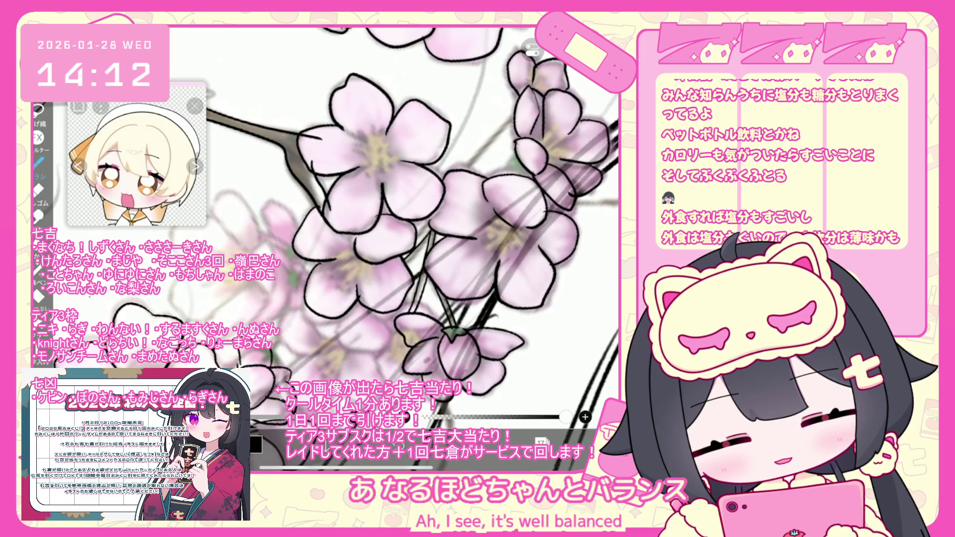
scroll(363, 221, down, 2)
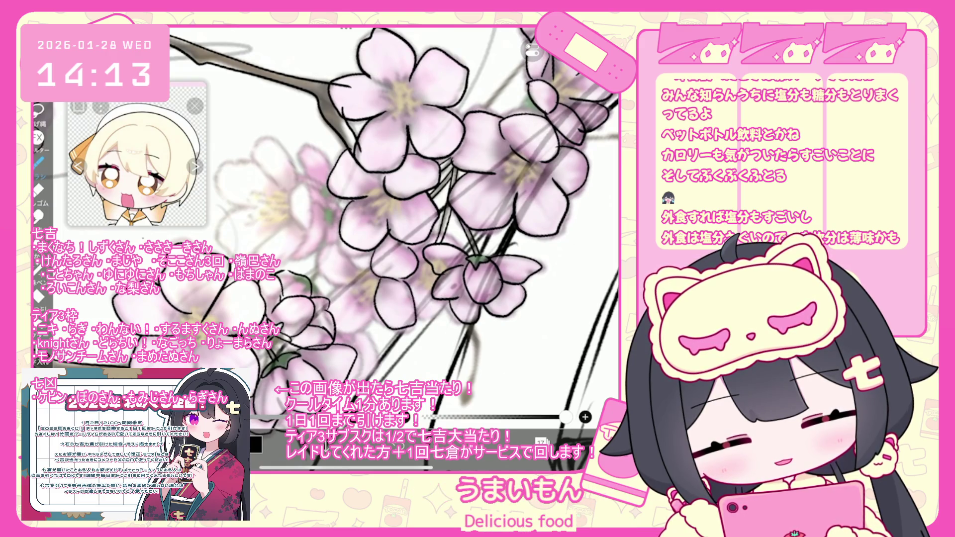
key(ctrl+z)
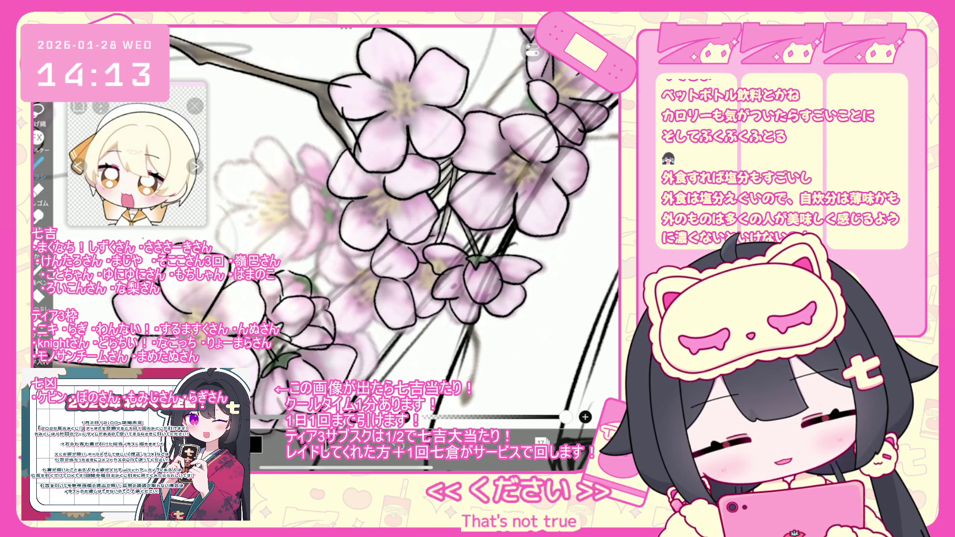
scroll(373, 223, down, 1)
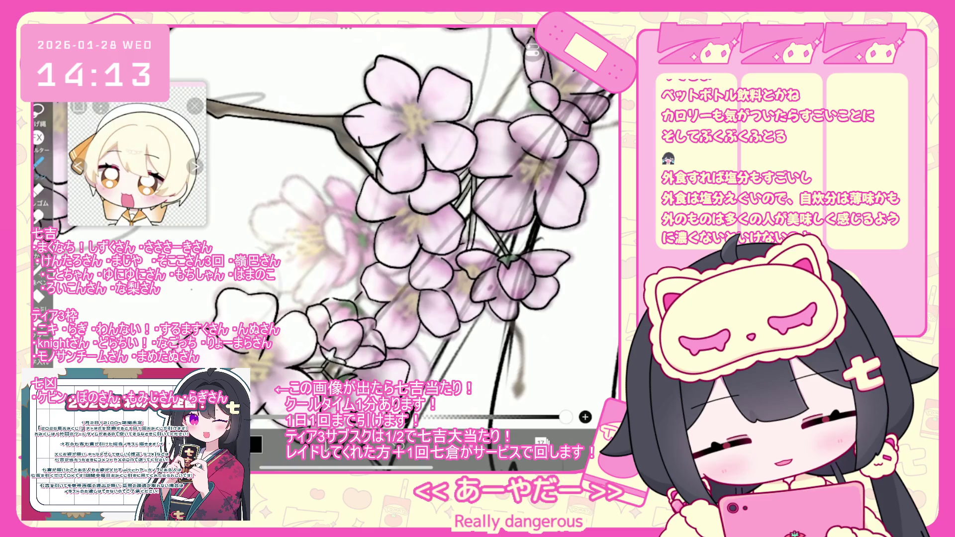
scroll(323, 224, down, 2)
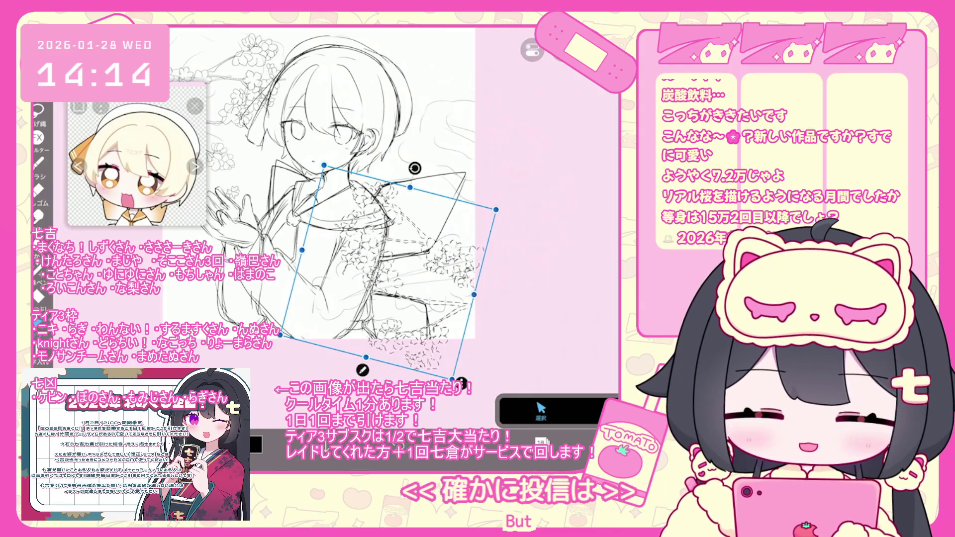
Nudge the transformed blossom cluster a few pixels lower on the uniform
drag(388, 273, 392, 271)
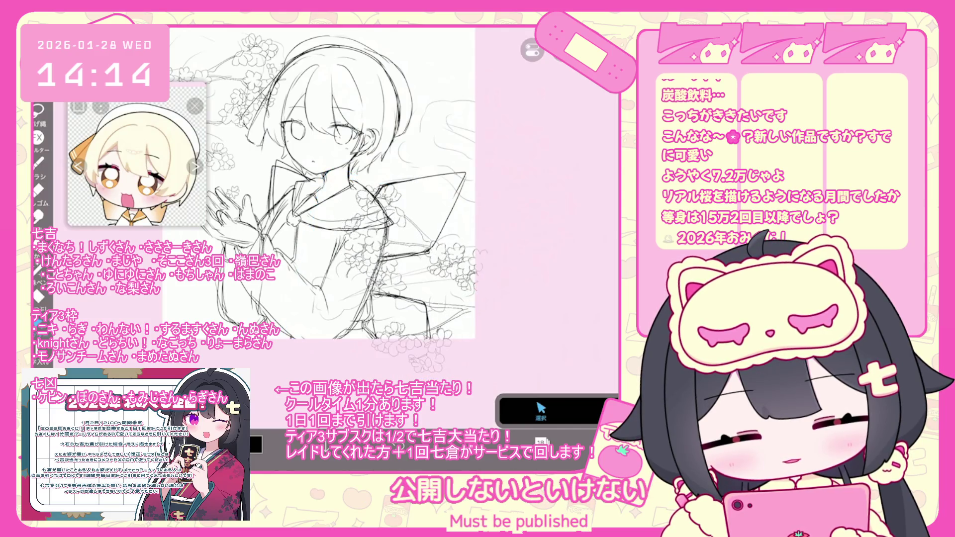
scroll(404, 223, down, 5)
scroll(404, 224, up, 1)
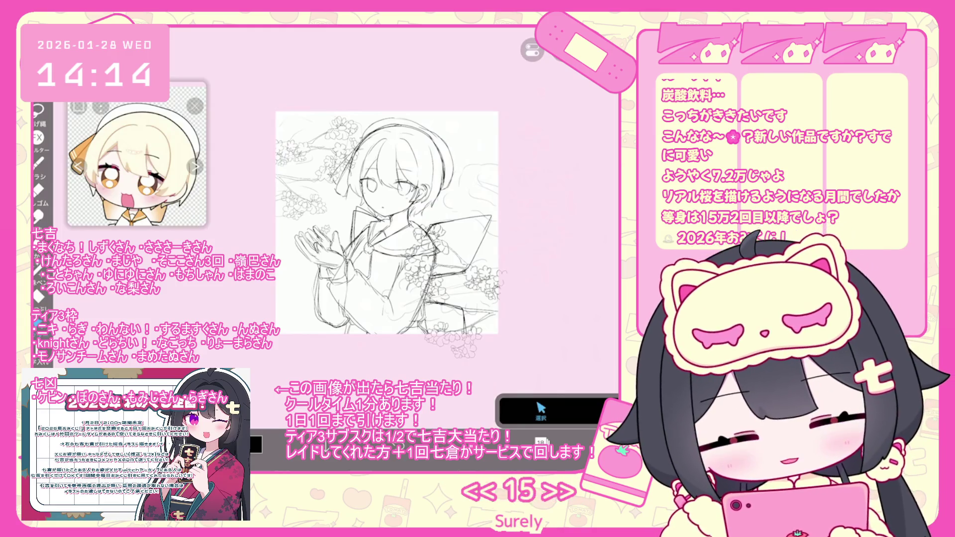
scroll(526, 277, up, 3)
scroll(396, 231, down, 3)
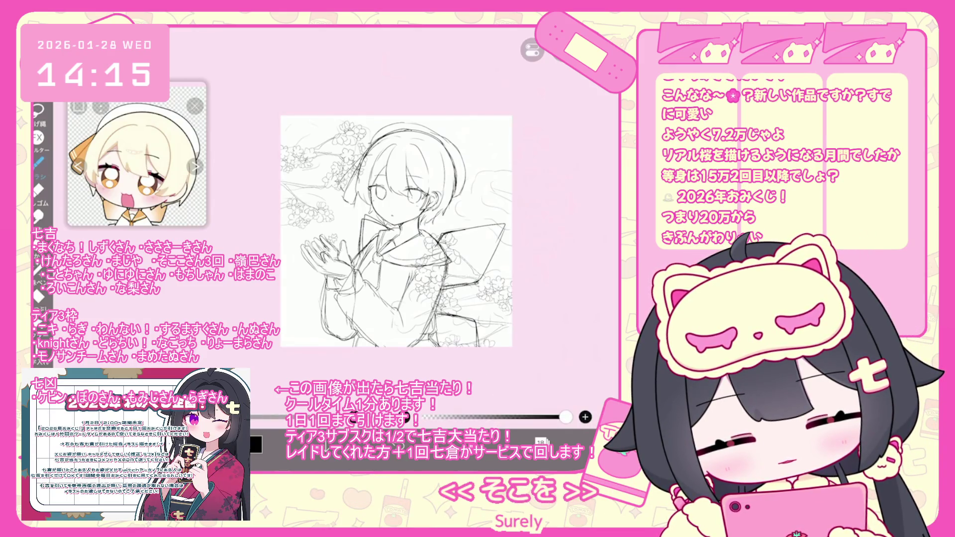
Zoom around to check the placement and select the blossom shape on the uniform
scroll(448, 248, up, 5)
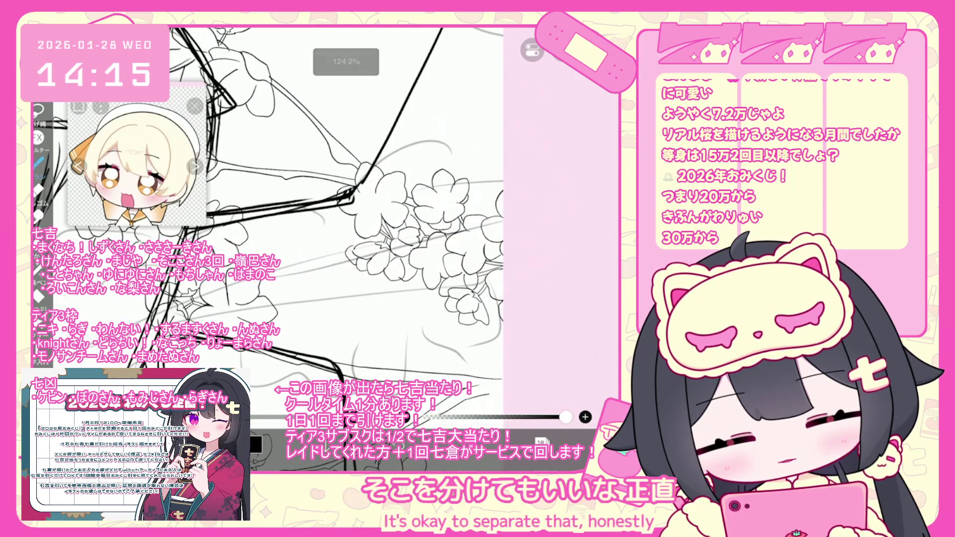
scroll(348, 223, down, 2)
scroll(373, 224, down, 2)
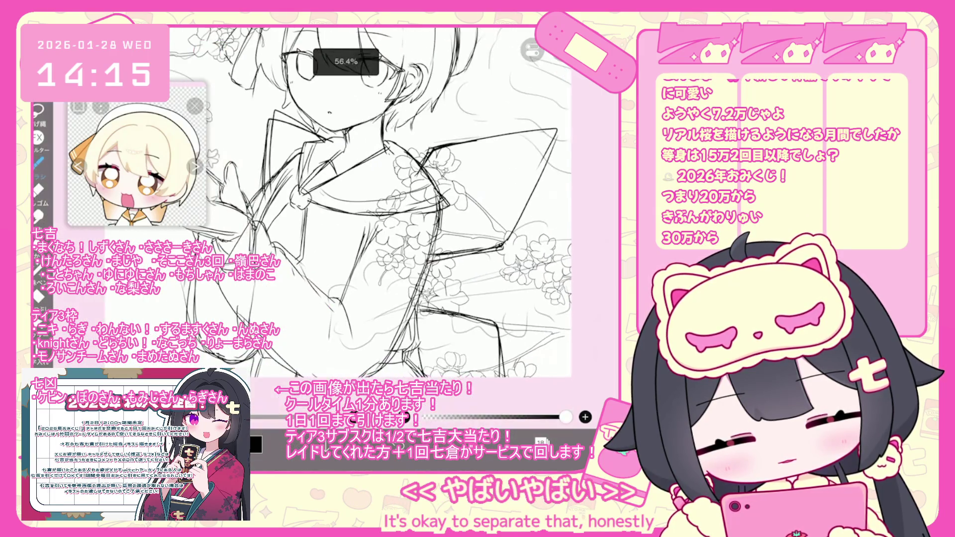
scroll(398, 224, up, 4)
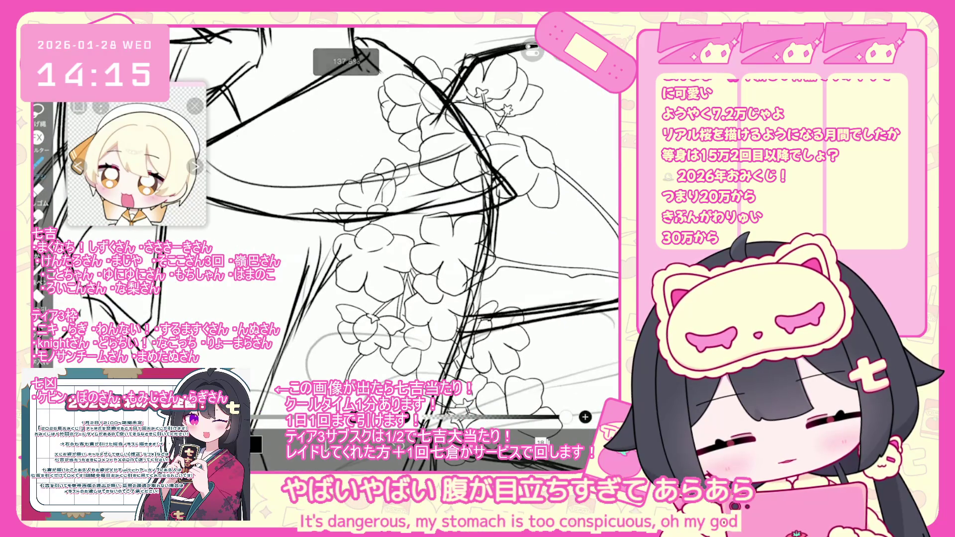
scroll(428, 223, down, 5)
scroll(427, 224, down, 2)
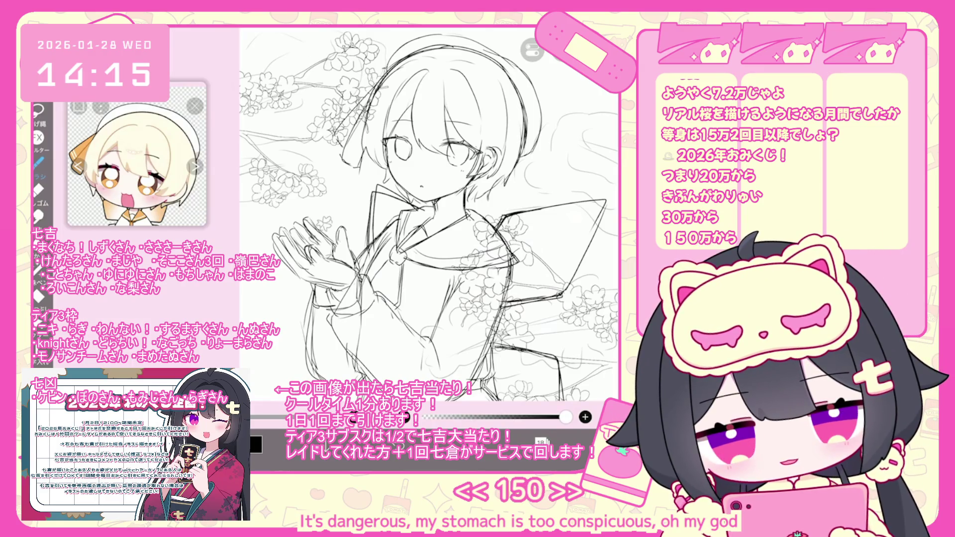
scroll(428, 214, down, 1)
scroll(438, 224, up, 2)
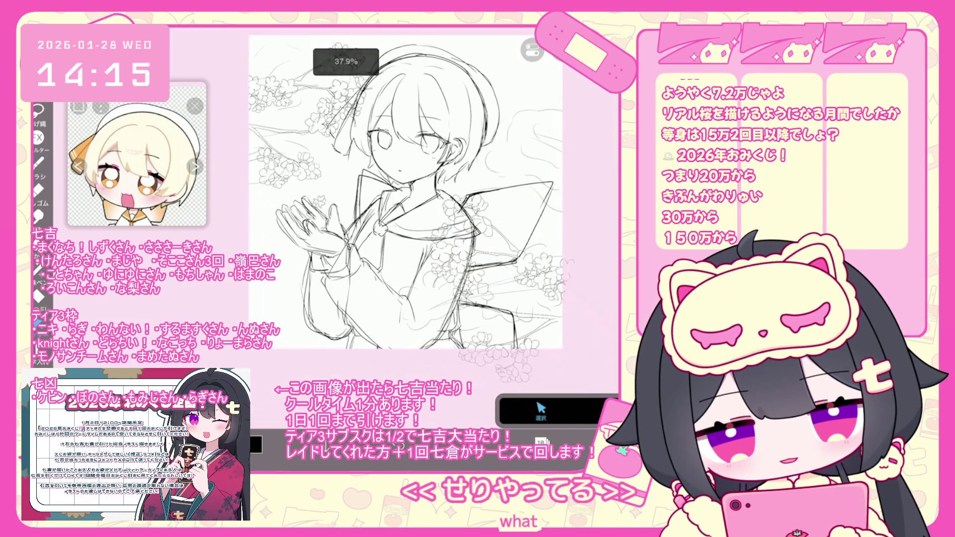
click(527, 238)
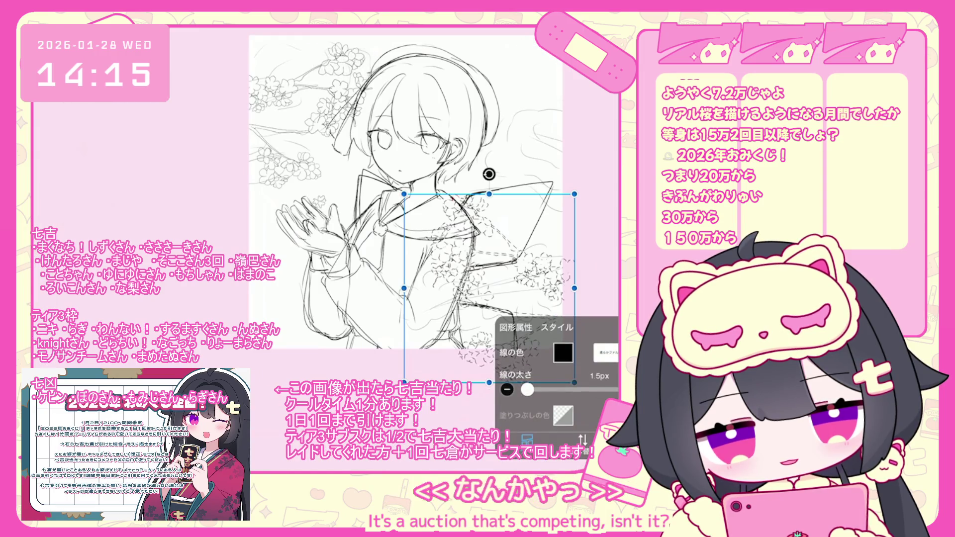
Reselect the blossom shape on the uniform and paste a duplicate of the flower cluster
key(Escape)
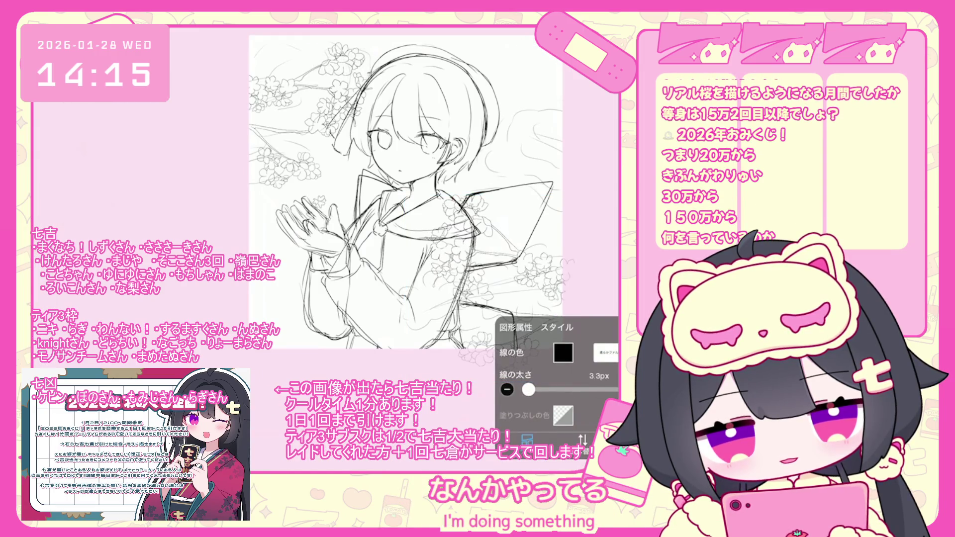
click(488, 288)
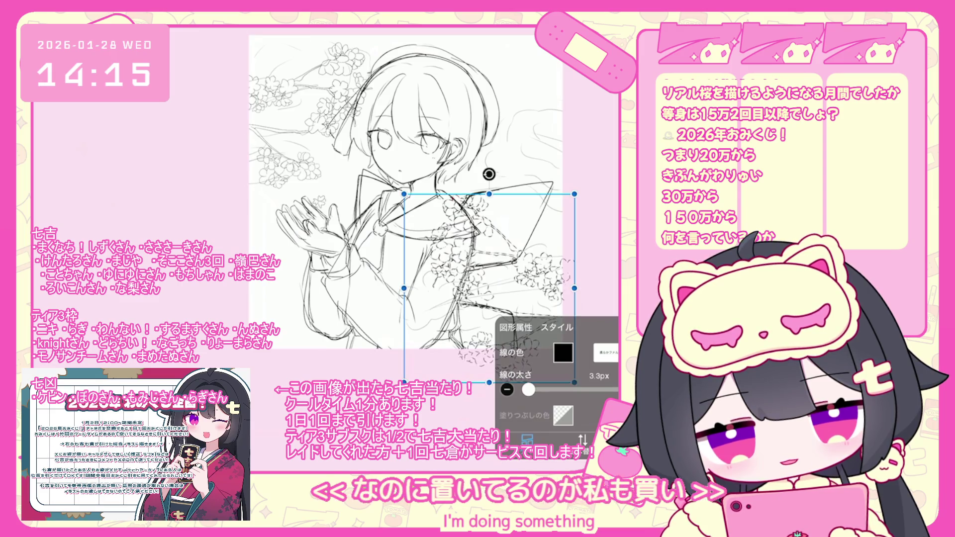
key(Escape)
scroll(408, 189, up, 3)
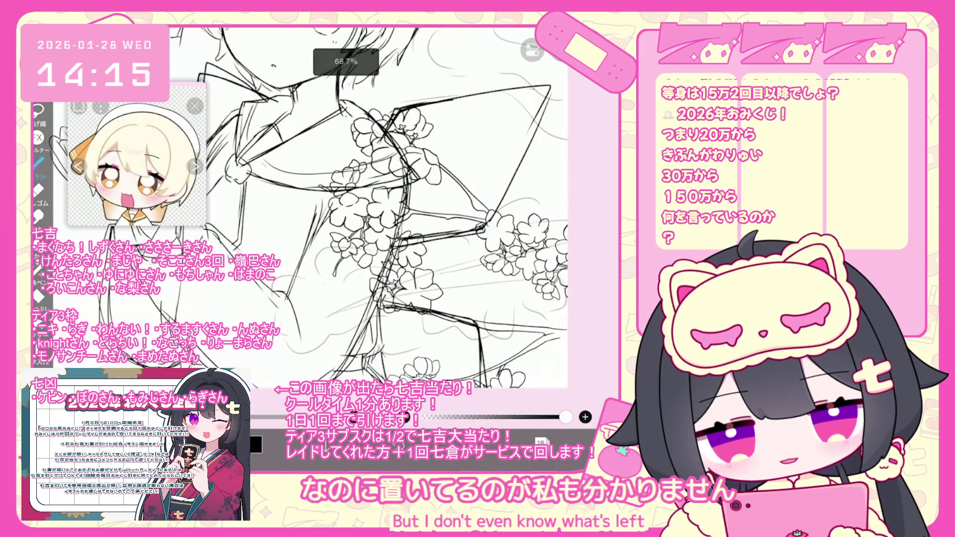
scroll(457, 249, down, 3)
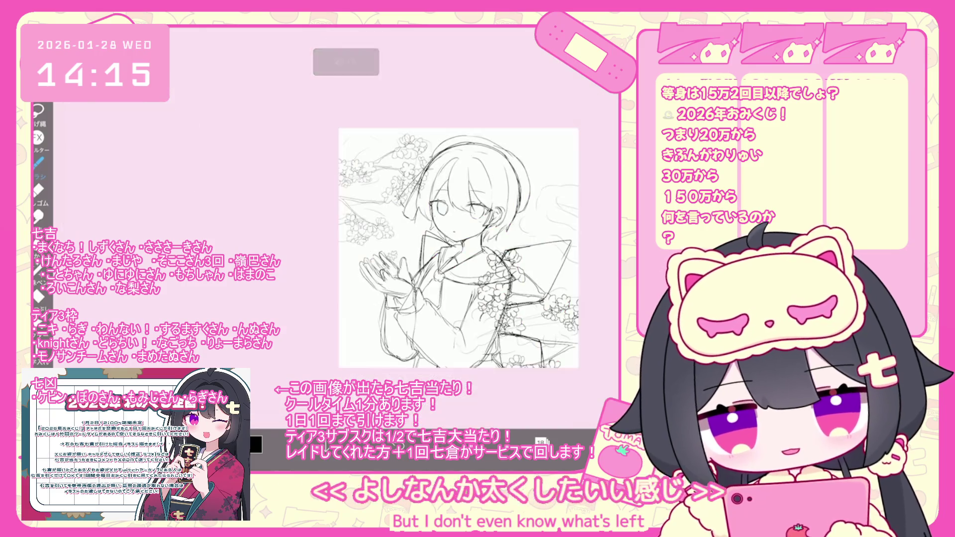
key(ctrl+v)
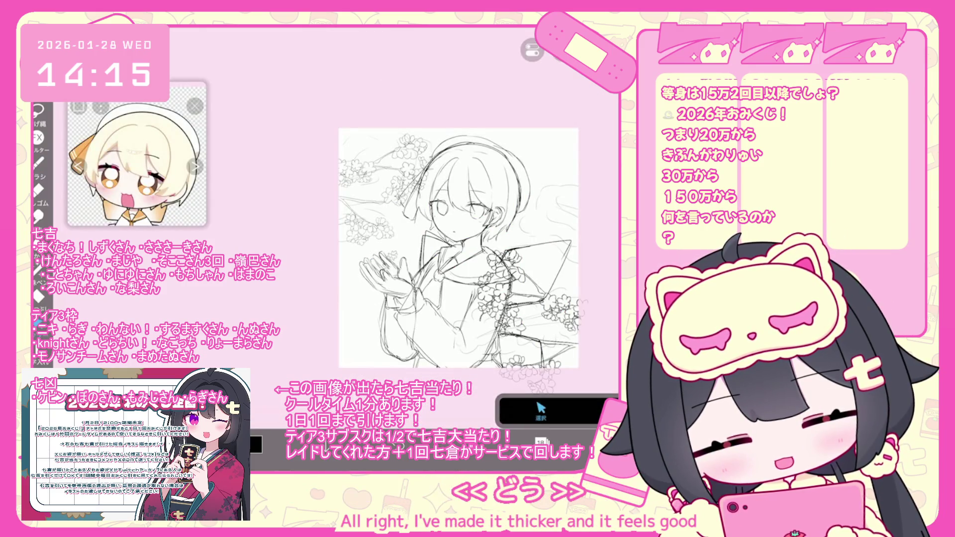
Add a new layer and raise the top-left blossom cluster's line width to about 3px
click(540, 441)
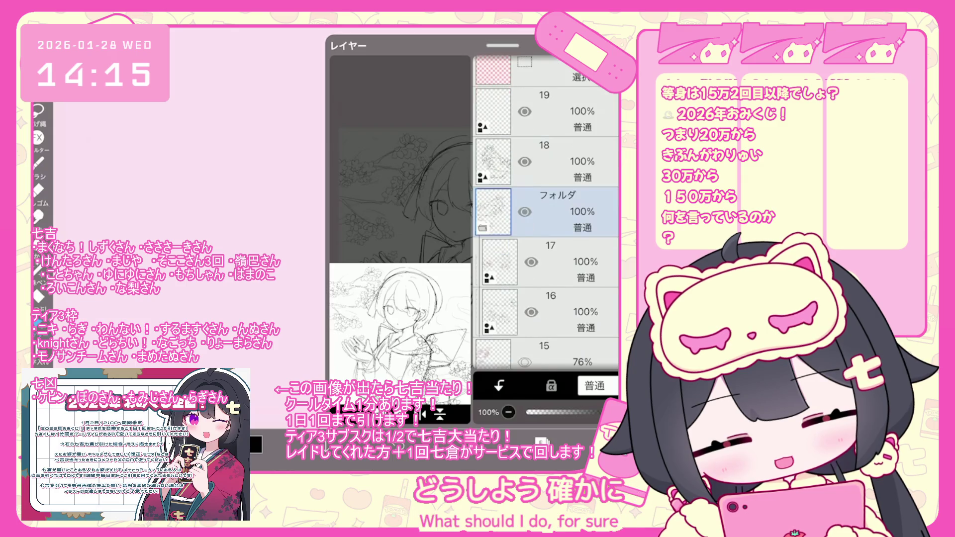
click(547, 211)
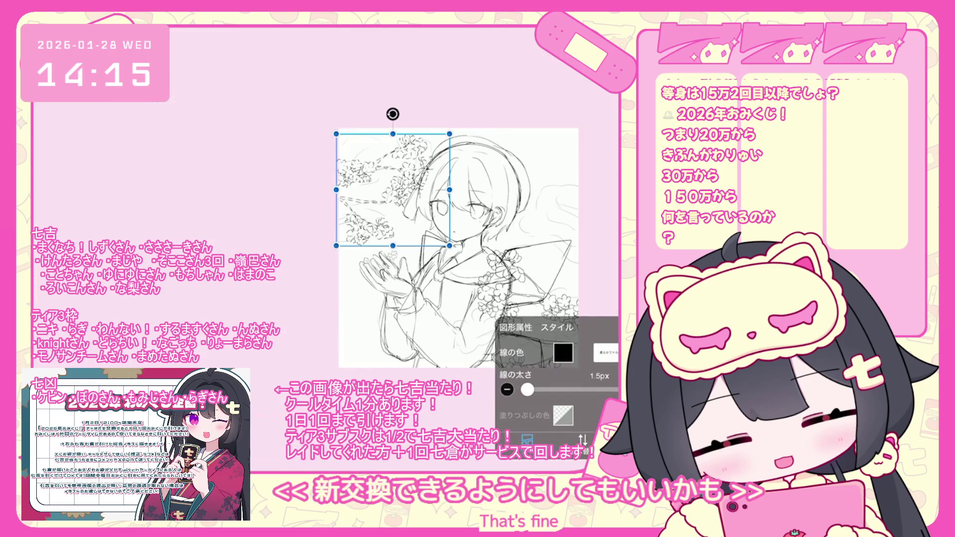
drag(526, 389, 528, 390)
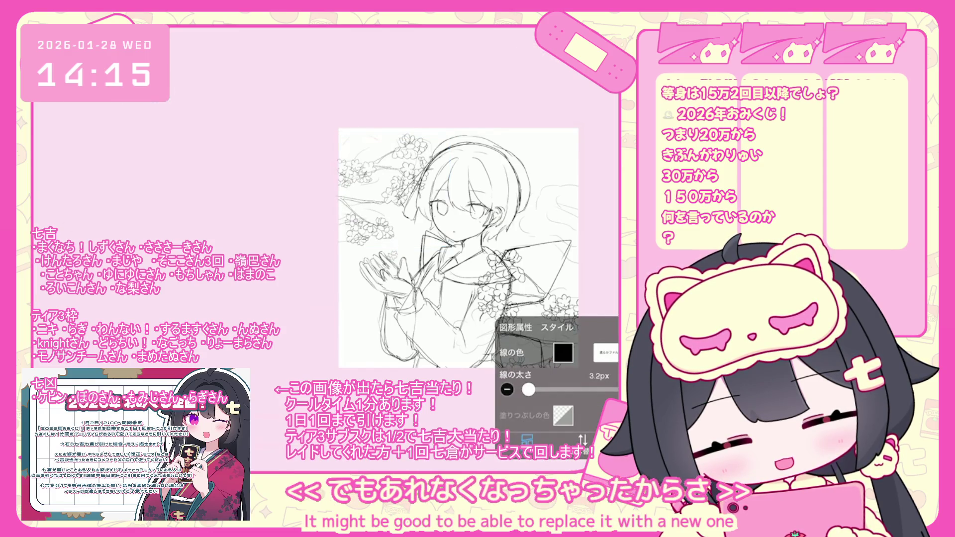
click(393, 189)
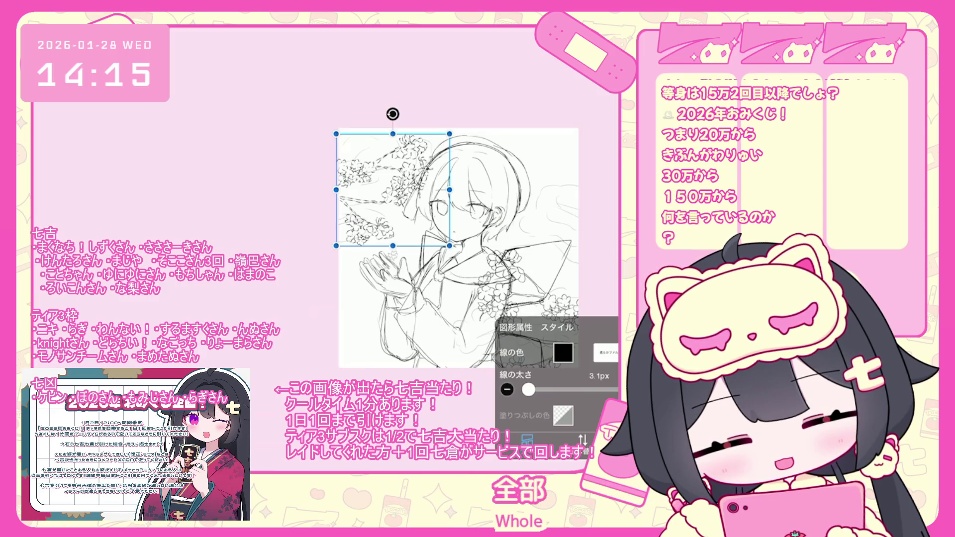
key(Return)
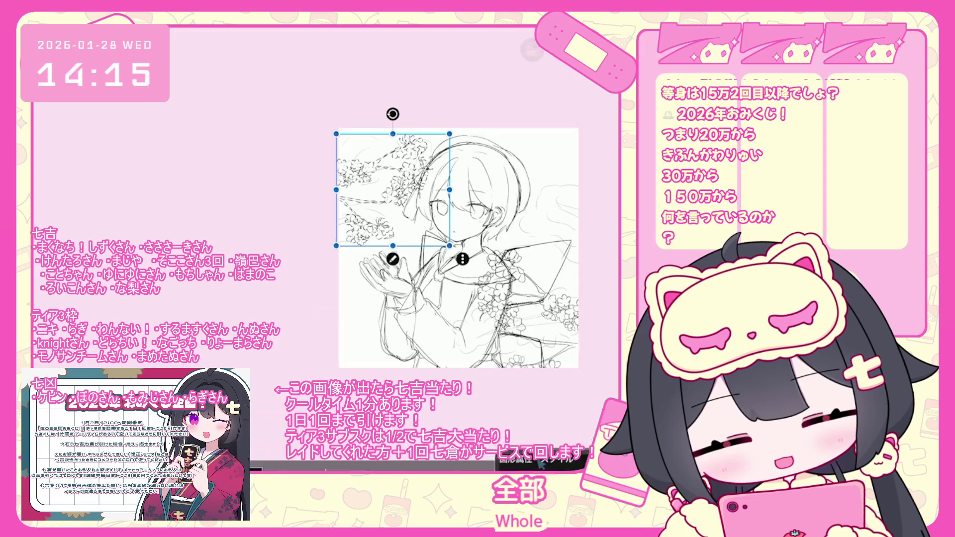
Switch to the Selection tool and back to the Brush, then undo the last brush shape
scroll(455, 279, up, 3)
scroll(442, 174, up, 2)
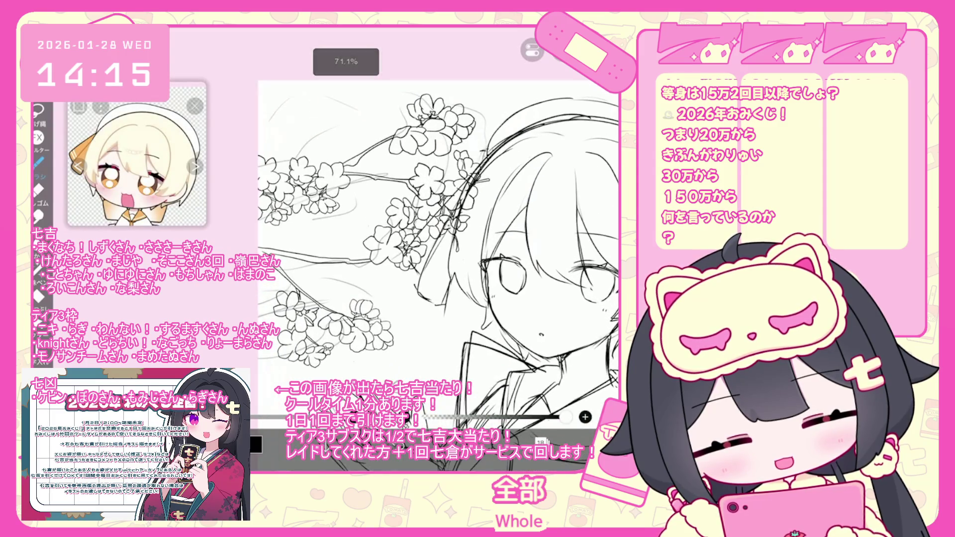
scroll(438, 224, up, 3)
scroll(438, 224, up, 2)
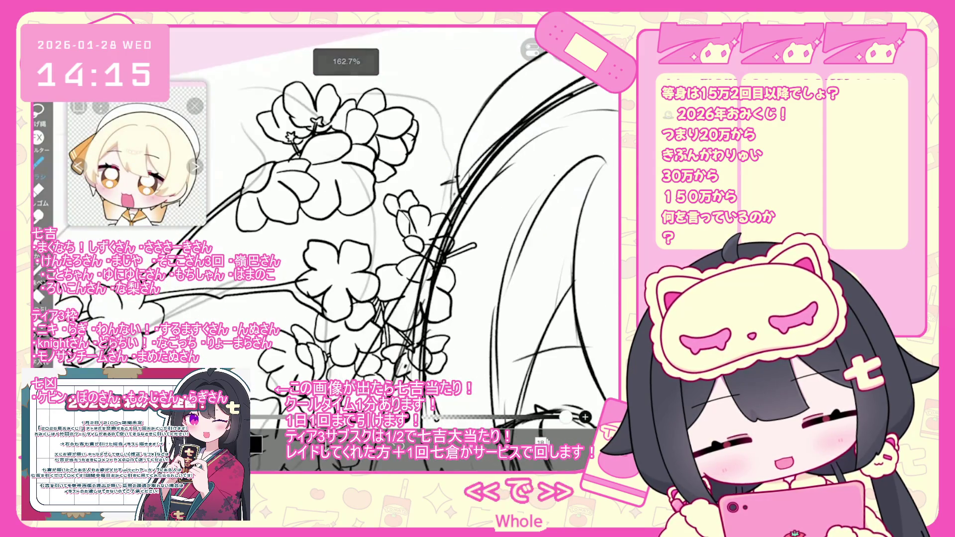
key(v)
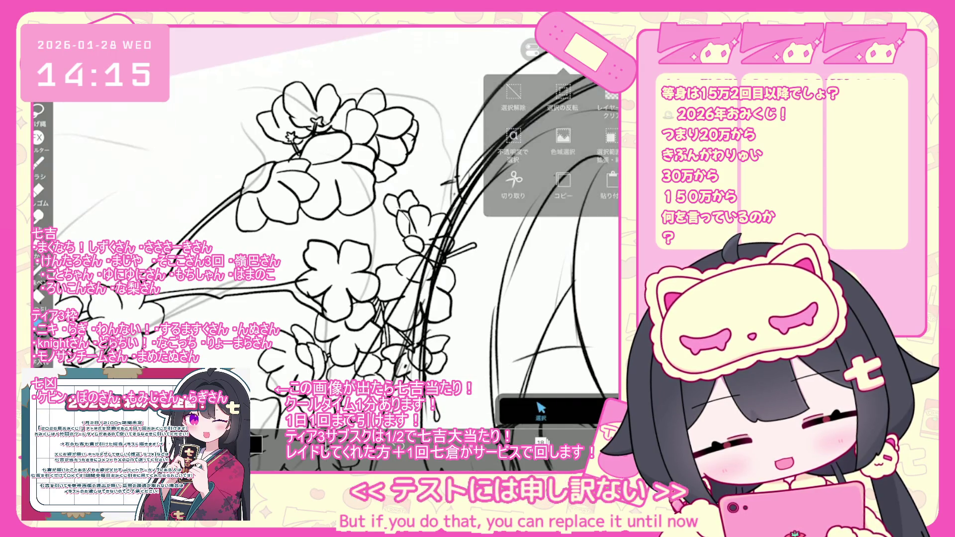
key(b)
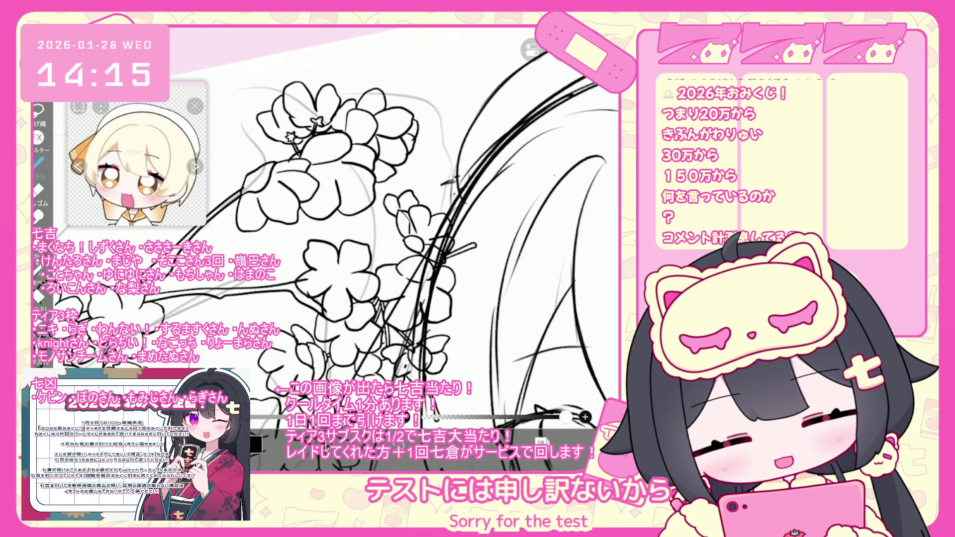
scroll(368, 230, up, 2)
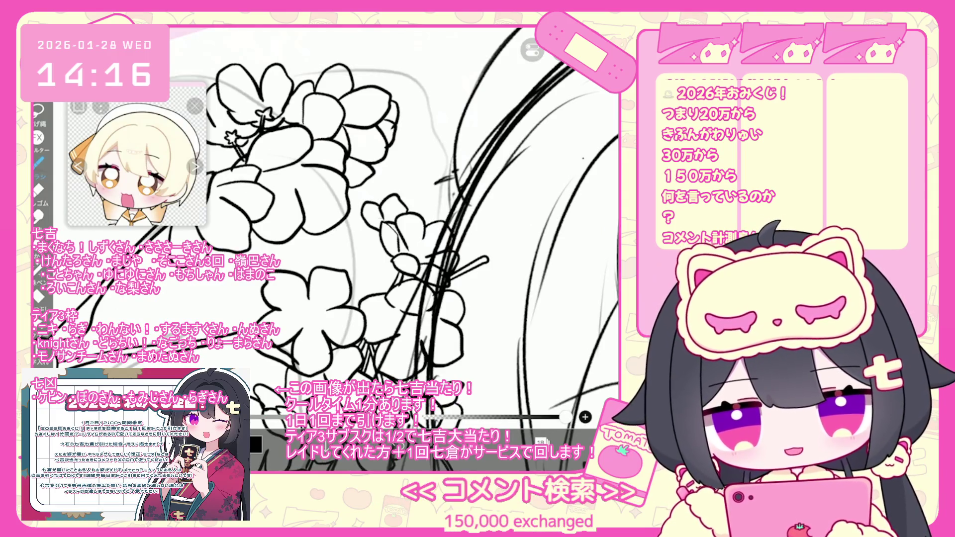
key(ctrl+z)
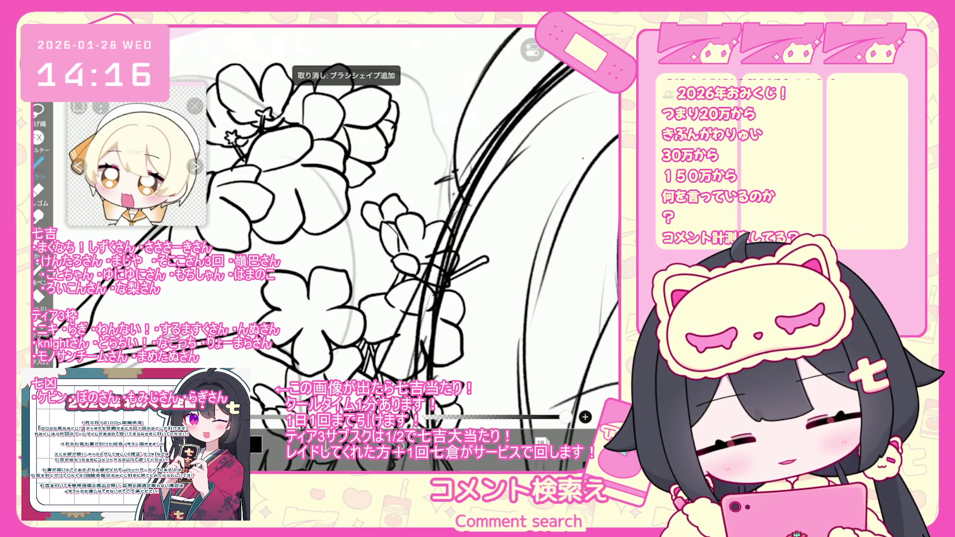
Undo the last vector-eraser stroke from the selection mode options
scroll(394, 236, down, 2)
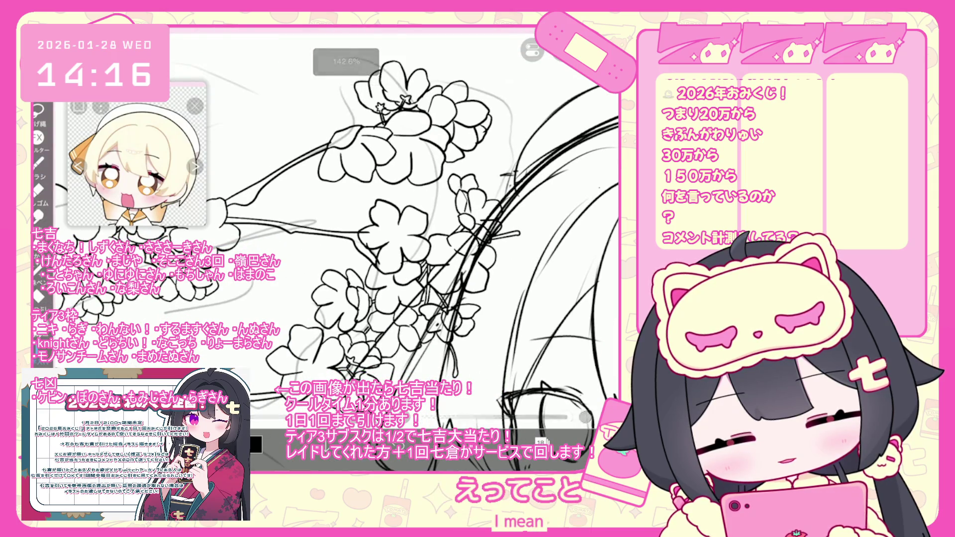
click(541, 410)
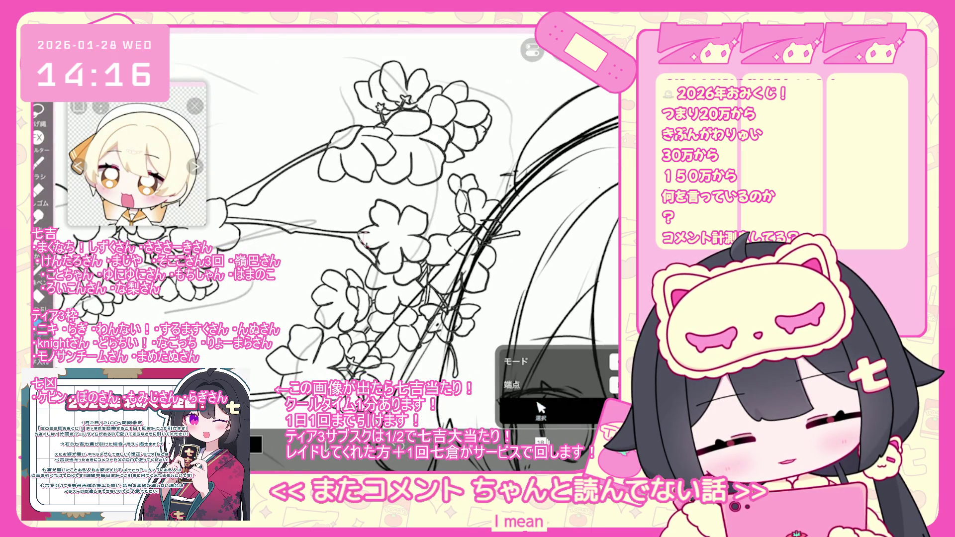
key(ctrl+z)
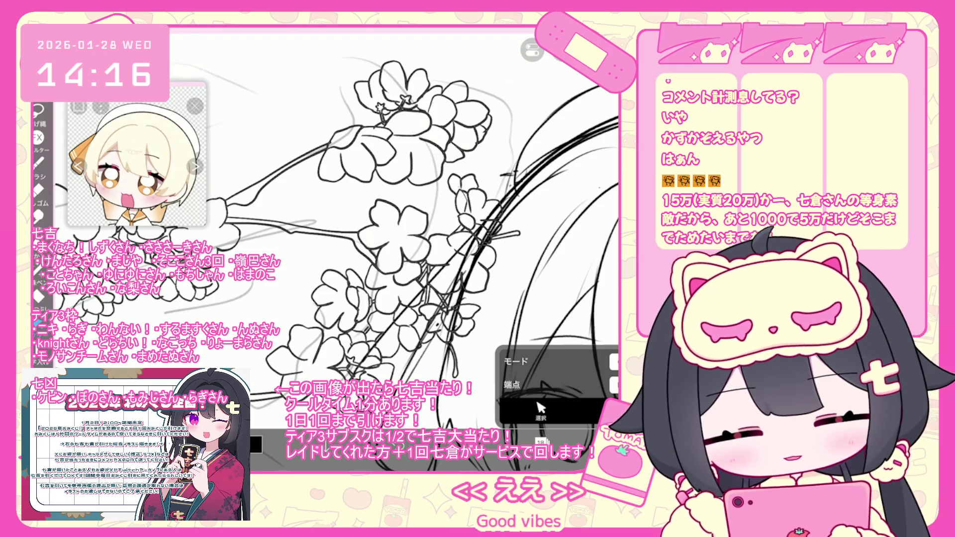
Zoom around the blossoms, zoom out to the full sketch, and show the layer list
scroll(393, 219, up, 2)
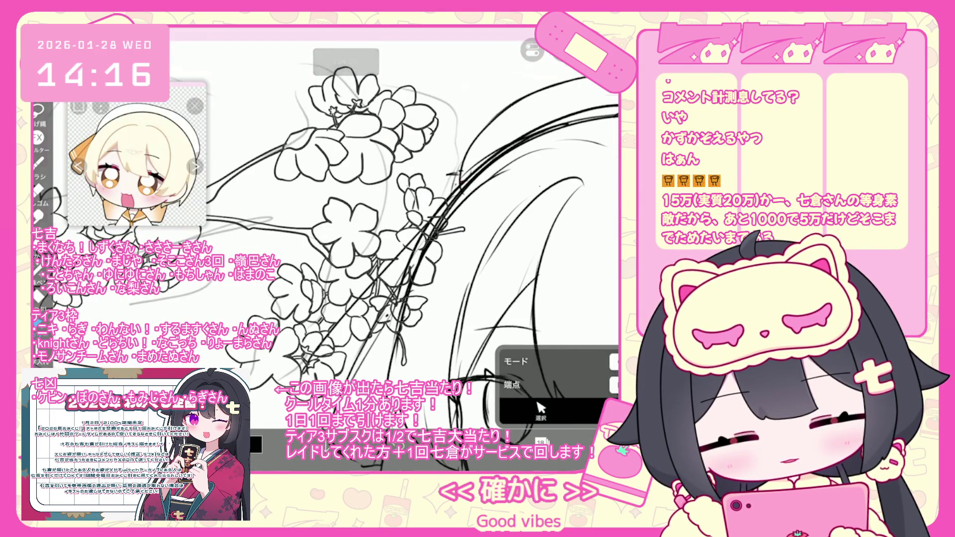
scroll(328, 234, down, 2)
scroll(328, 239, up, 2)
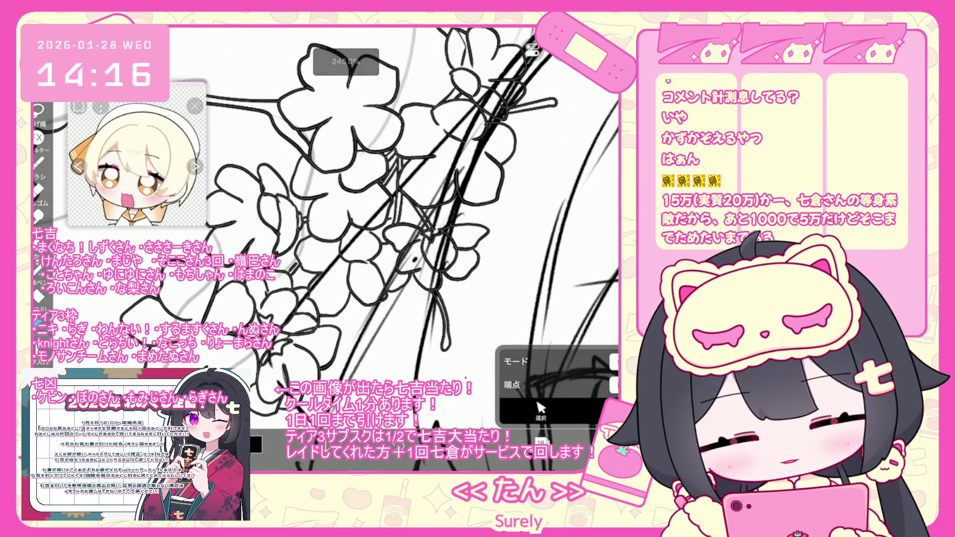
scroll(385, 234, up, 2)
scroll(385, 233, up, 1)
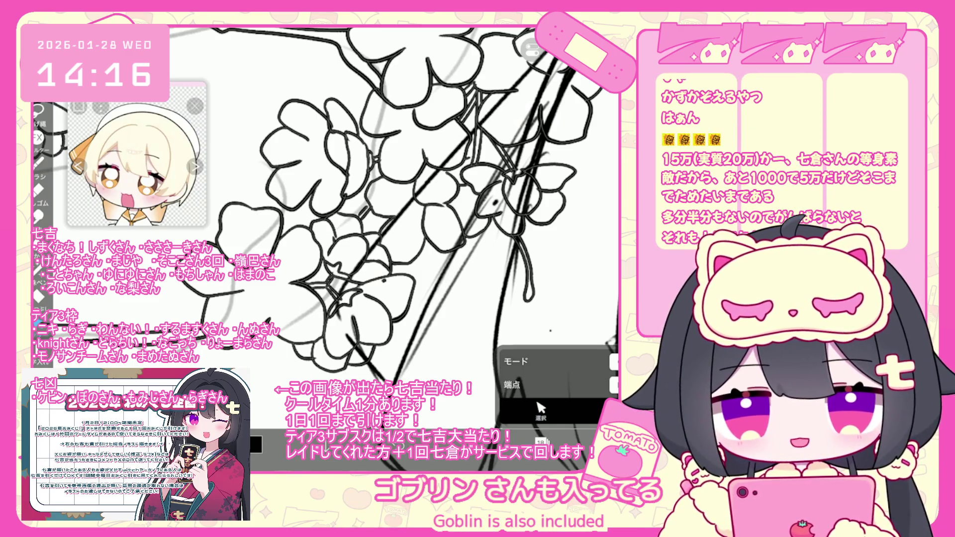
scroll(394, 212, down, 3)
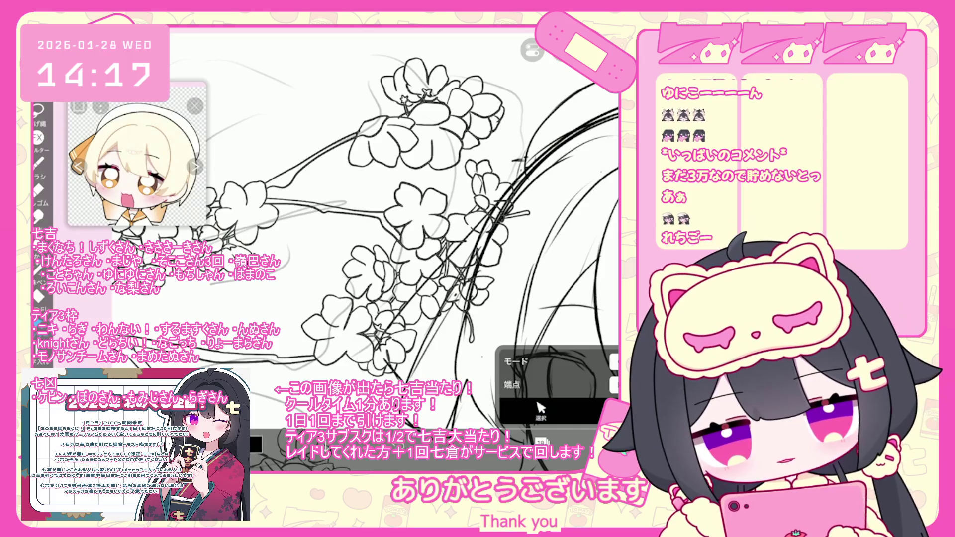
scroll(497, 154, up, 5)
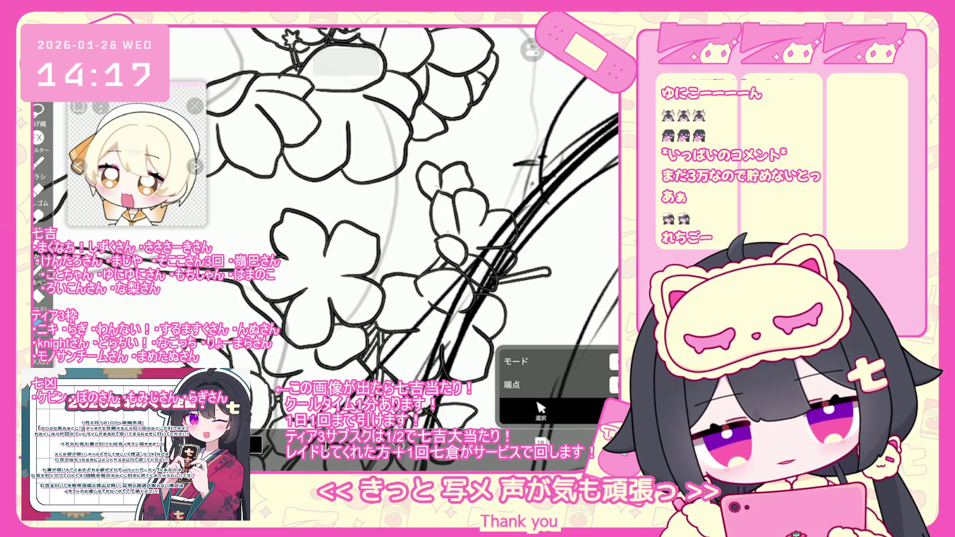
scroll(339, 248, up, 2)
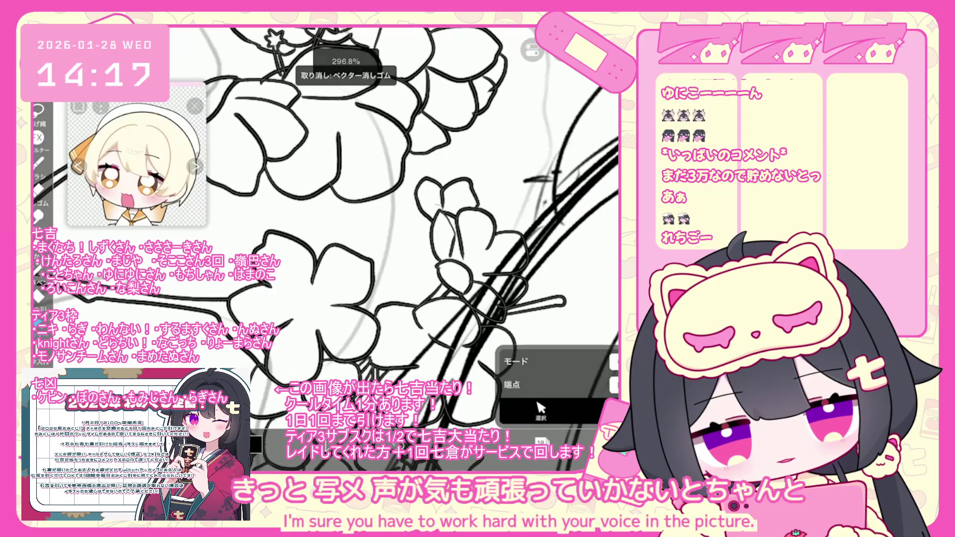
scroll(478, 249, down, 3)
scroll(477, 248, down, 3)
scroll(478, 249, down, 3)
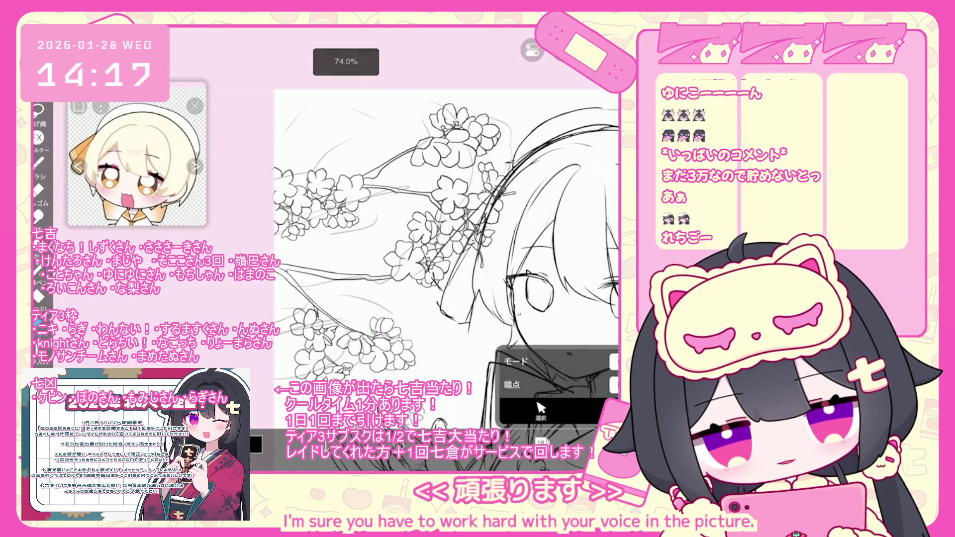
scroll(477, 249, down, 3)
scroll(435, 259, down, 1)
scroll(435, 258, down, 1)
scroll(435, 258, down, 1)
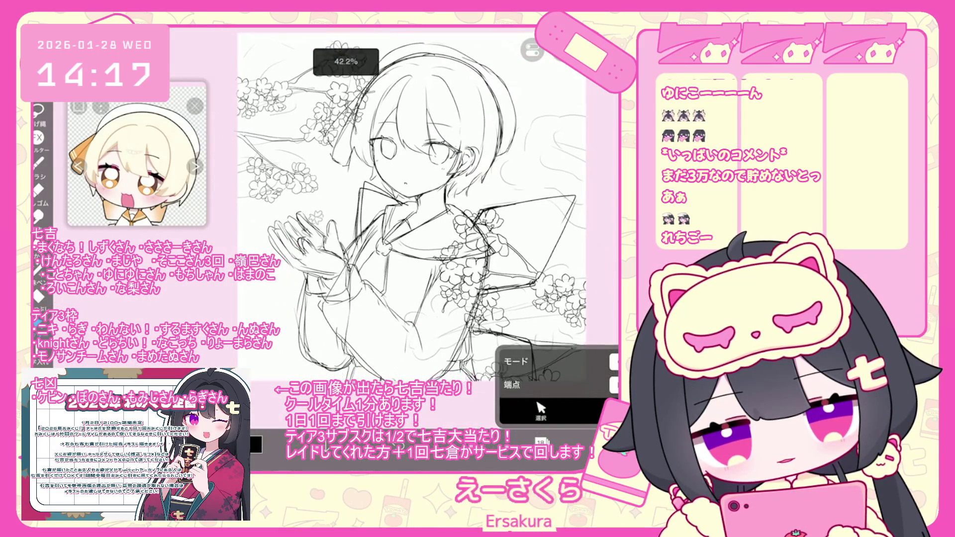
click(541, 441)
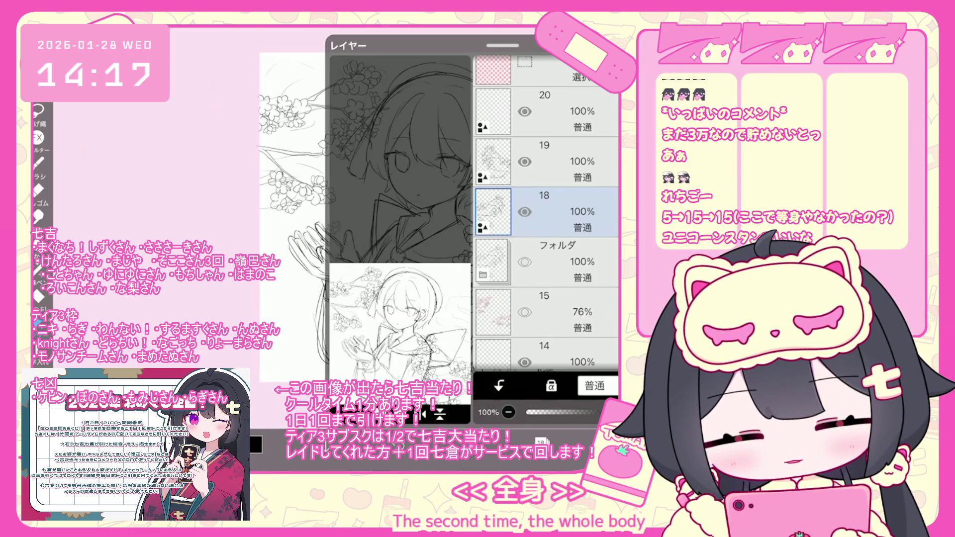
Transform layer 19's blossom branch, trying a small move and an 8° rotation, then undo both
click(548, 162)
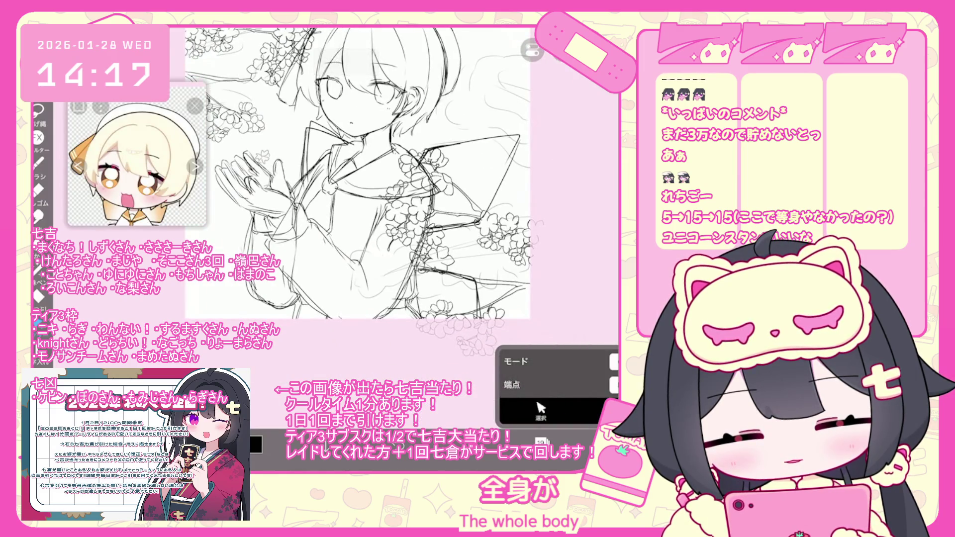
click(448, 236)
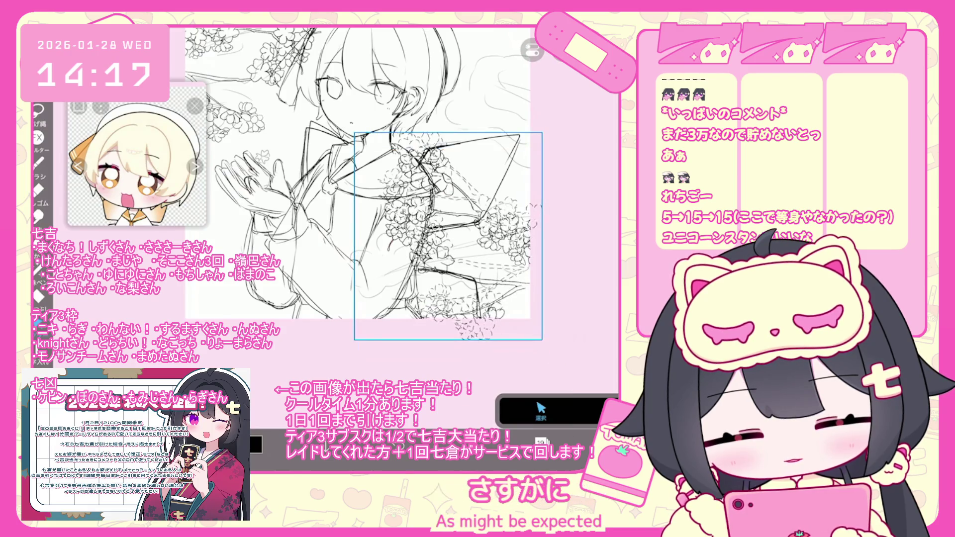
drag(448, 236, 448, 223)
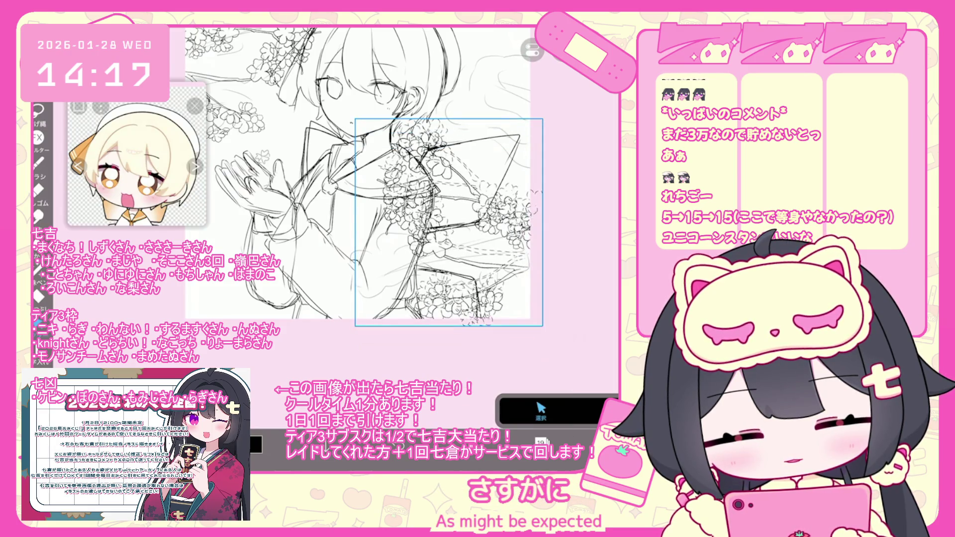
key(ctrl+z)
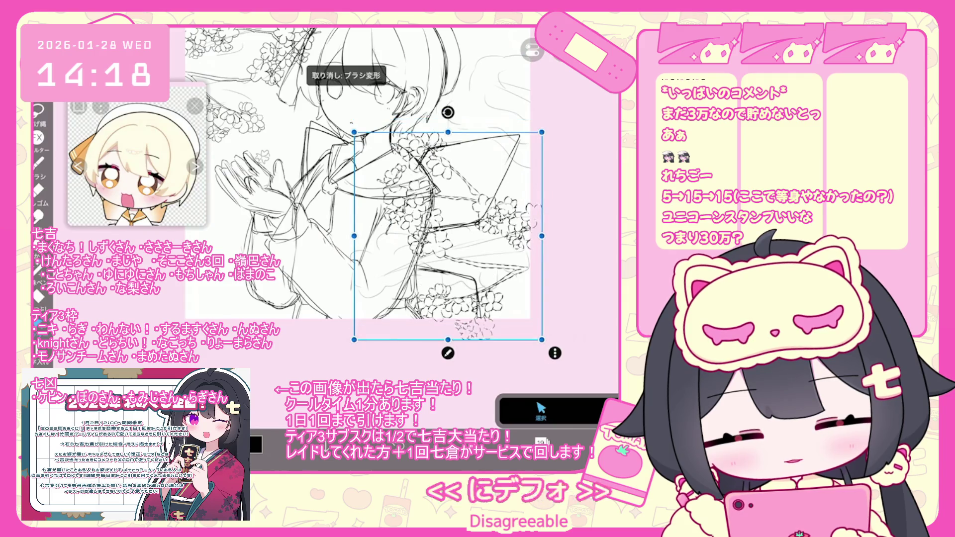
drag(448, 113, 465, 113)
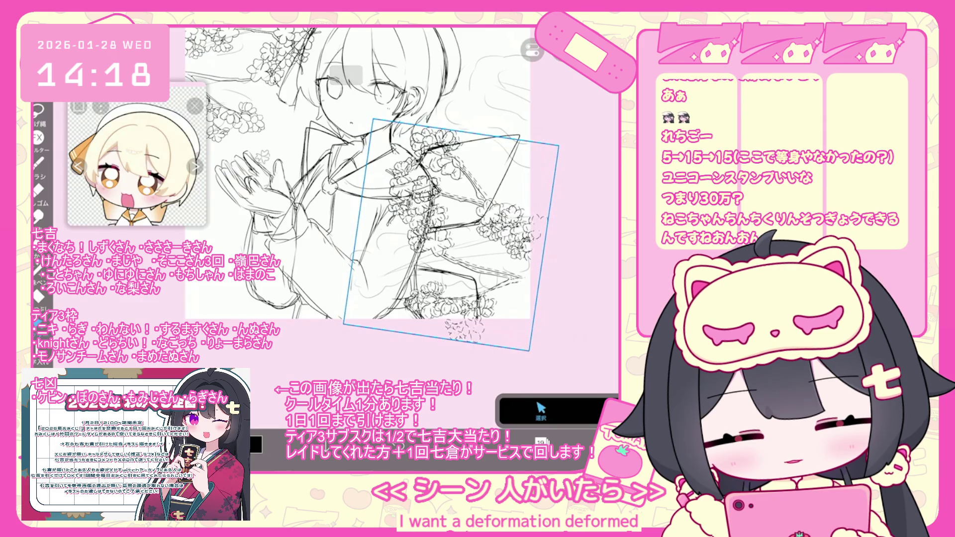
key(Return)
key(ctrl+z)
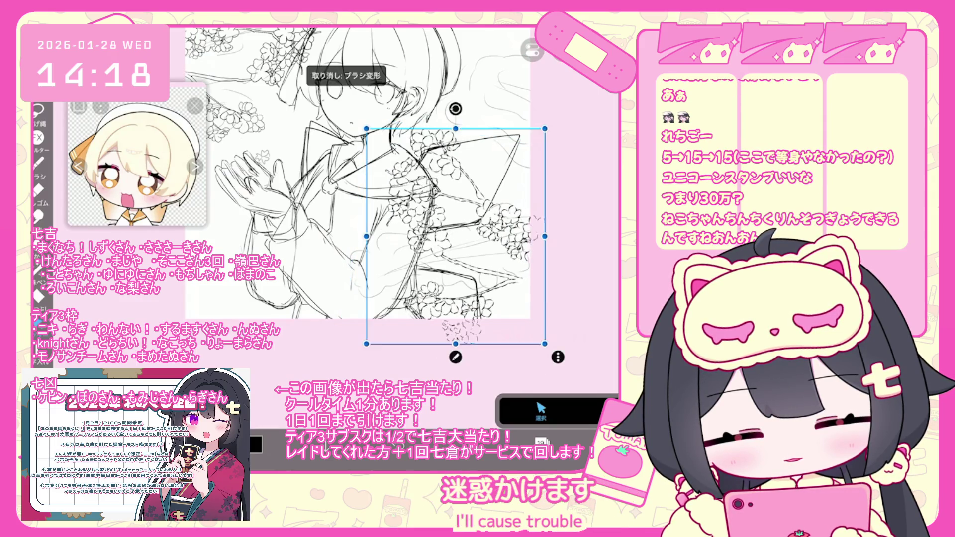
Shift the blossom branch slightly to the right
drag(455, 236, 461, 235)
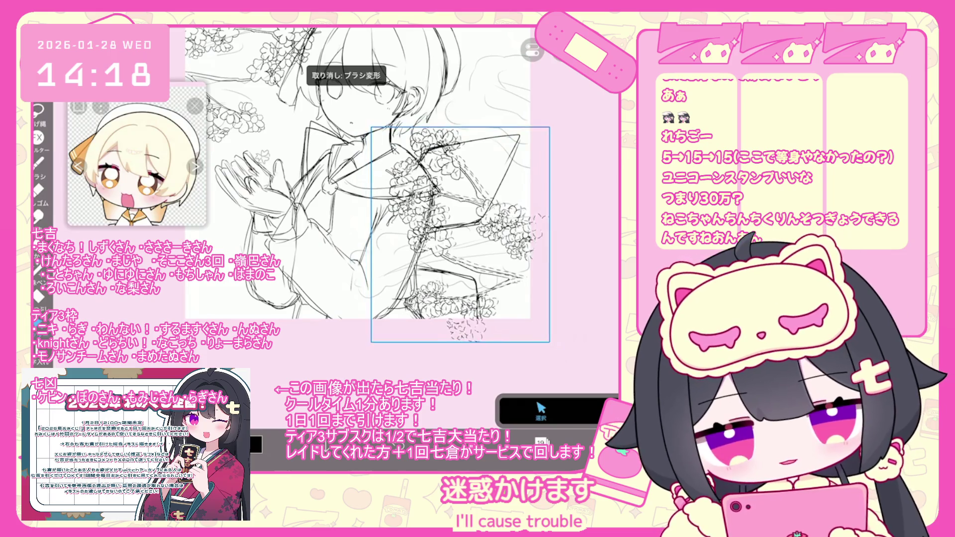
scroll(441, 231, down, 5)
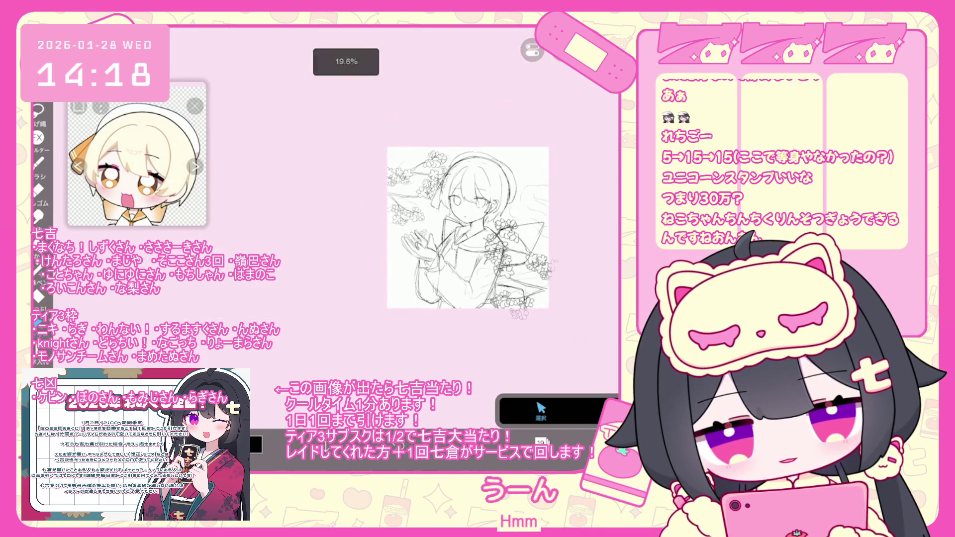
scroll(422, 231, up, 2)
scroll(418, 228, up, 2)
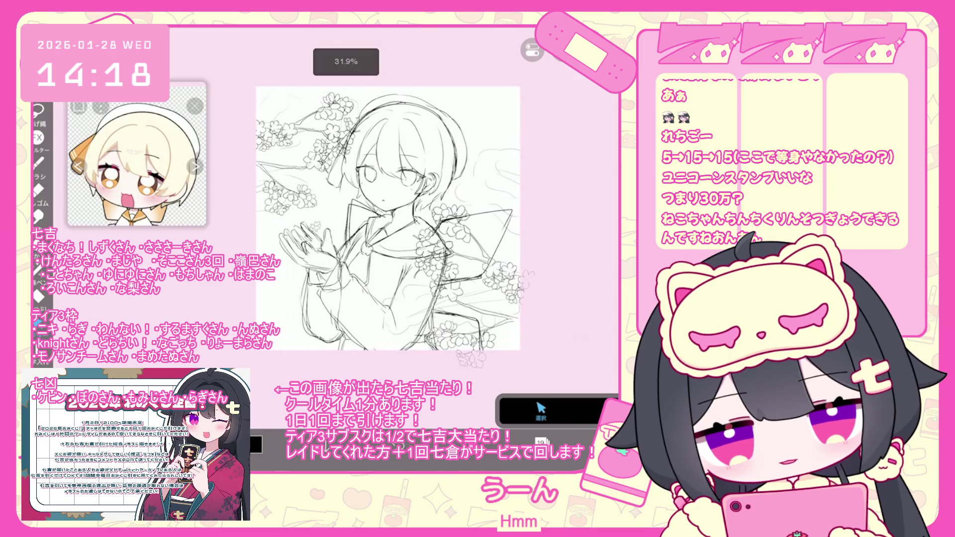
click(540, 441)
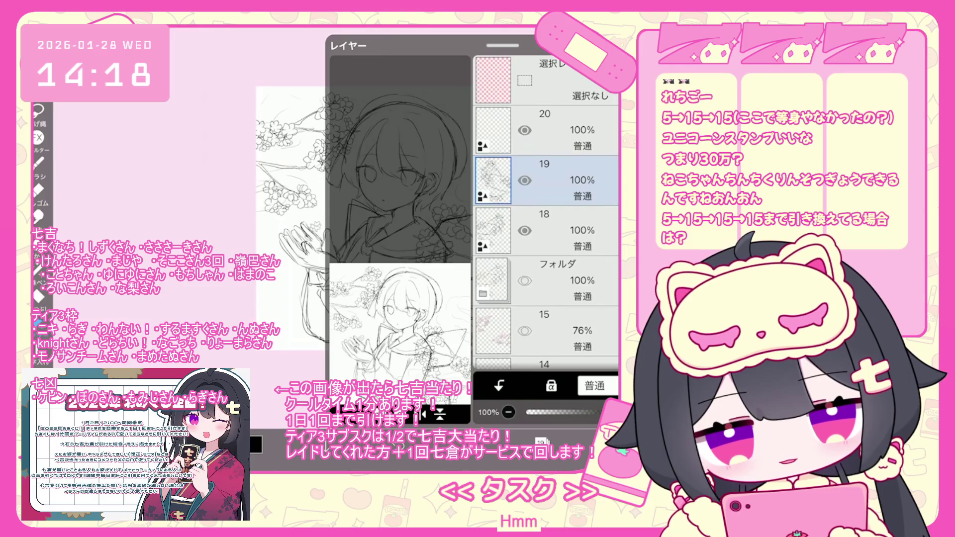
Add a new folder above layer 19 and move layers 20 and 19 into it
click(359, 413)
click(368, 307)
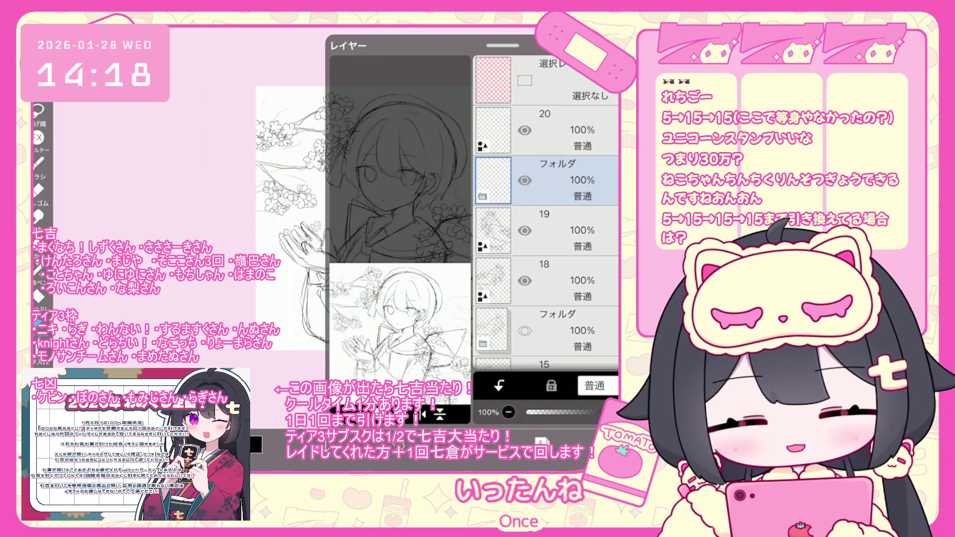
click(500, 211)
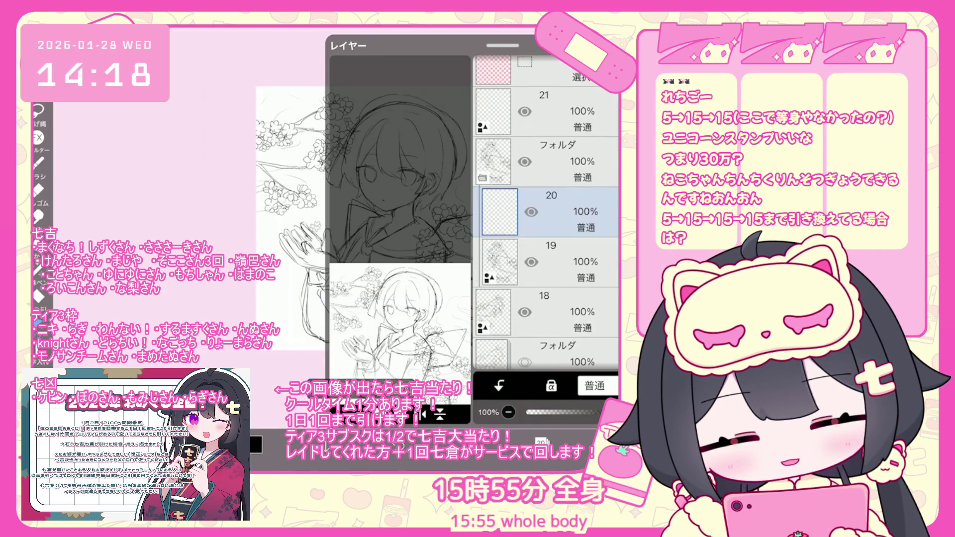
click(499, 259)
click(541, 441)
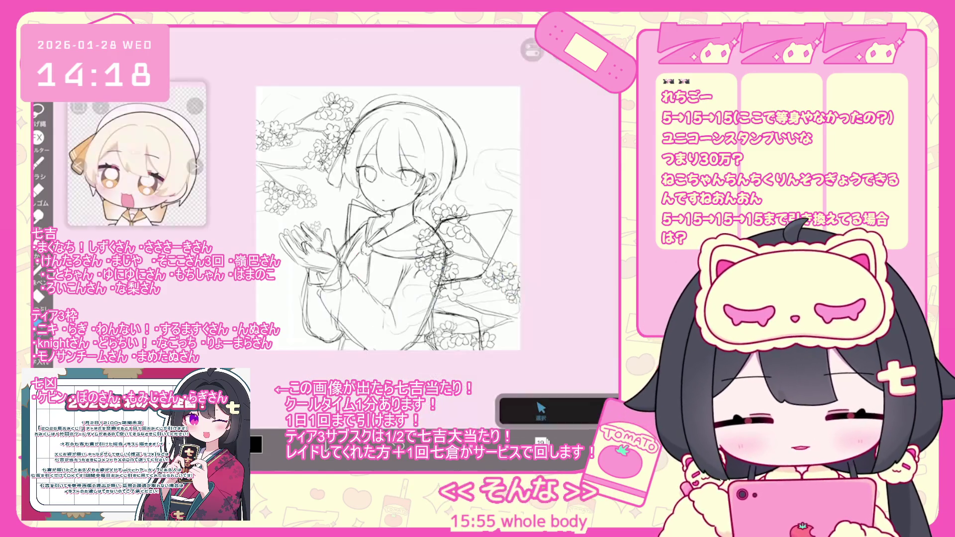
Hide the pink blossom layer 15 and add a new empty layer above layer 18
click(541, 441)
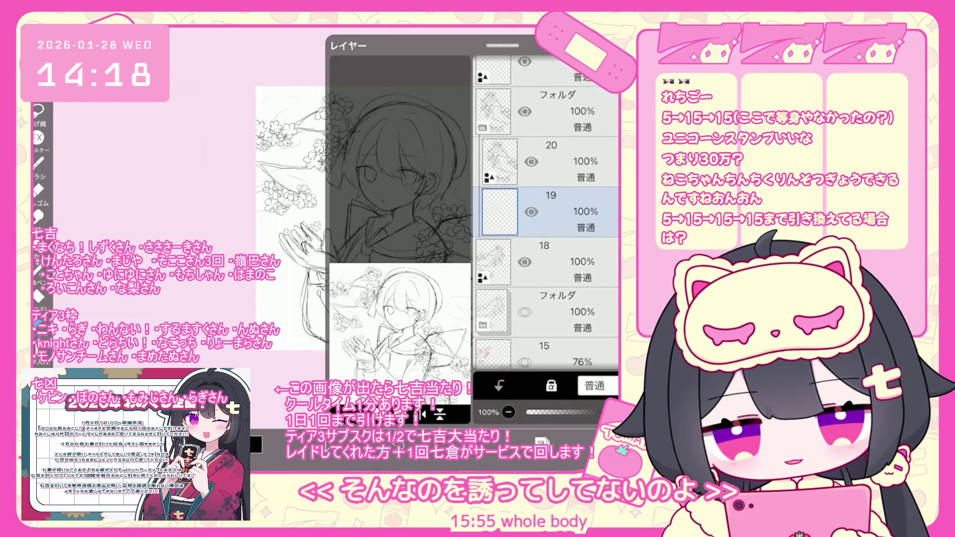
click(497, 343)
click(541, 441)
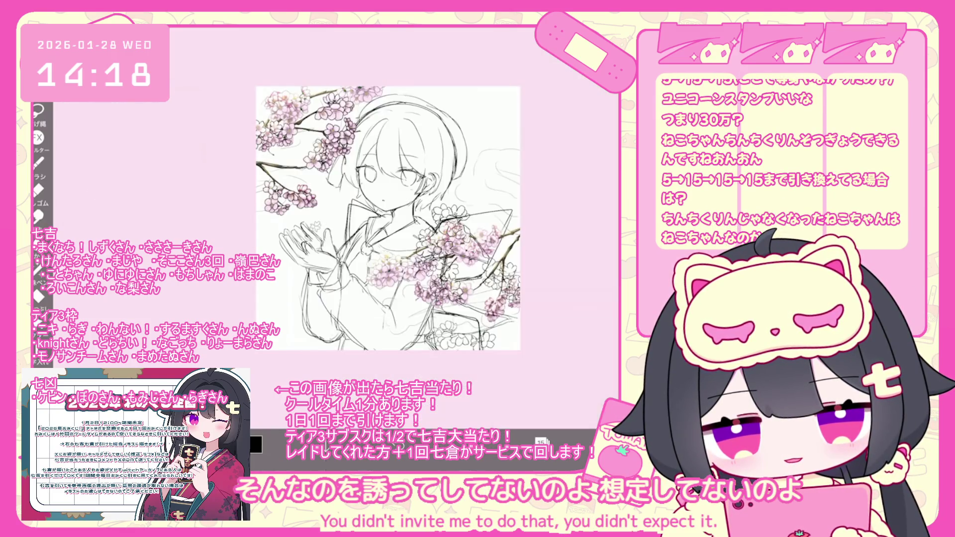
scroll(387, 219, up, 5)
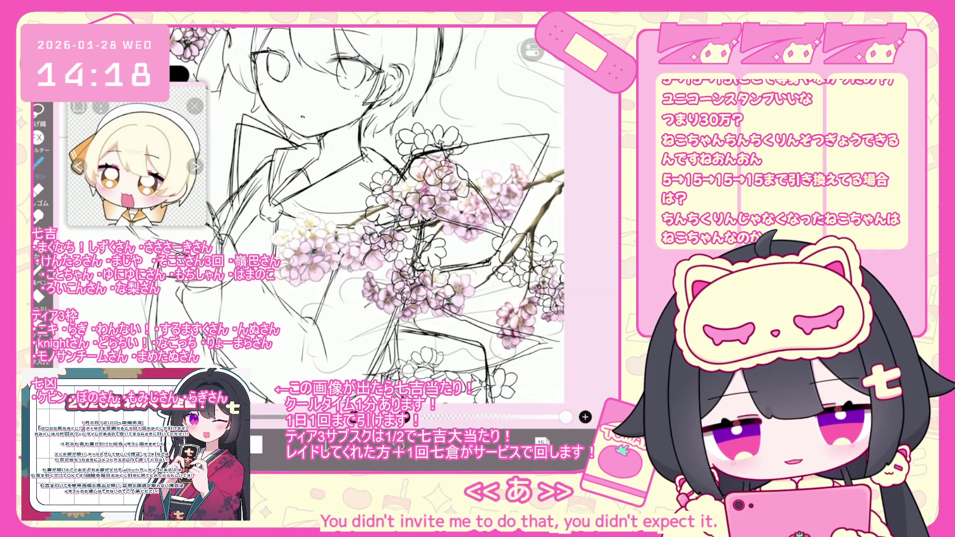
click(541, 441)
click(525, 217)
click(547, 173)
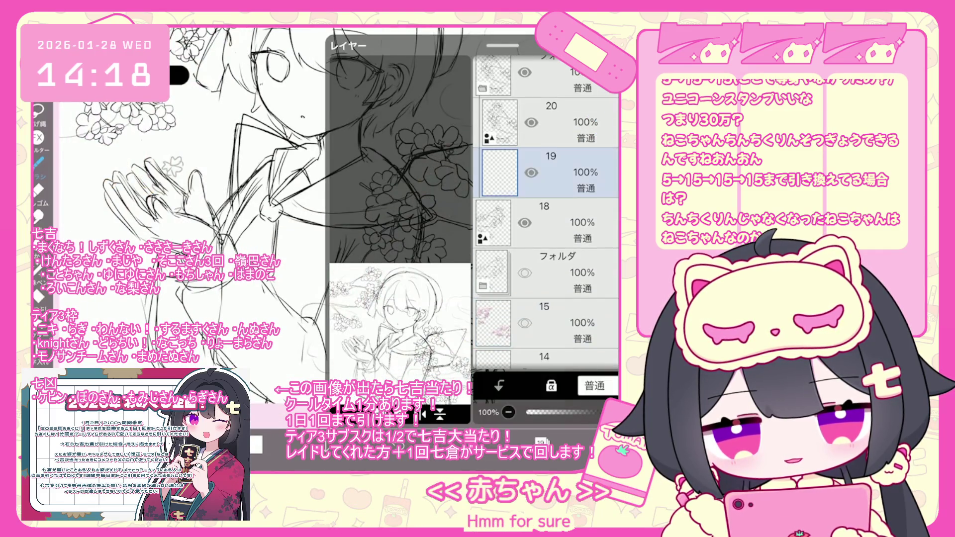
Choose pink as the fill colour in the colour settings
click(256, 444)
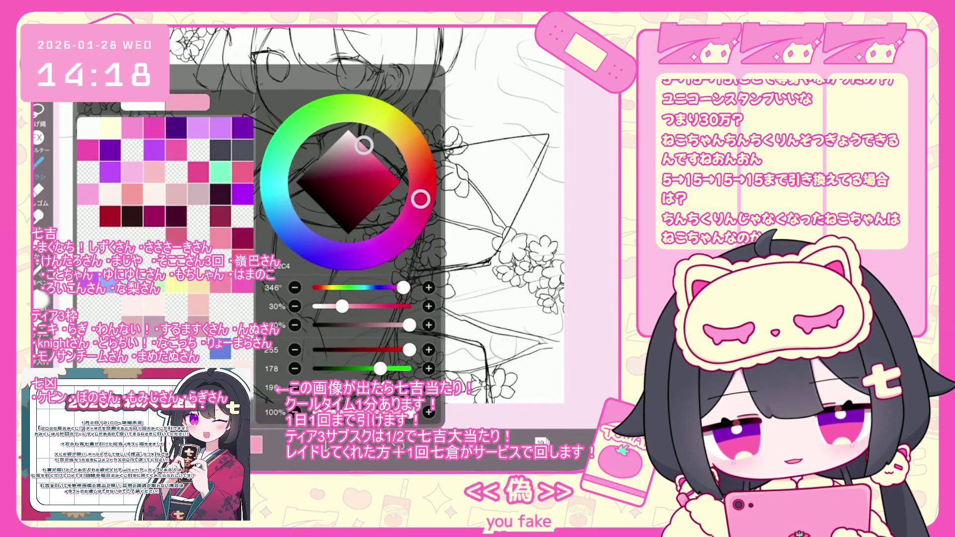
click(256, 444)
click(541, 441)
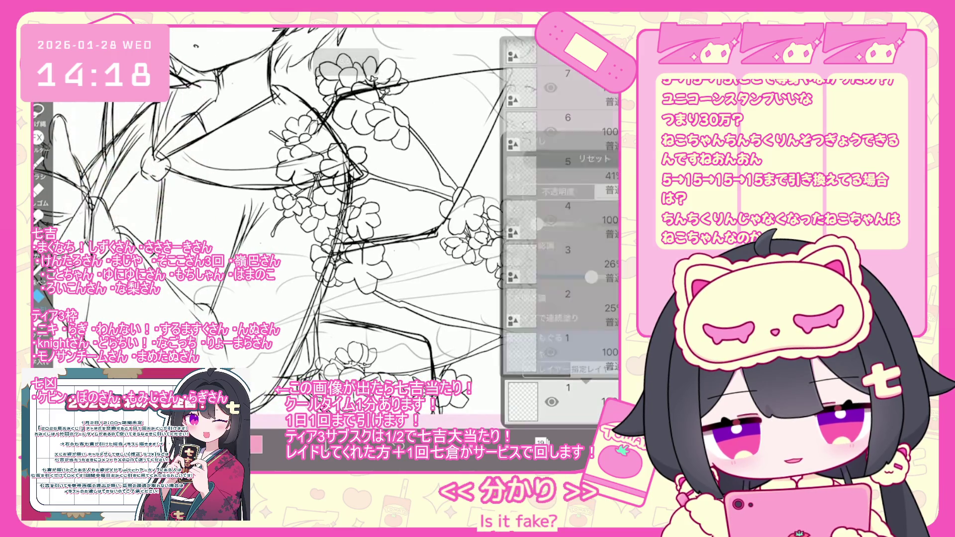
scroll(559, 209, up, 10)
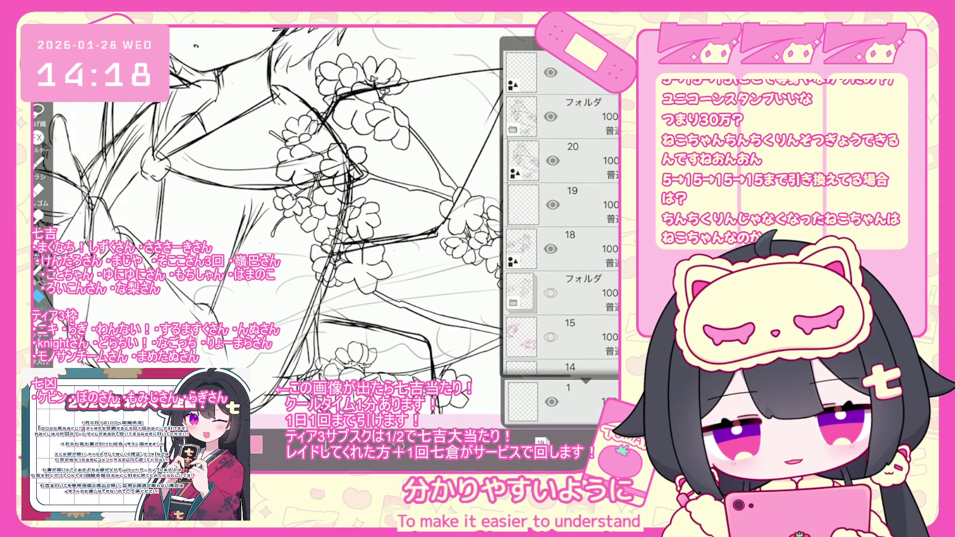
click(541, 442)
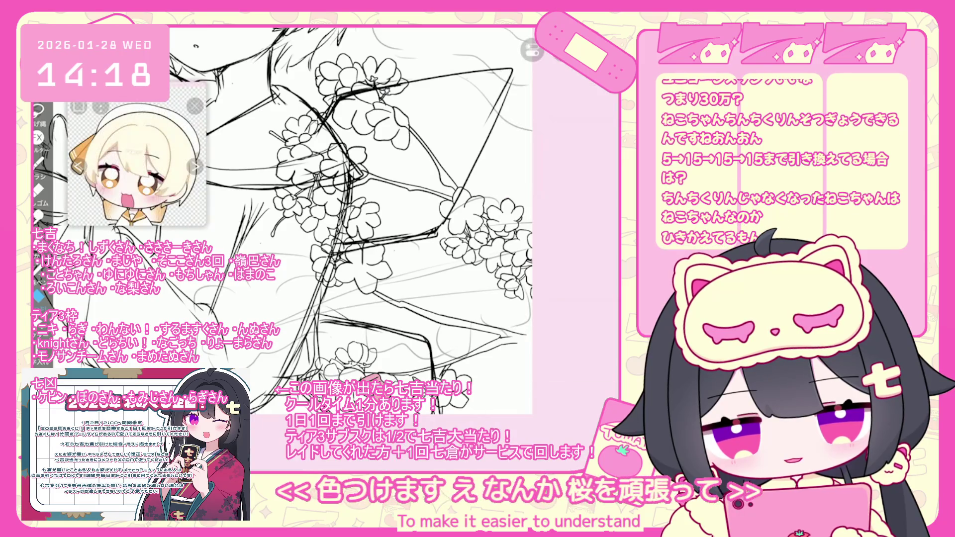
Bucket-fill two lower blossoms near the sleeve with pink
scroll(295, 221, down, 3)
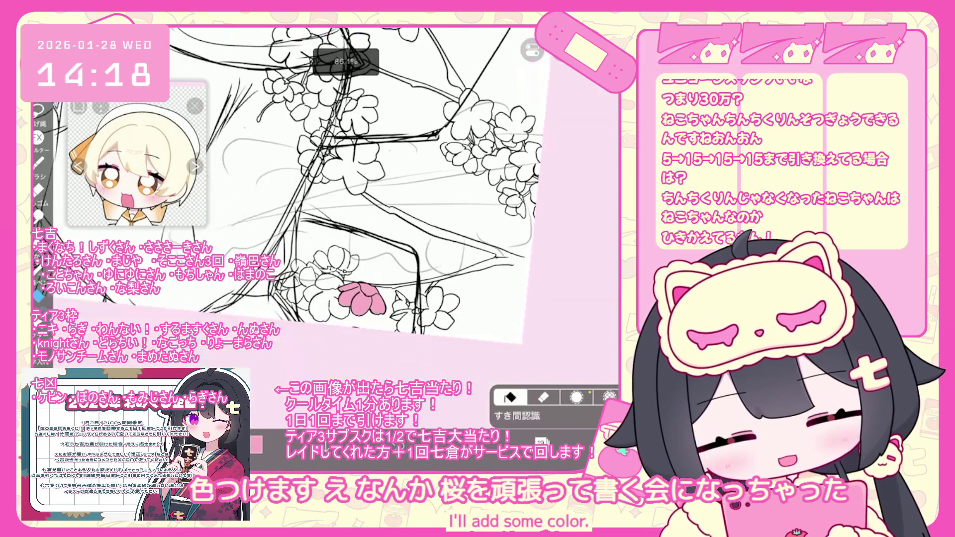
click(400, 301)
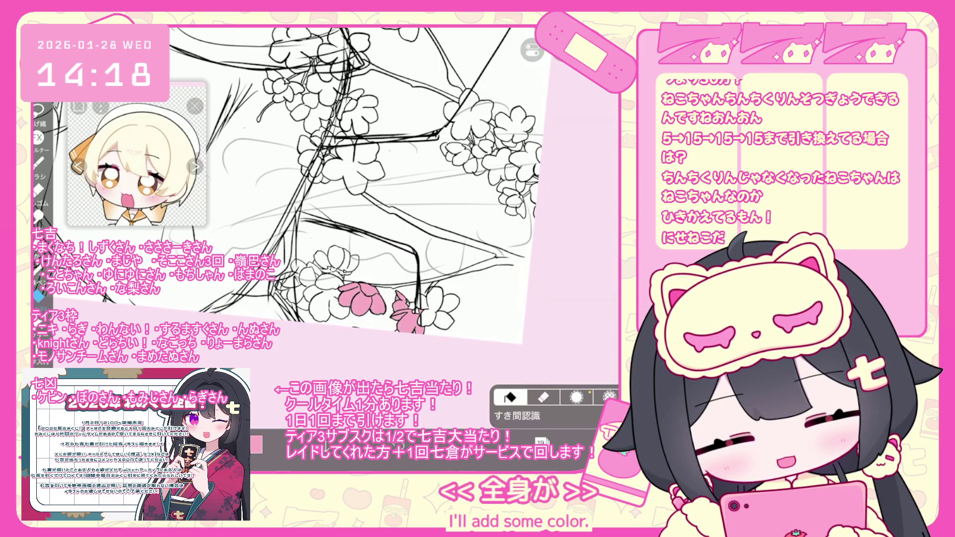
click(427, 306)
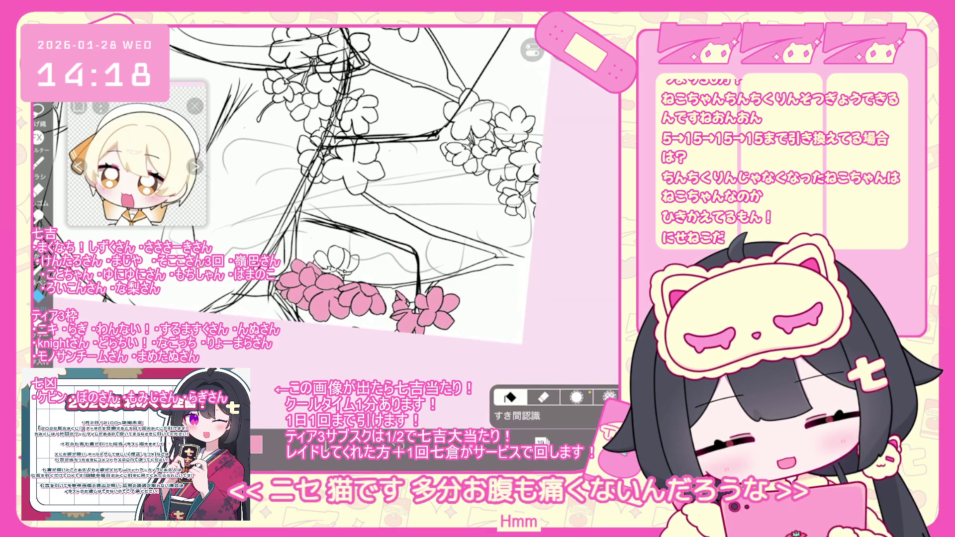
click(541, 441)
scroll(547, 213, down, 5)
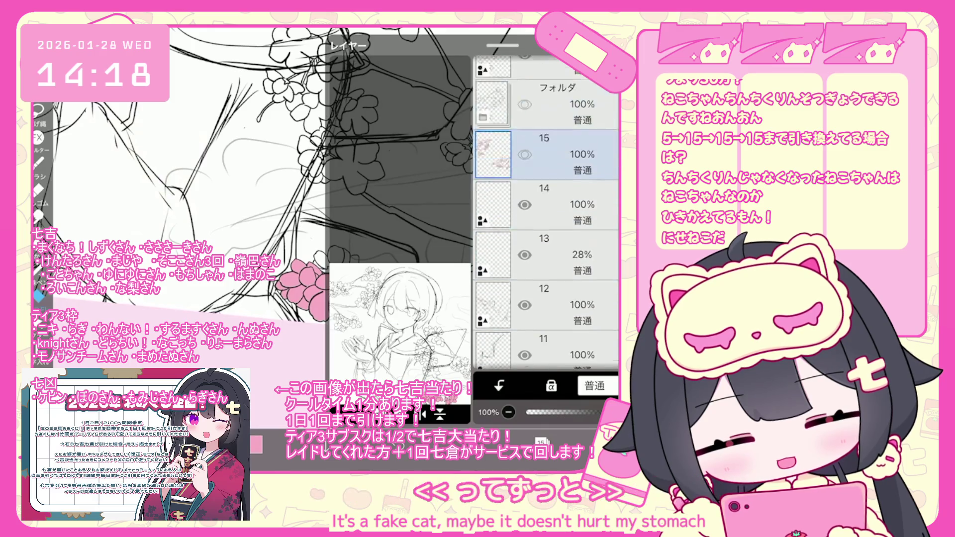
Create a new folder above layer 13 and move layers 13 through 9 into it
click(547, 217)
click(348, 441)
click(384, 362)
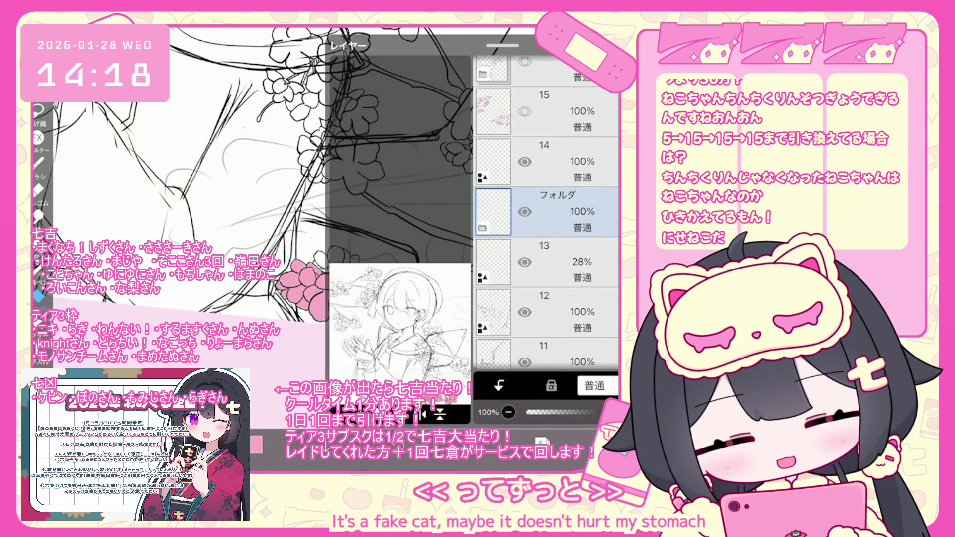
click(547, 311)
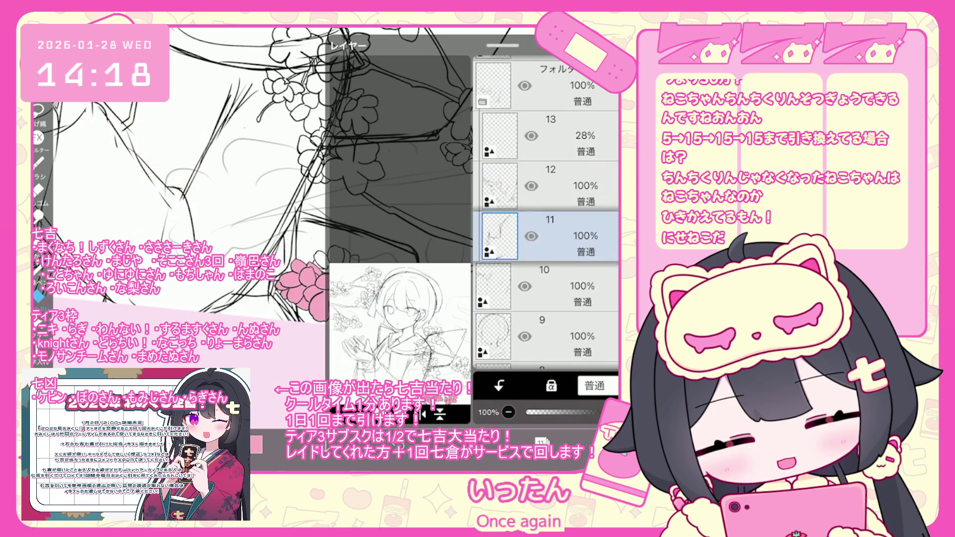
click(547, 336)
scroll(547, 213, down, 2)
Move layers 8, 7 and 6 into the new folder as well
click(547, 245)
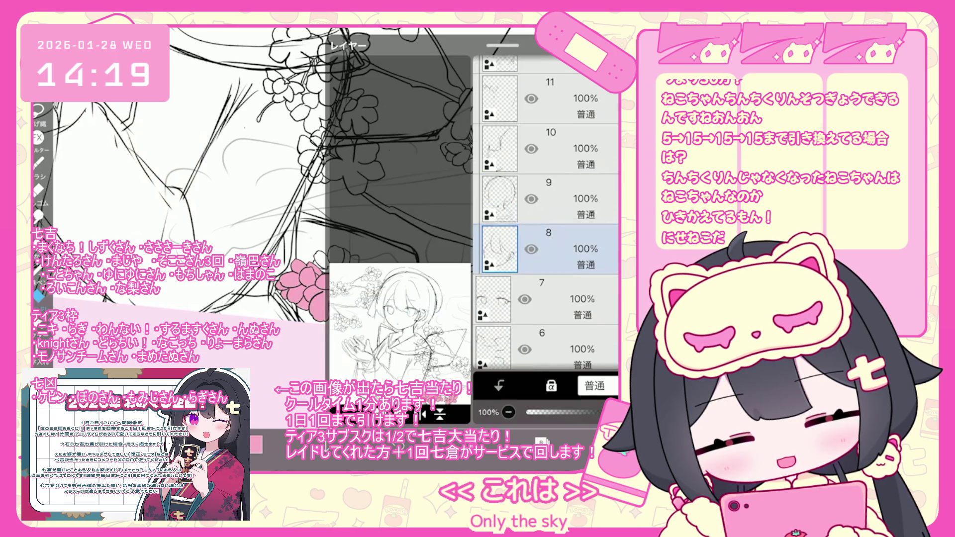
click(547, 298)
scroll(547, 214, down, 2)
click(547, 267)
click(547, 217)
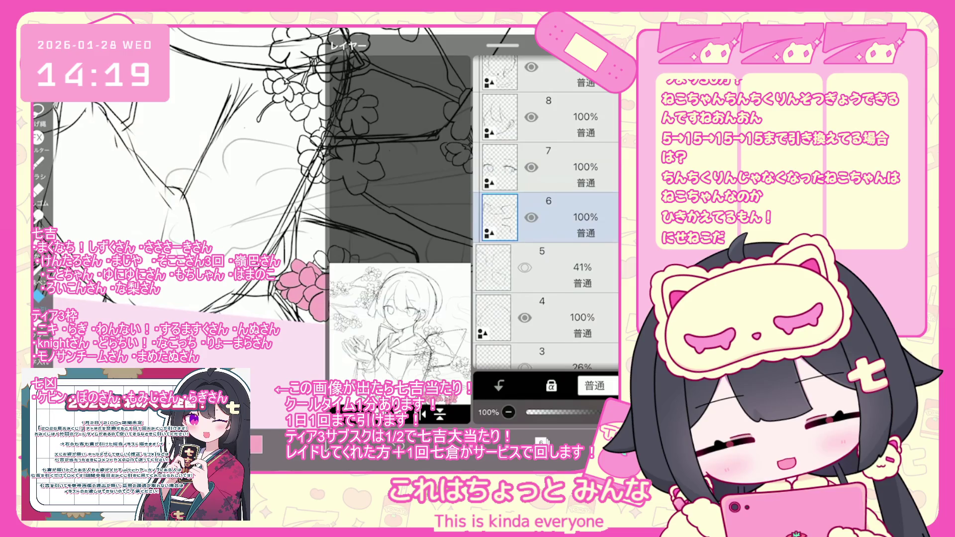
scroll(547, 214, up, 3)
Select the faint layer 3 and collapse the new sketch folder
click(547, 328)
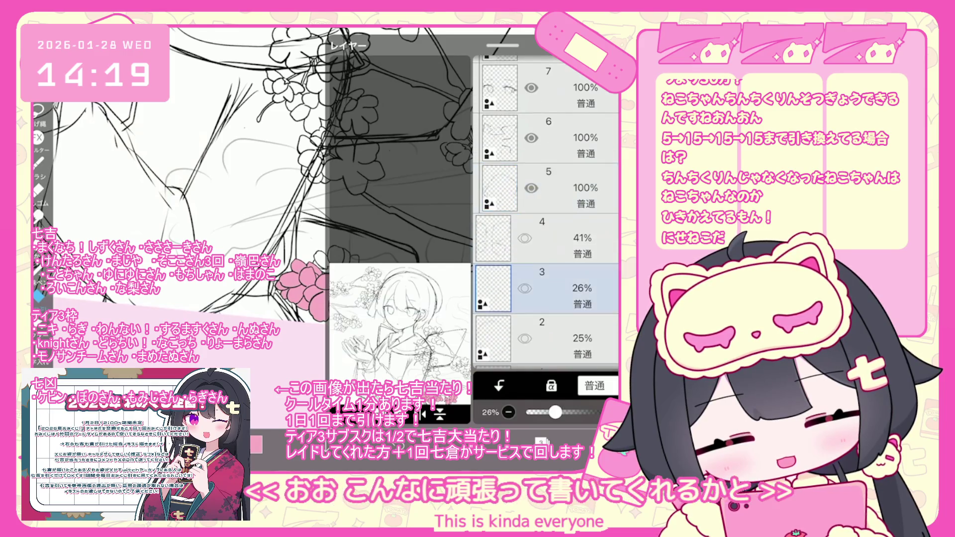
scroll(547, 214, up, 10)
scroll(547, 214, down, 3)
click(547, 189)
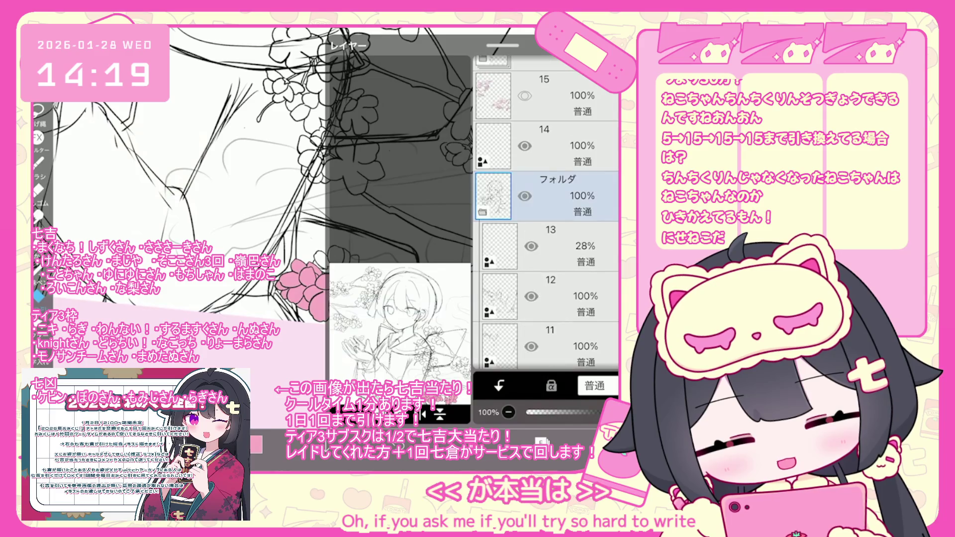
scroll(547, 214, up, 3)
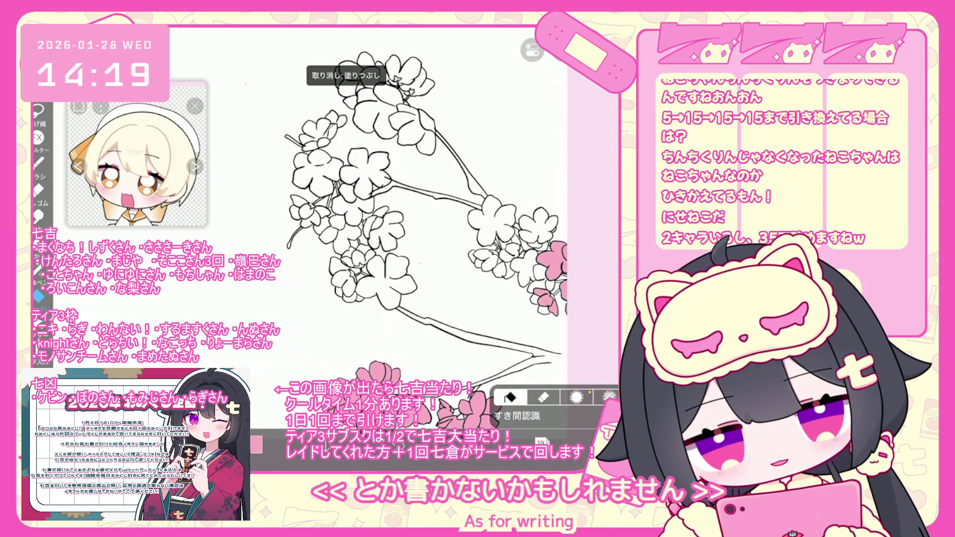
Fill several right-hand blossoms pink, undoing an accidental fill that spilled between the branches
click(509, 268)
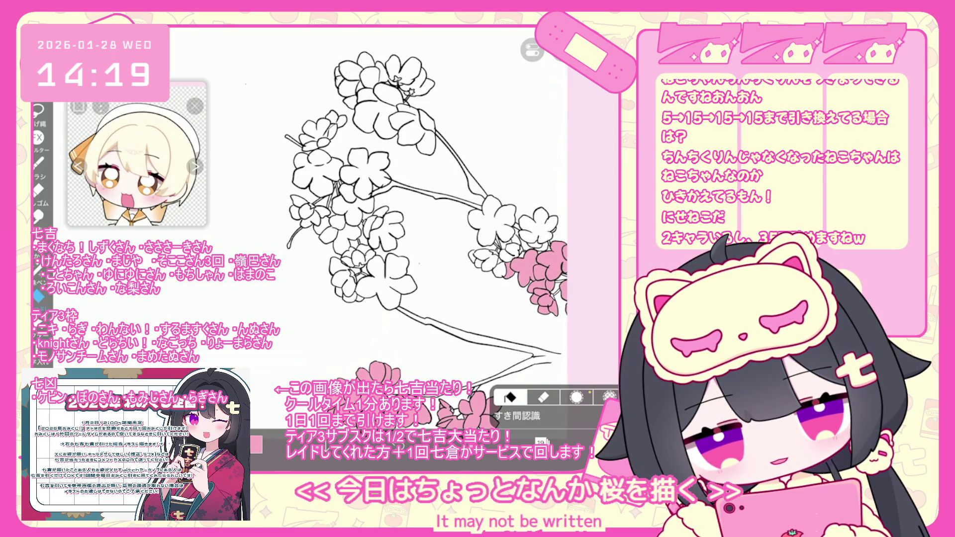
click(490, 219)
click(438, 234)
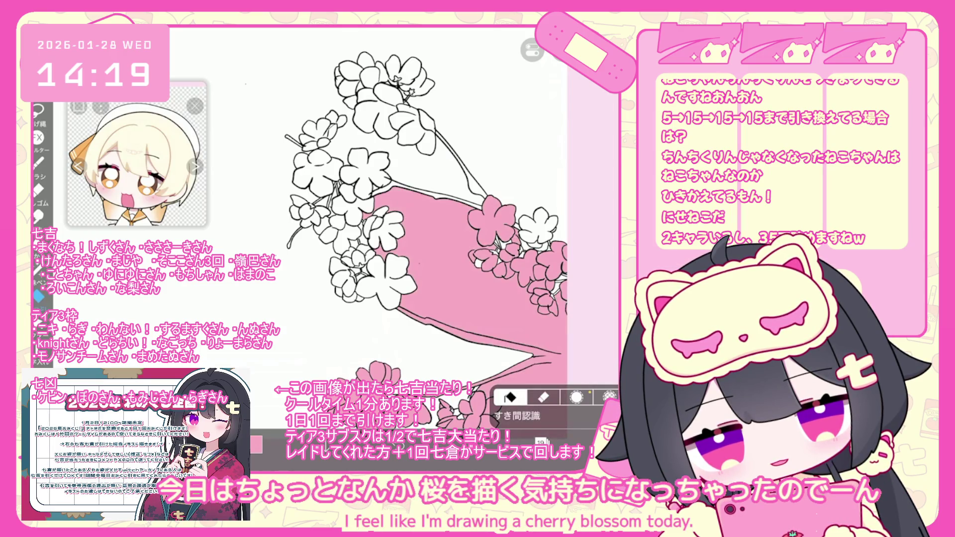
key(ctrl+z)
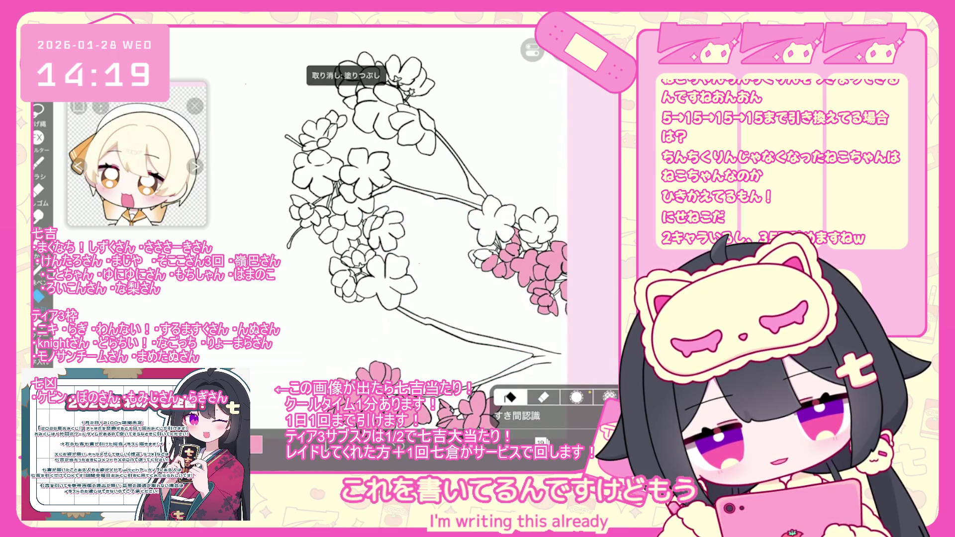
click(472, 255)
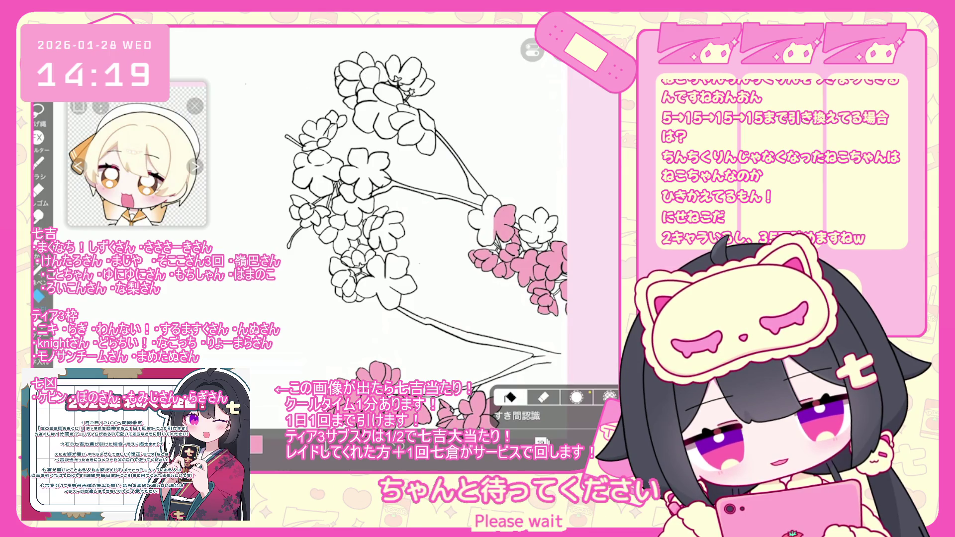
Fill all petals of a right-hand blossom and a lower-left blossom pink, including small gaps
click(538, 229)
click(528, 236)
click(541, 215)
click(544, 238)
click(538, 246)
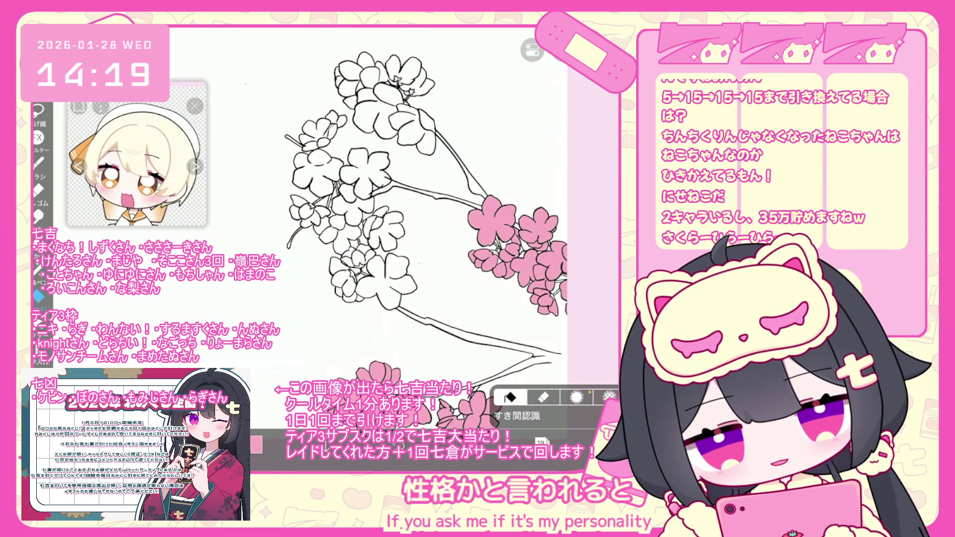
click(384, 291)
click(388, 275)
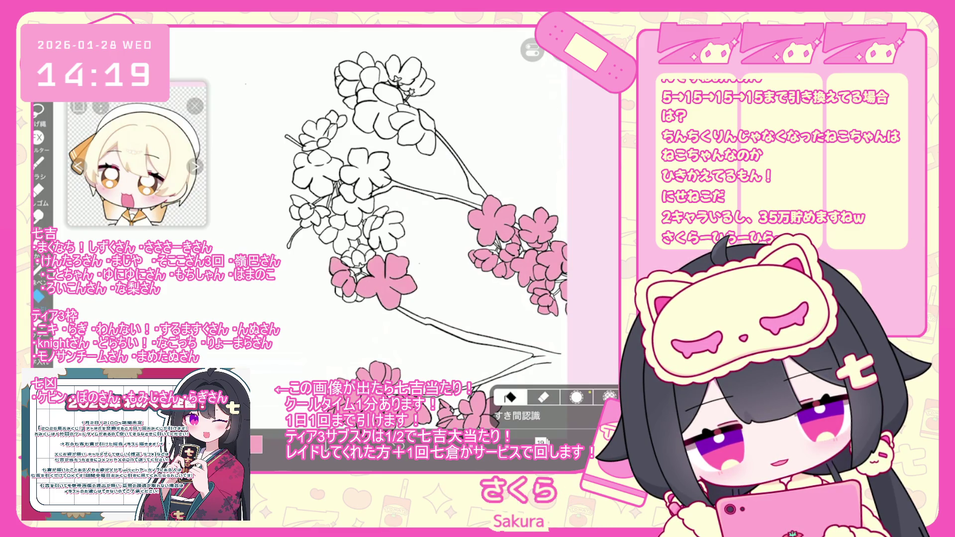
click(363, 250)
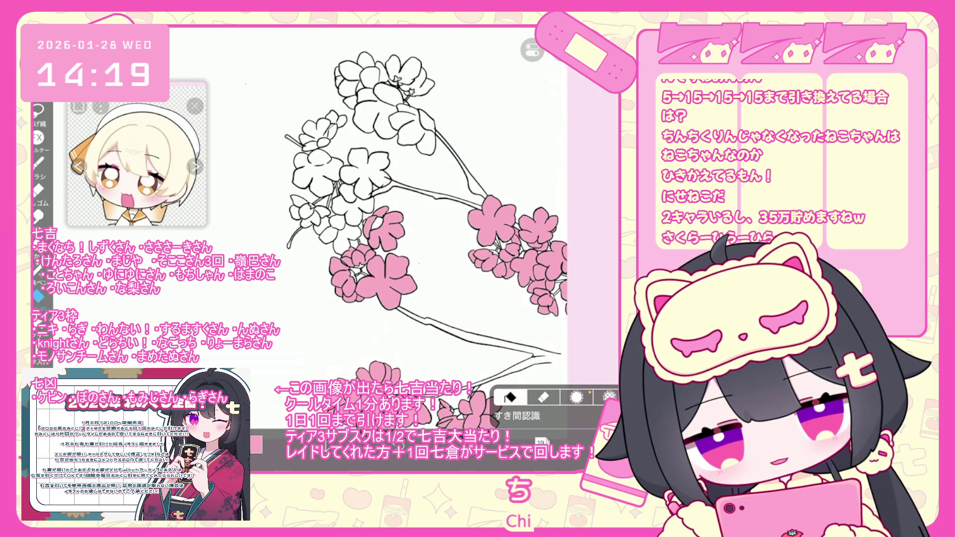
Fill the small petals on the left side of the middle cluster pink
click(316, 218)
click(322, 211)
click(306, 218)
click(299, 200)
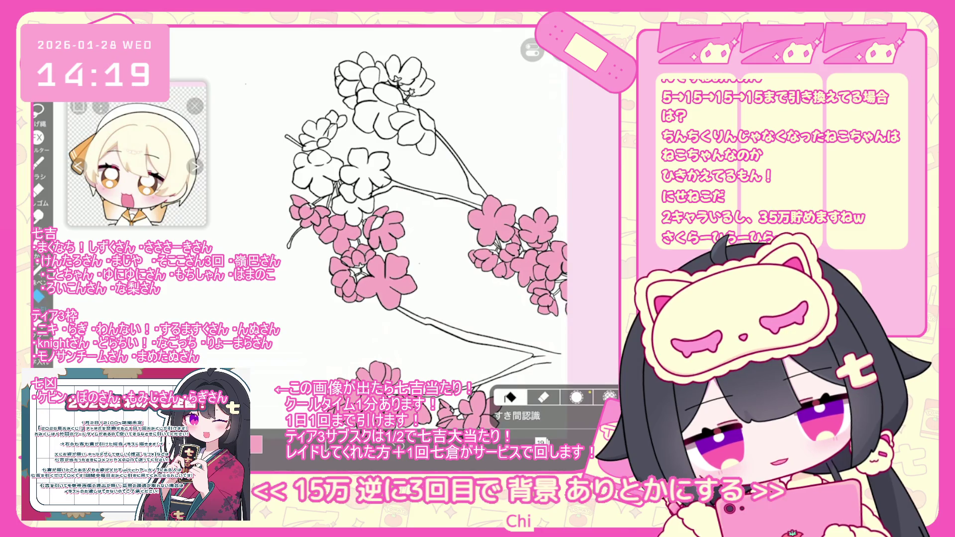
click(365, 205)
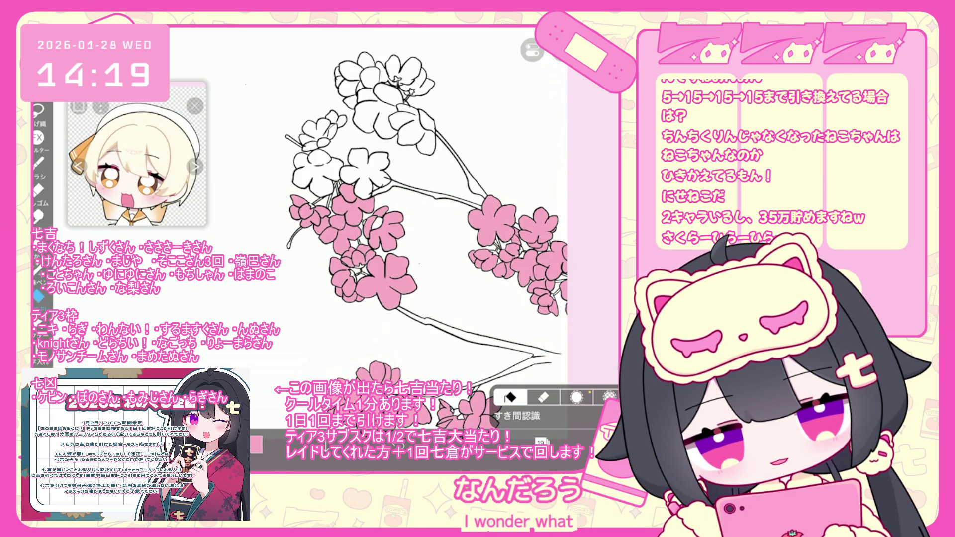
scroll(423, 249, up, 2)
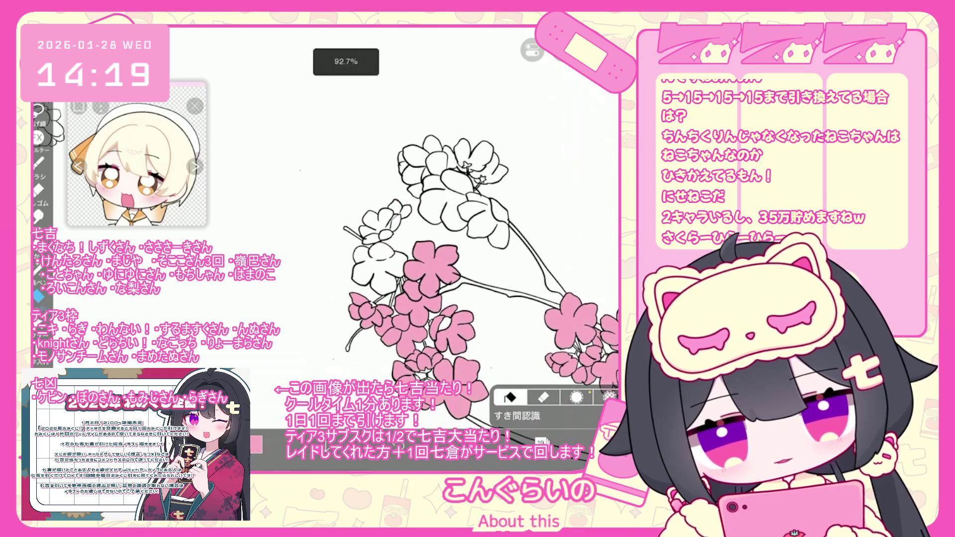
Fill the white left petals of a lower blossom and the upper blossom's right petal pink
click(381, 256)
click(366, 255)
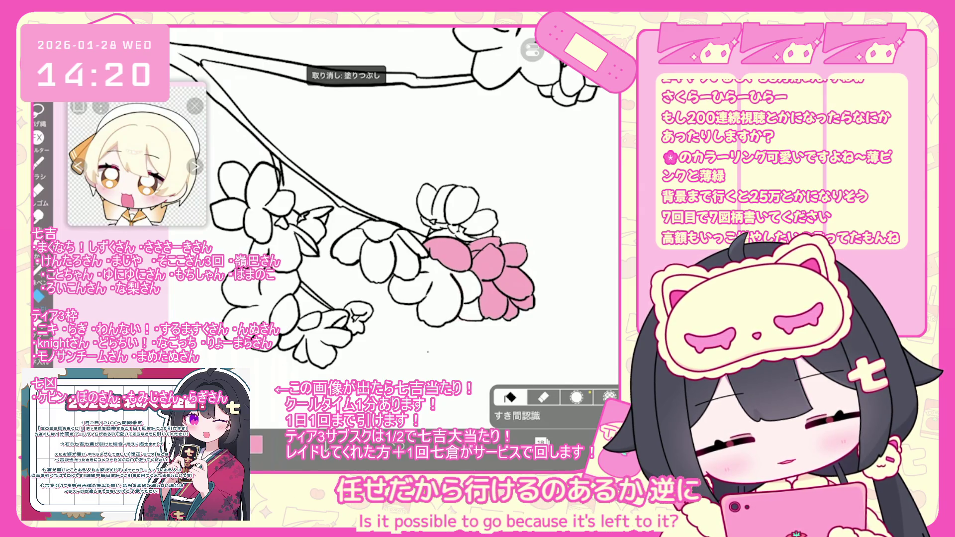
click(418, 279)
click(403, 253)
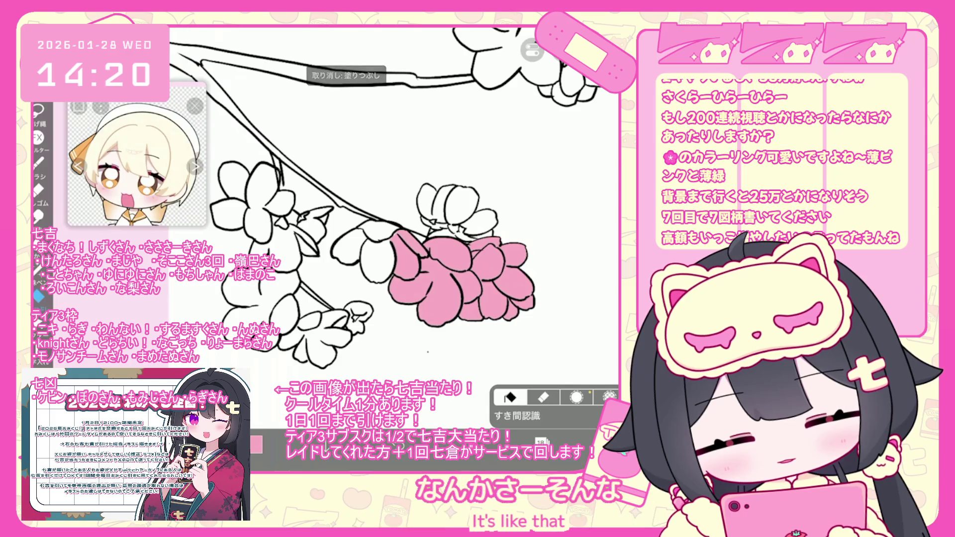
click(410, 244)
click(375, 261)
click(350, 241)
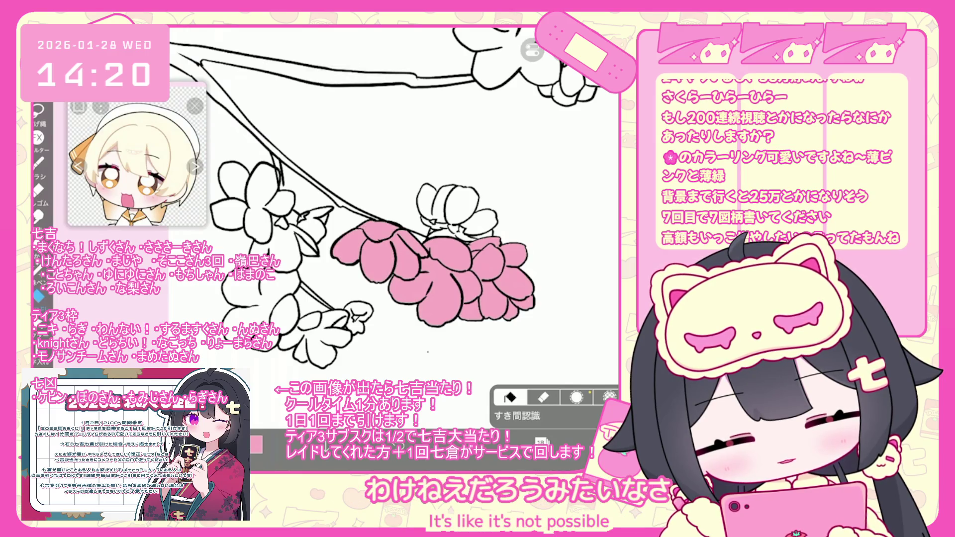
click(479, 221)
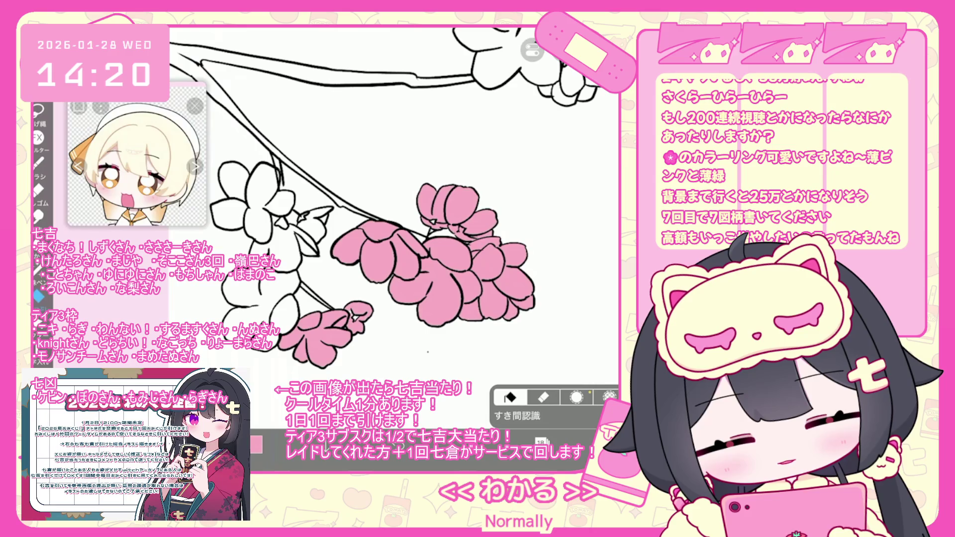
Fill the lower-left blossom's petals pink, undoing a fill that flooded between the branches
click(278, 298)
click(242, 293)
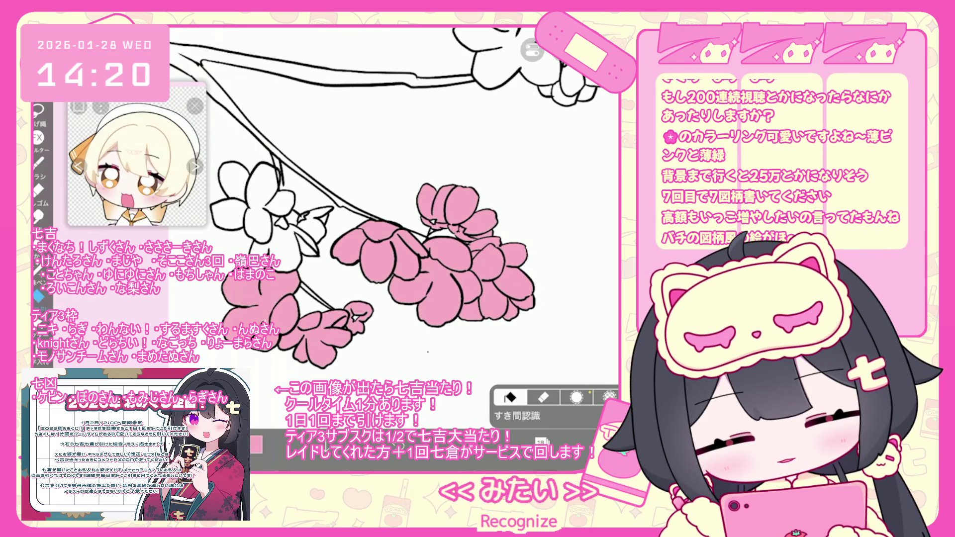
click(309, 129)
key(ctrl+z)
Fill the remaining white blossom beside the lower cluster pink, petal by petal
click(368, 293)
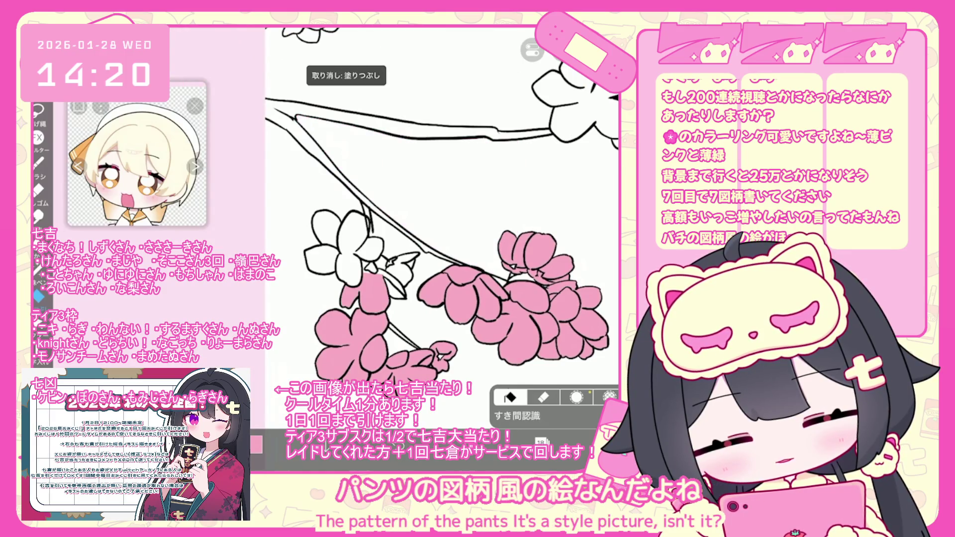
click(392, 282)
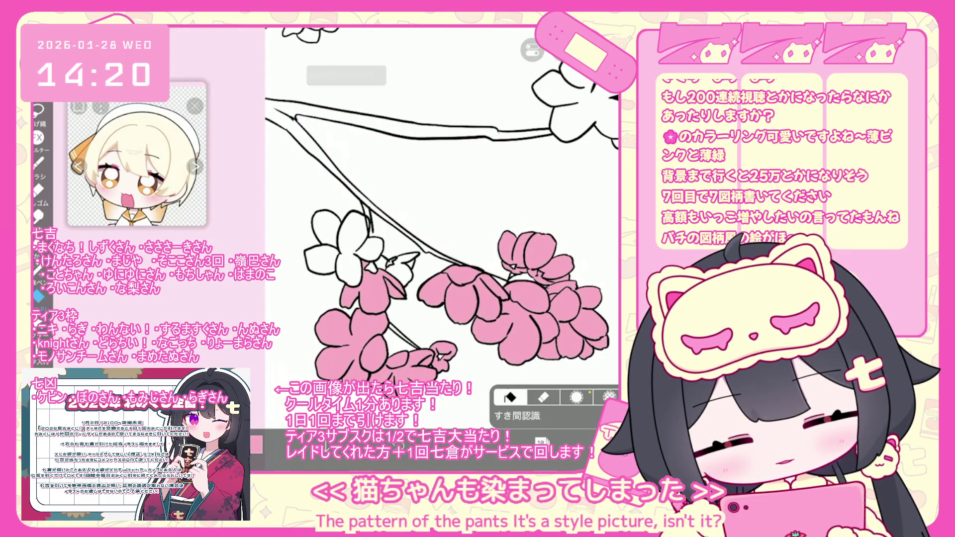
click(351, 231)
click(323, 243)
click(369, 249)
scroll(441, 249, down, 3)
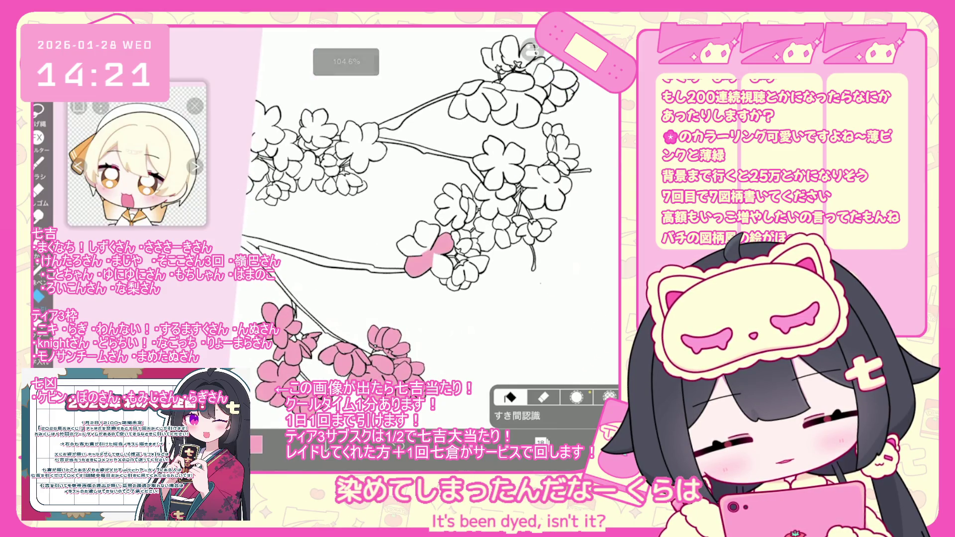
Fill the petals of the blossoms right of the big pink flower with pink
click(411, 247)
scroll(495, 265, up, 3)
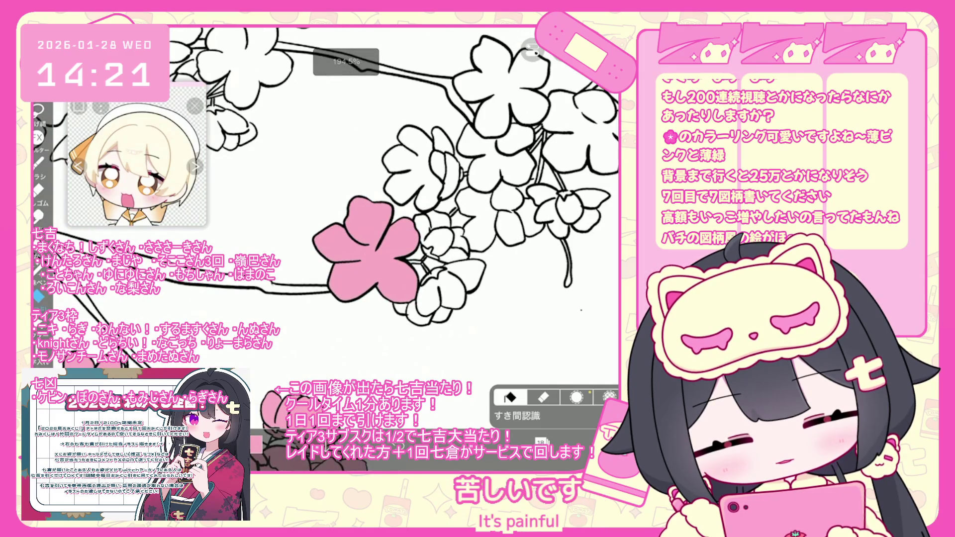
click(442, 276)
click(465, 274)
click(454, 245)
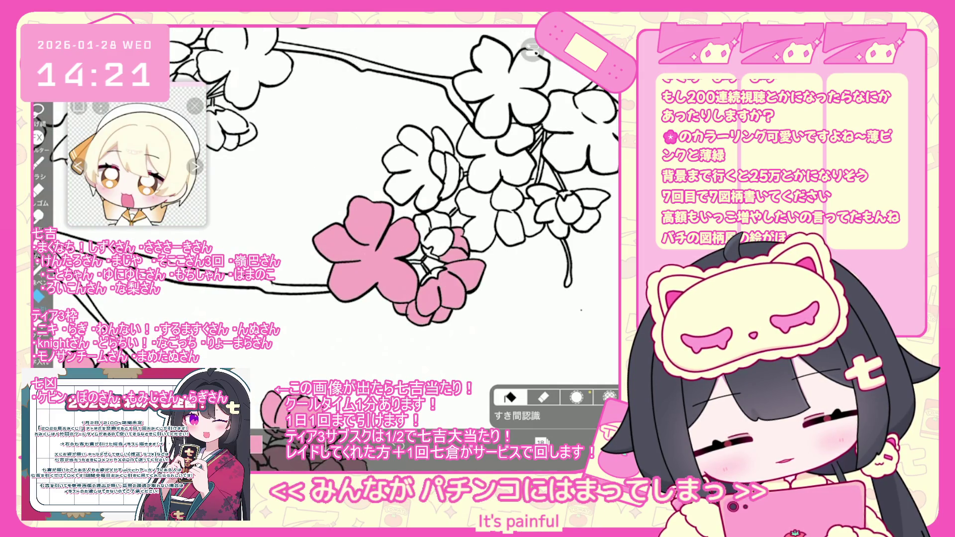
click(437, 222)
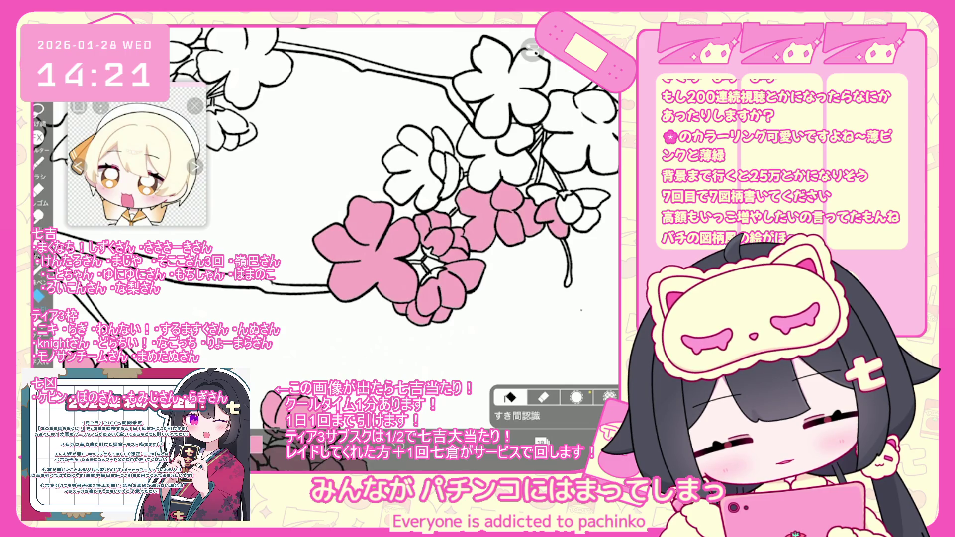
click(542, 197)
Pan up the branch and fill the top and right flowers' remaining petals pink
drag(378, 249, 349, 344)
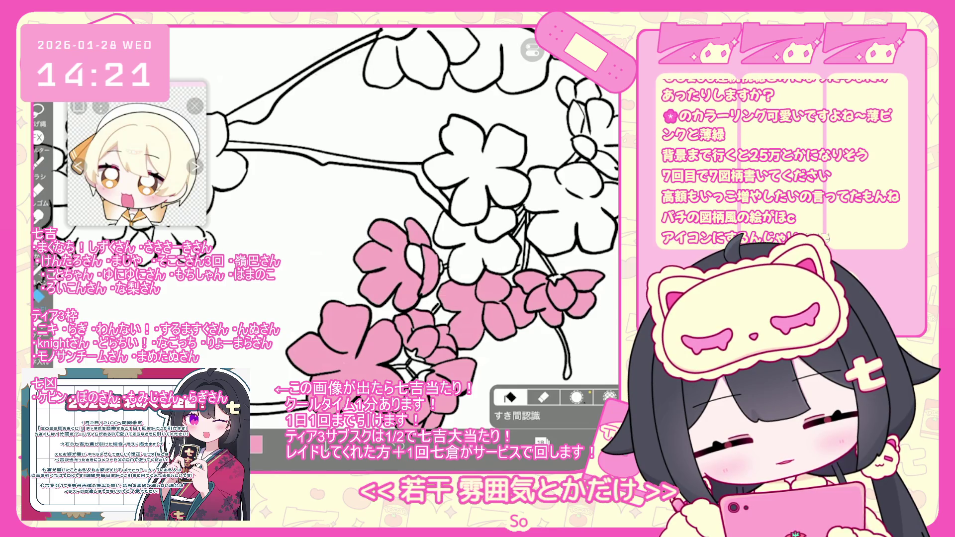
click(475, 221)
click(450, 146)
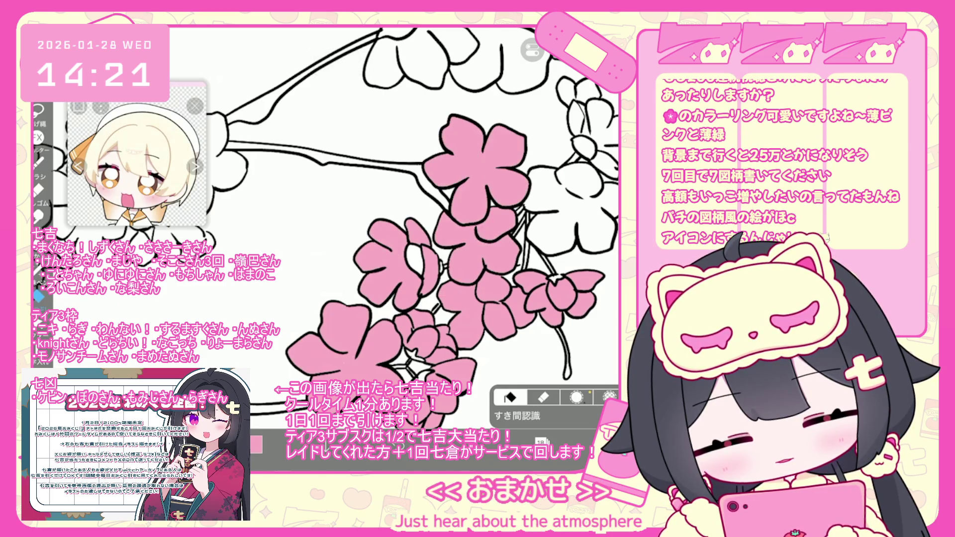
click(557, 214)
click(601, 209)
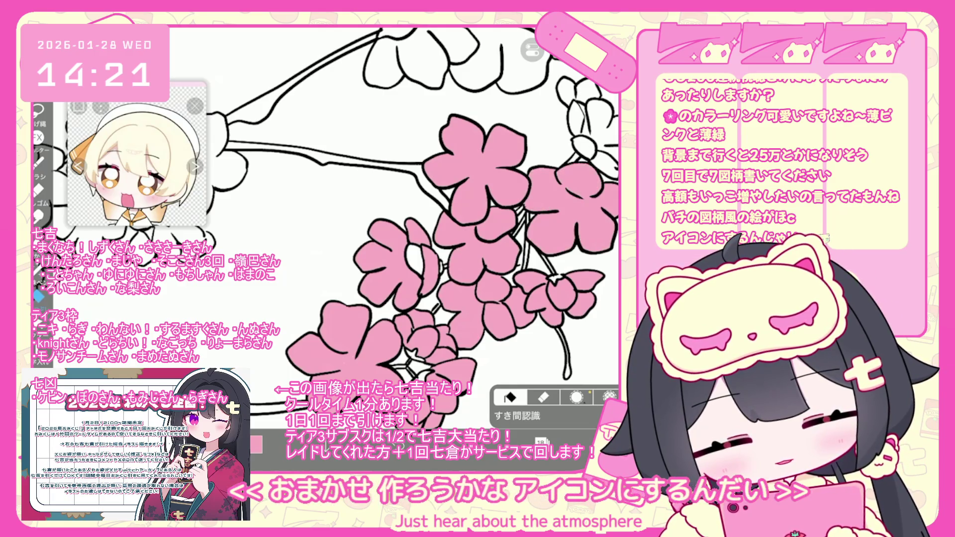
click(581, 130)
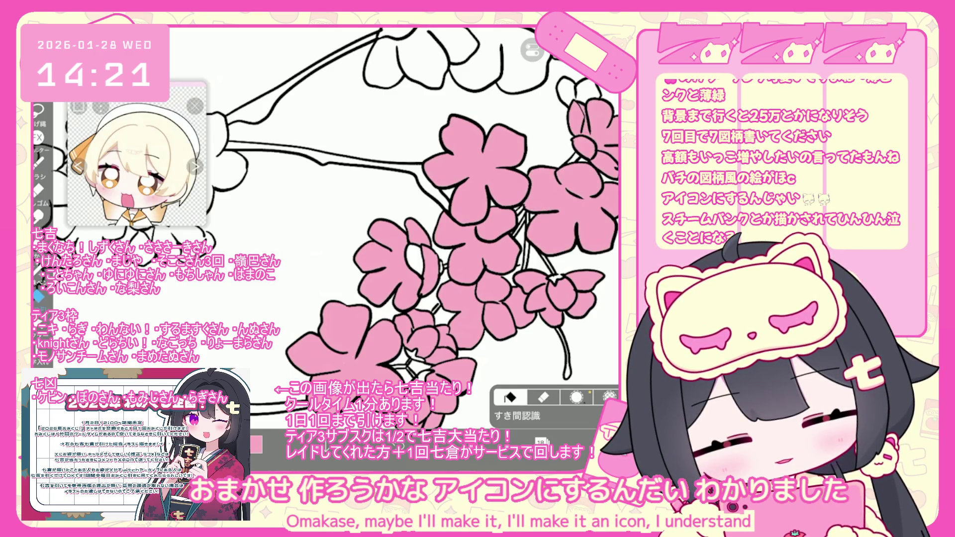
scroll(378, 234, down, 3)
scroll(378, 234, down, 2)
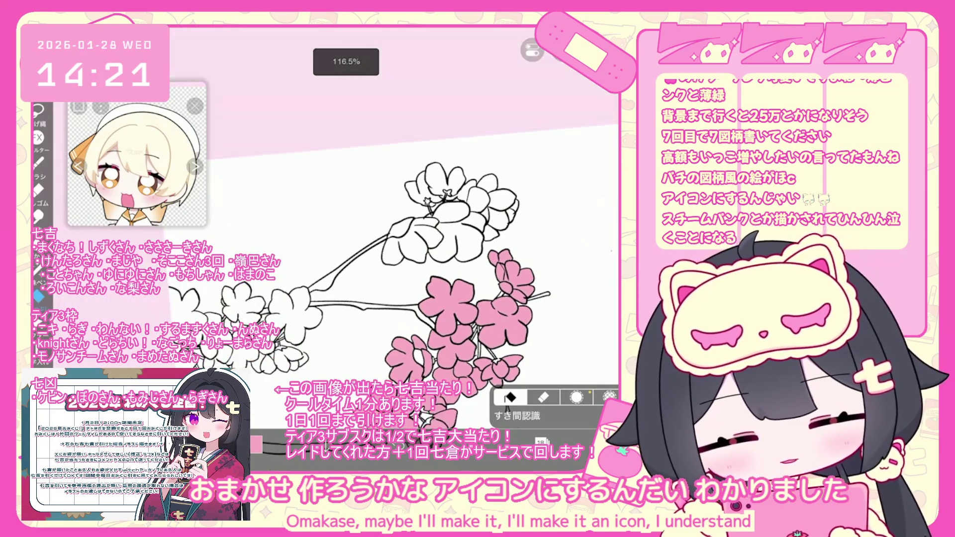
Fill the remaining petals of the top-right, top and top-left flowers pink
click(491, 209)
click(511, 215)
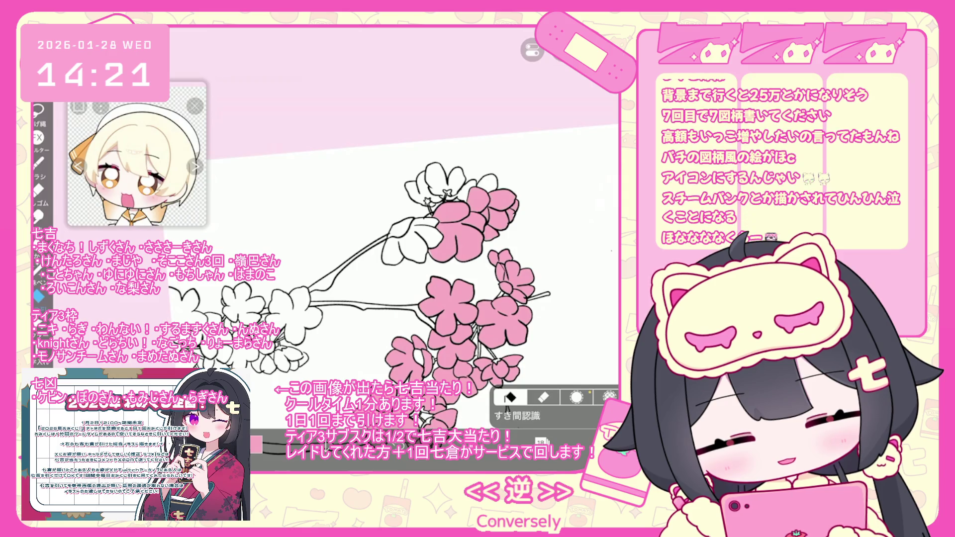
click(461, 191)
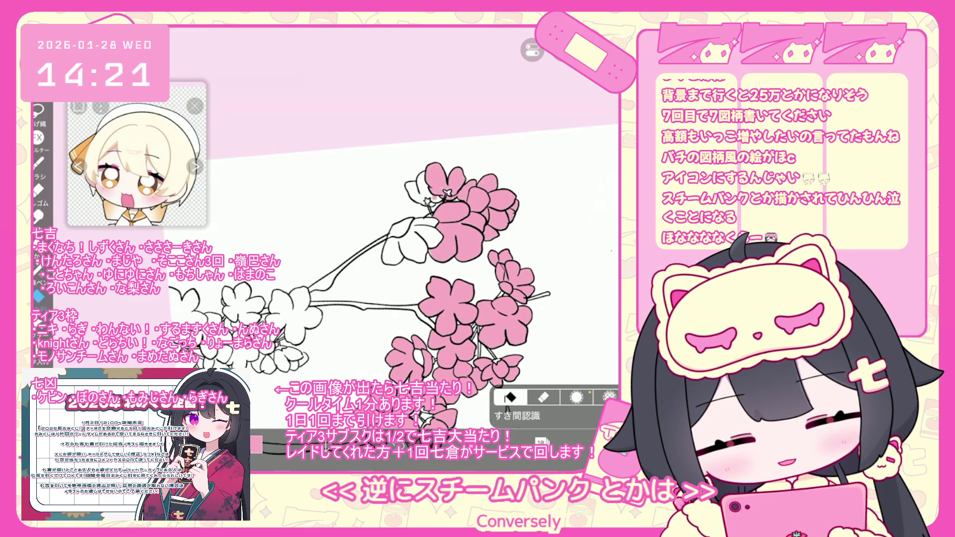
click(432, 194)
click(415, 193)
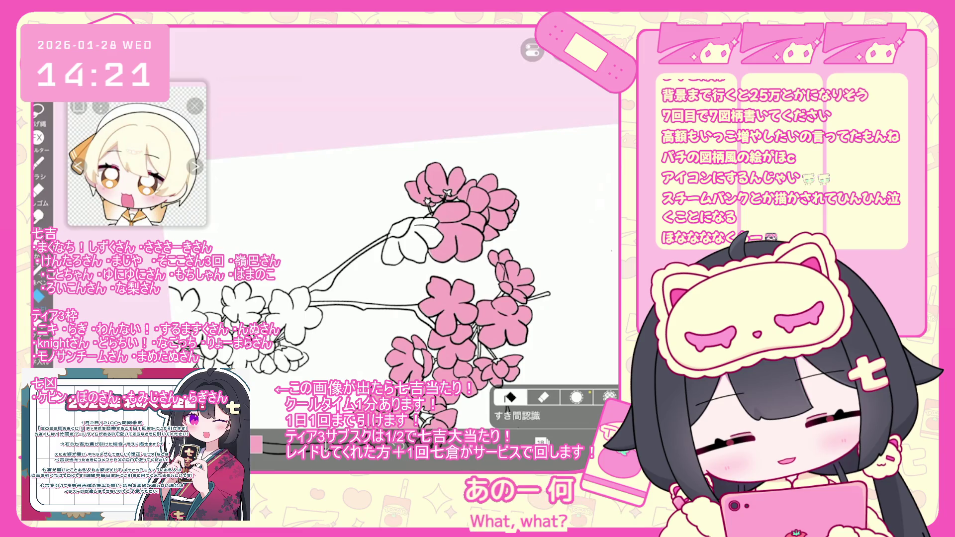
click(419, 238)
click(393, 252)
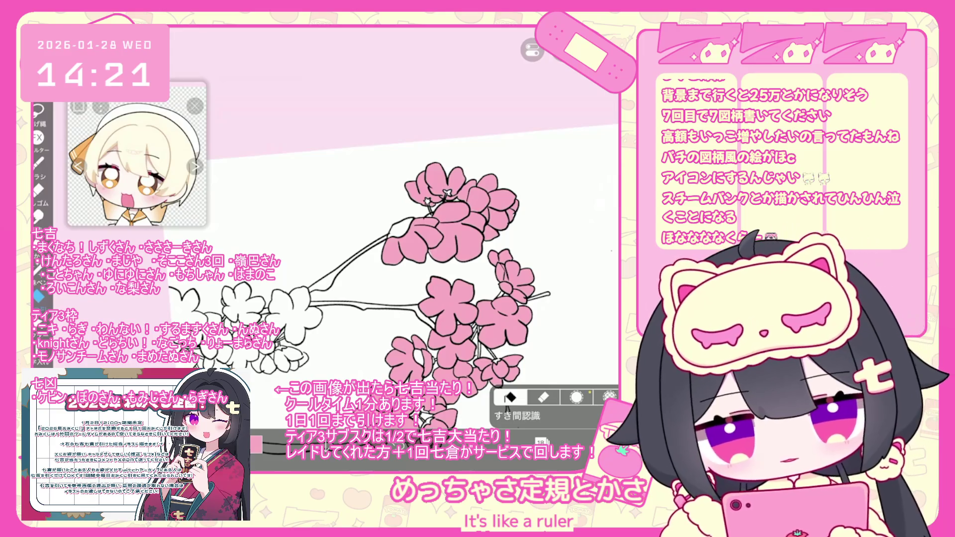
Zoom into the lower cluster, fill its white petals pink, and undo the last stray fill
scroll(427, 278, up, 3)
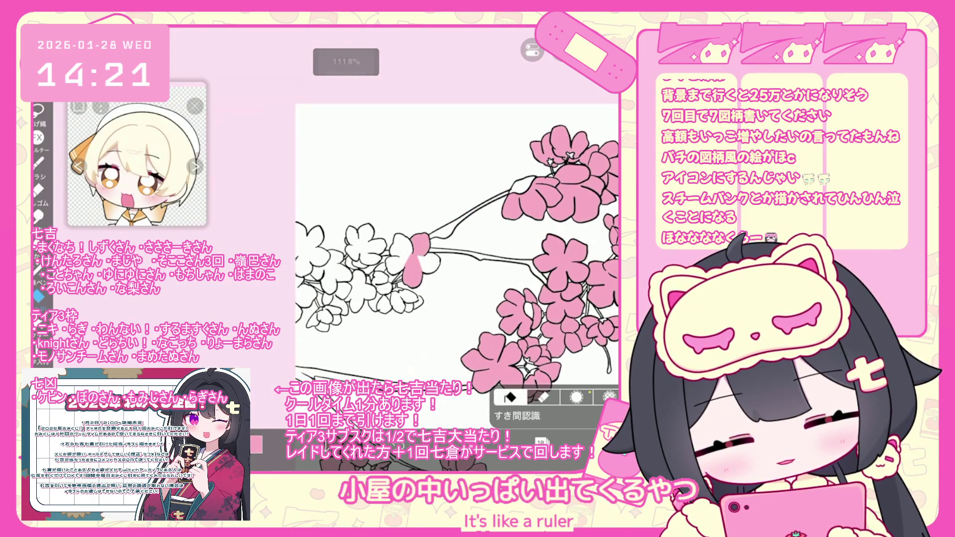
click(431, 263)
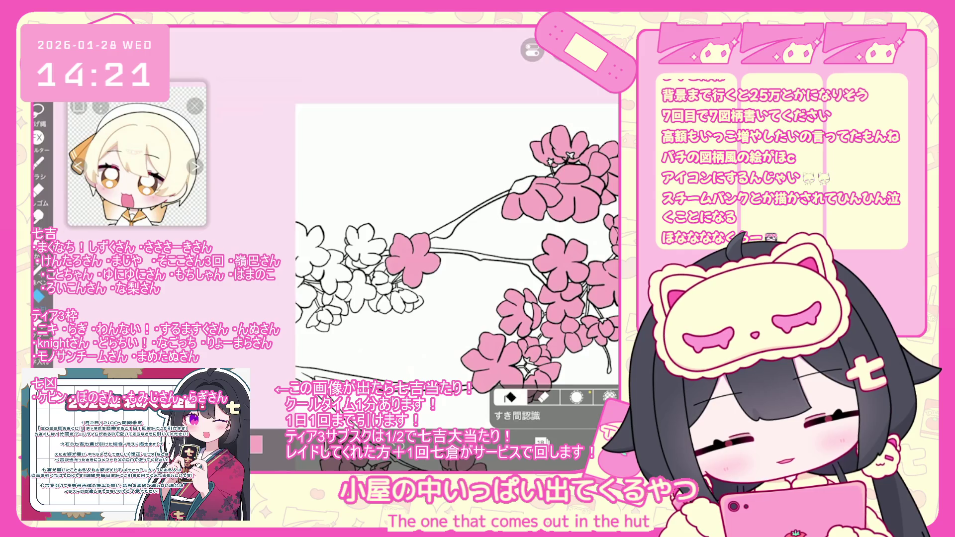
scroll(332, 294, up, 3)
click(475, 306)
click(403, 304)
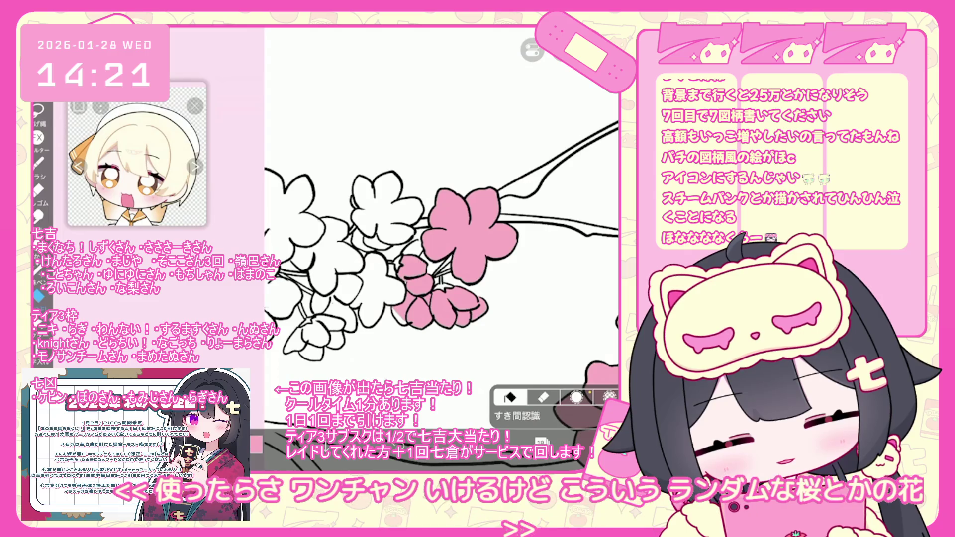
click(413, 248)
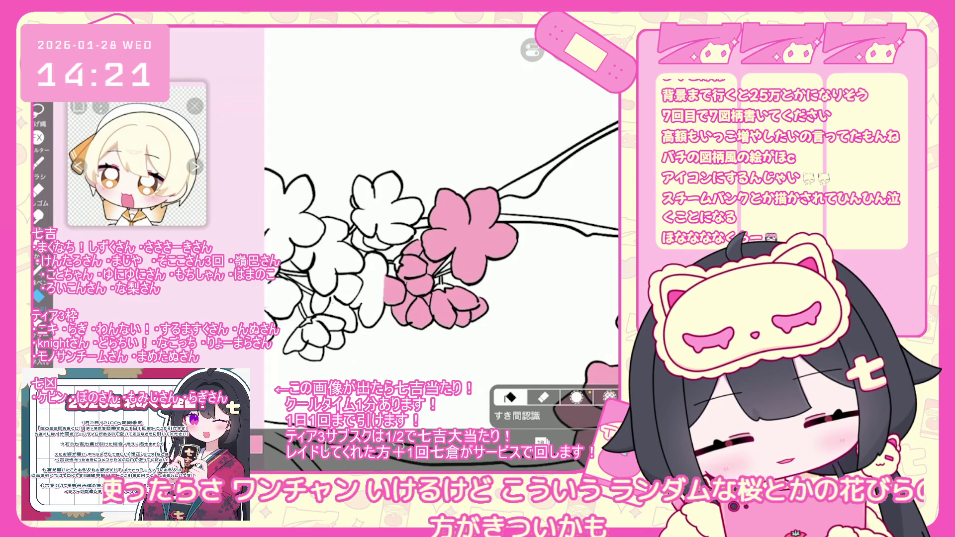
click(346, 248)
key(ctrl+z)
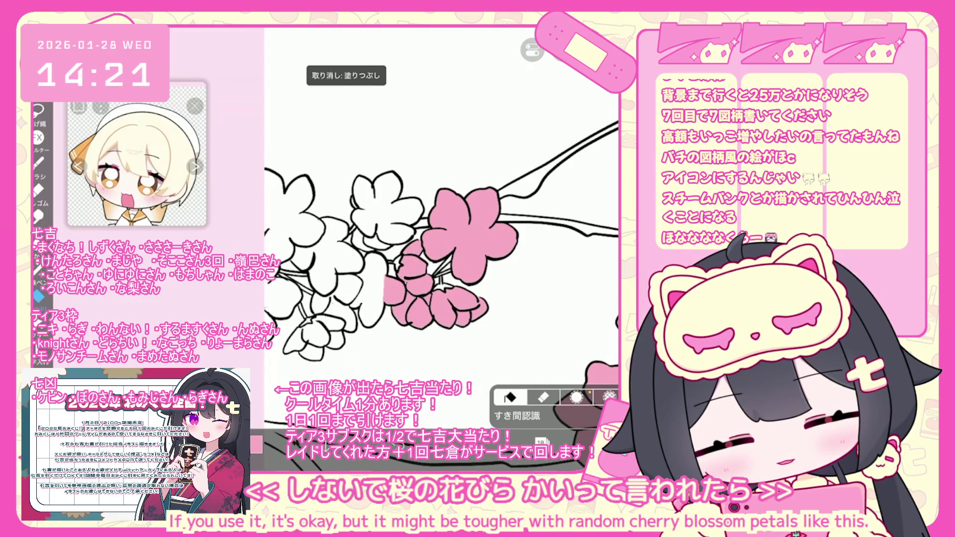
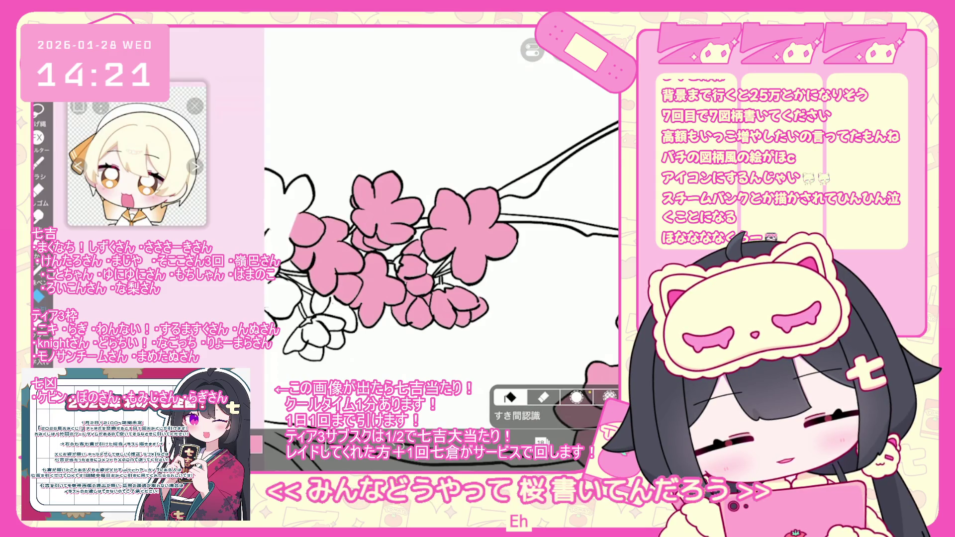
Fill the white petals at the left edge and on the lower-left flower with pink
click(286, 204)
click(279, 246)
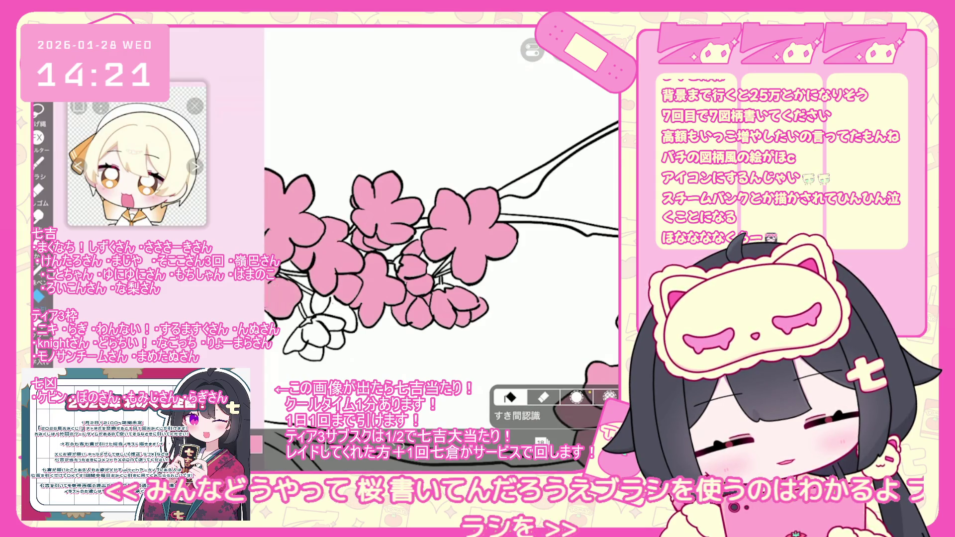
click(318, 333)
click(295, 340)
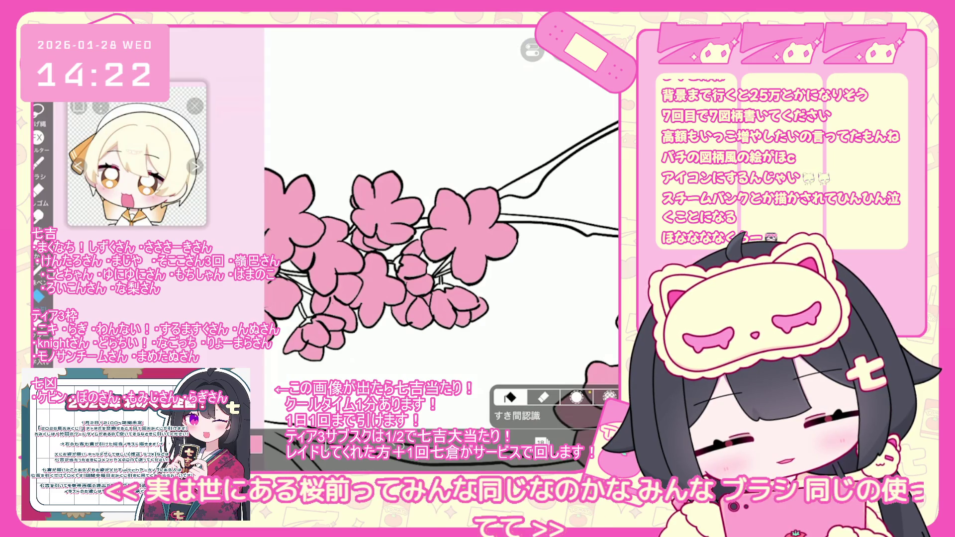
Undo an accidental pink fill of the white background and switch to Lasso Fill
scroll(442, 248, down, 5)
scroll(441, 238, down, 3)
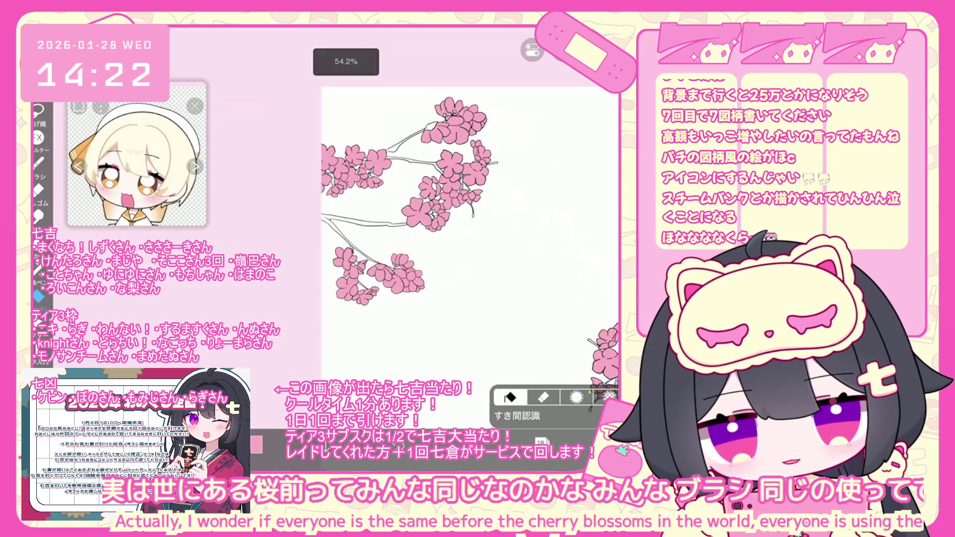
scroll(425, 230, up, 4)
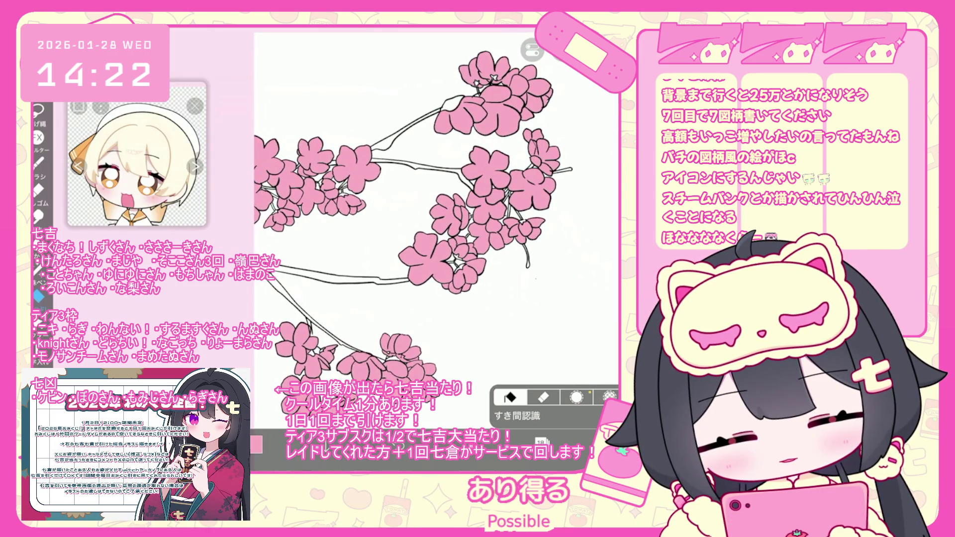
scroll(437, 239, down, 2)
scroll(438, 239, down, 2)
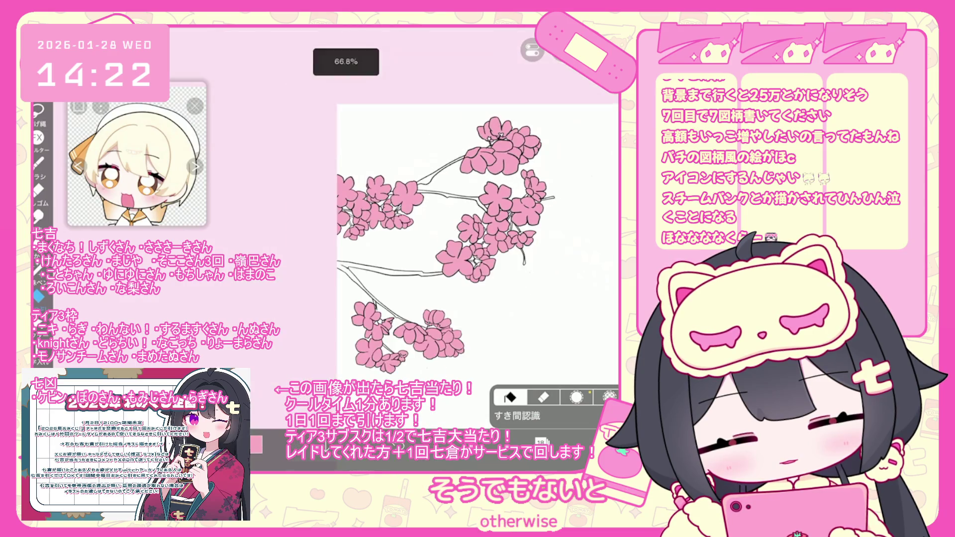
scroll(461, 236, right, 1)
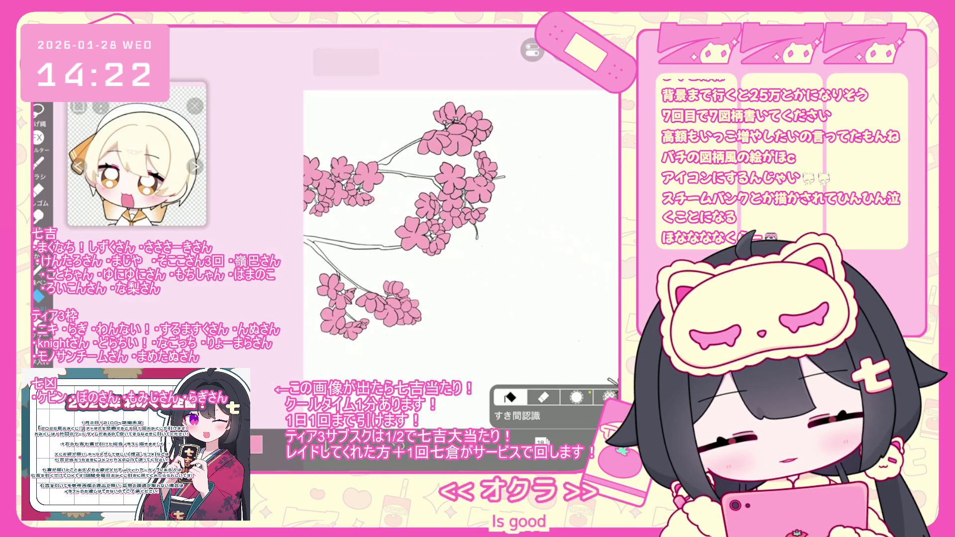
scroll(365, 322, up, 5)
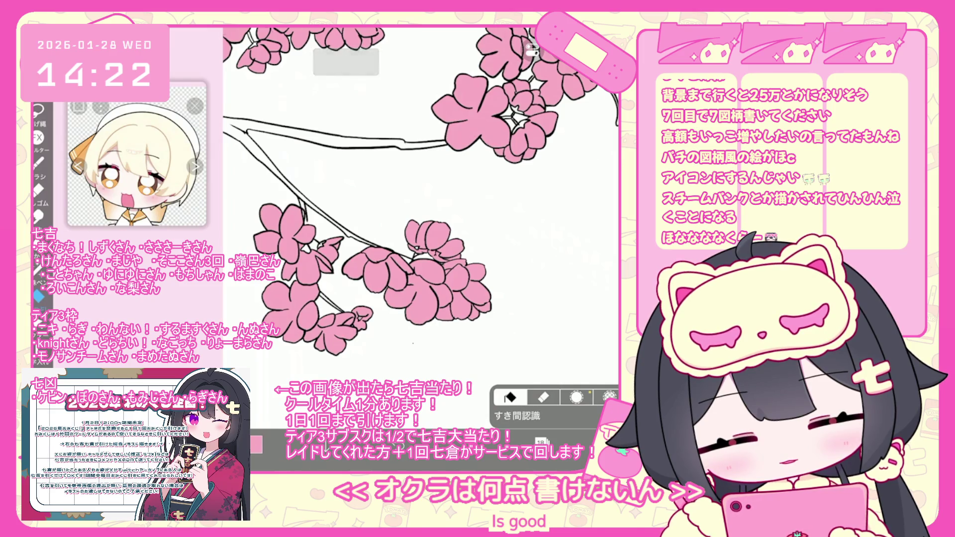
scroll(421, 227, down, 5)
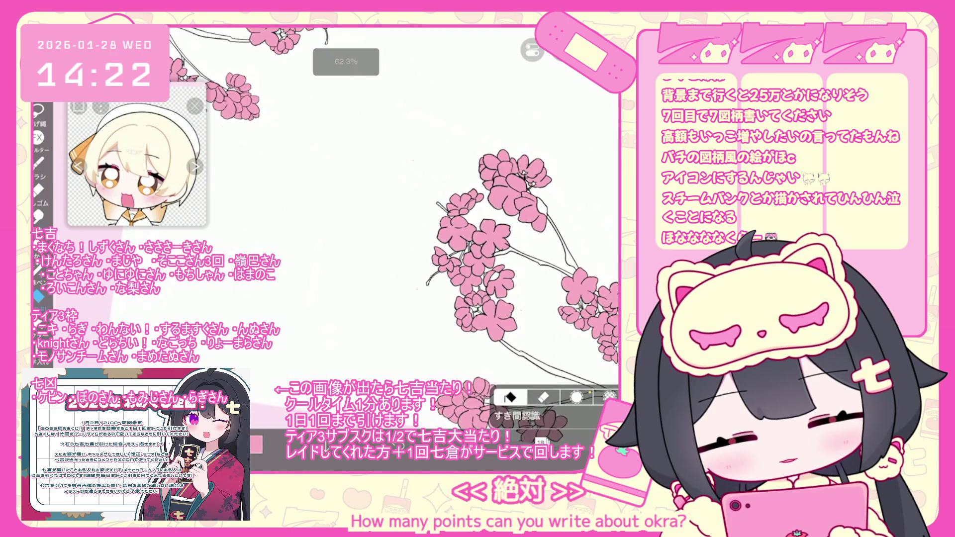
click(348, 224)
key(ctrl+z)
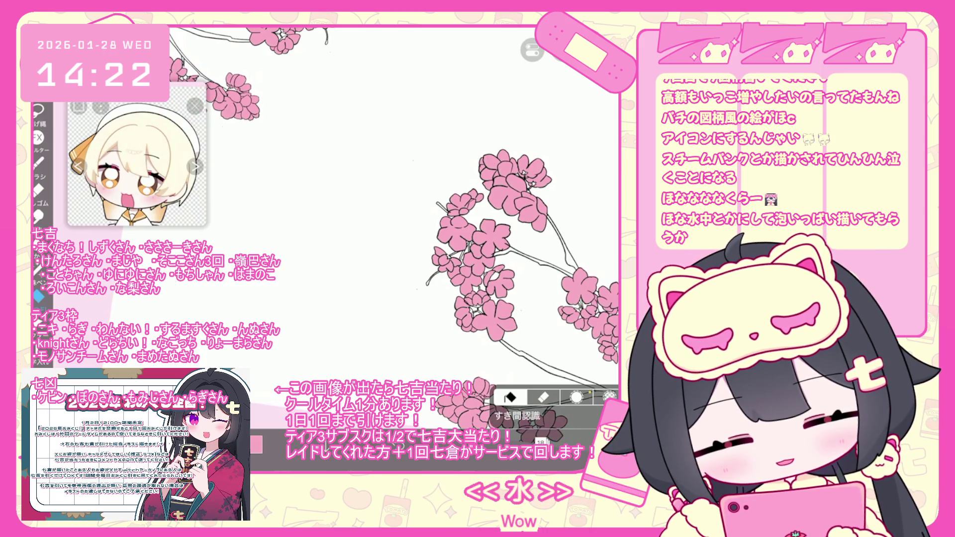
scroll(493, 234, down, 3)
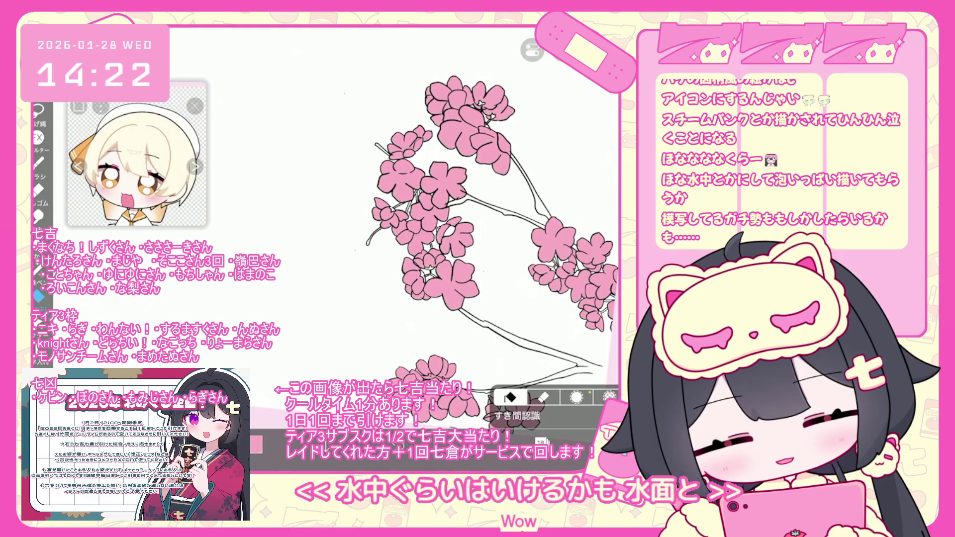
click(38, 268)
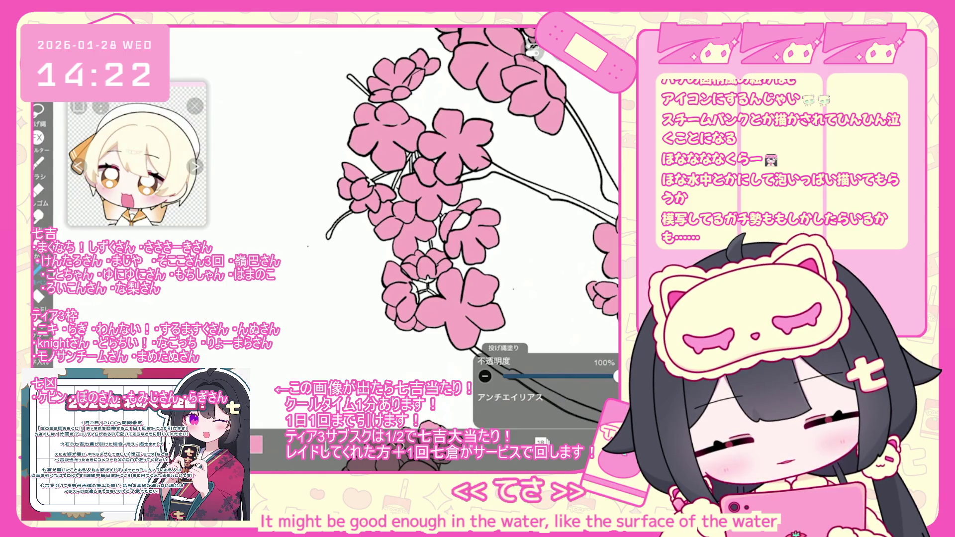
Check layer 19 in the layer list, then close the list
scroll(466, 202, down, 3)
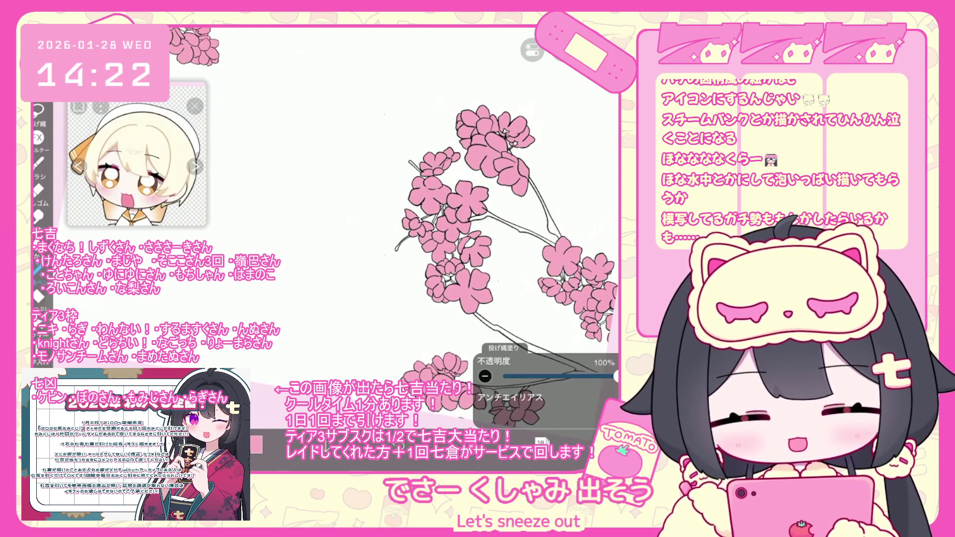
click(541, 442)
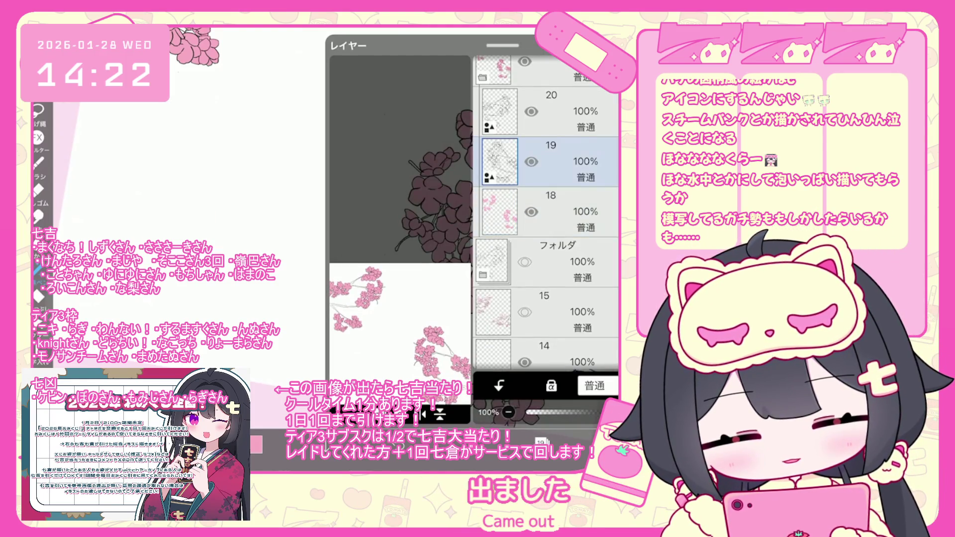
click(541, 442)
scroll(466, 224, up, 5)
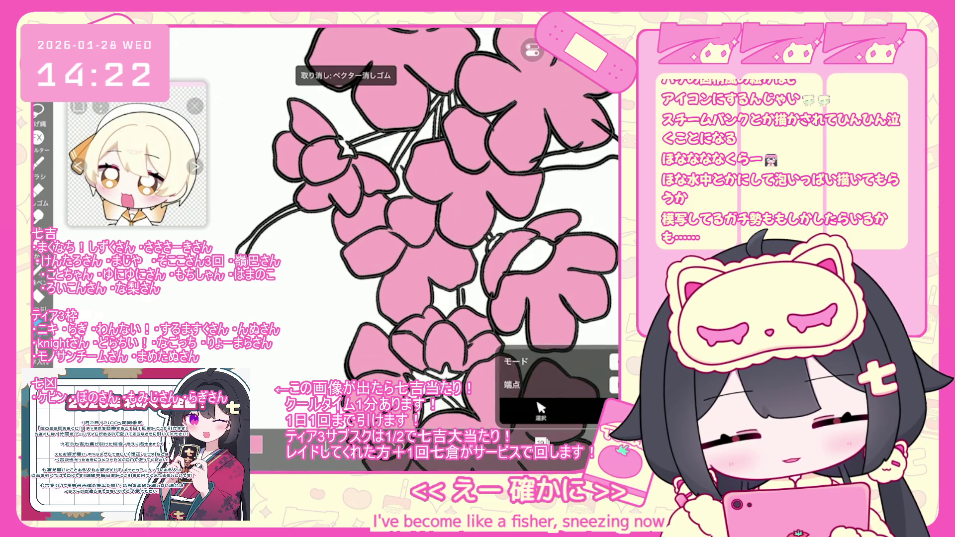
Zoom around the blossoms and select a stroke on the lower branch with vector Select
scroll(427, 248, down, 2)
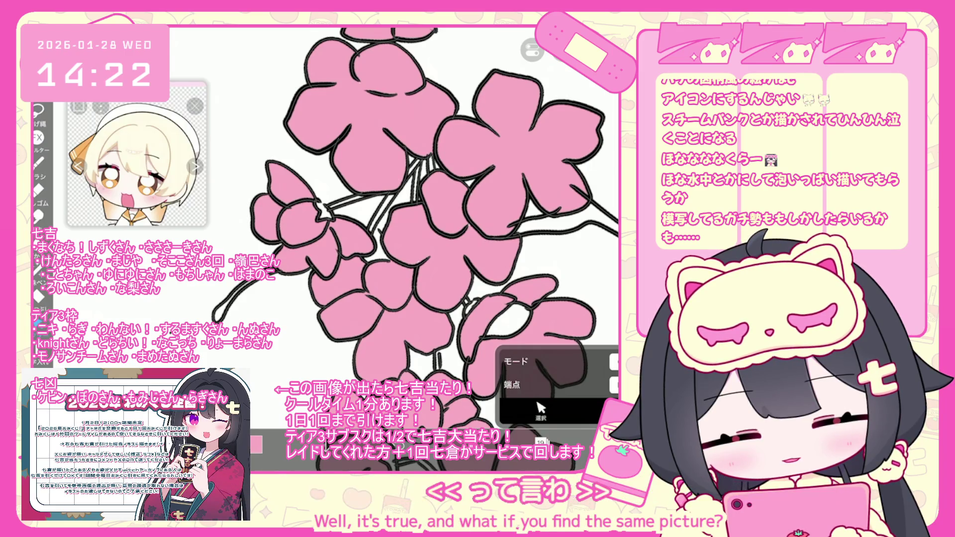
scroll(435, 217, up, 2)
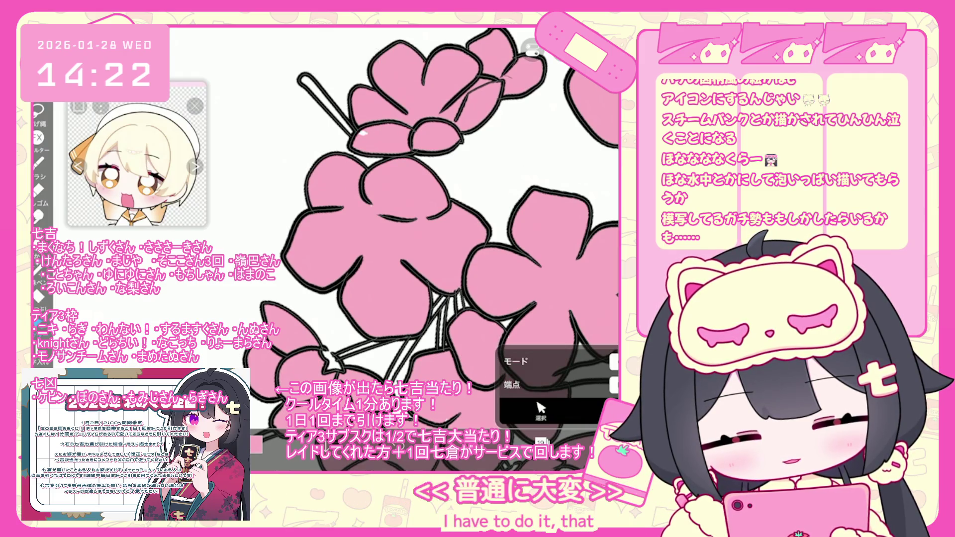
scroll(433, 248, up, 2)
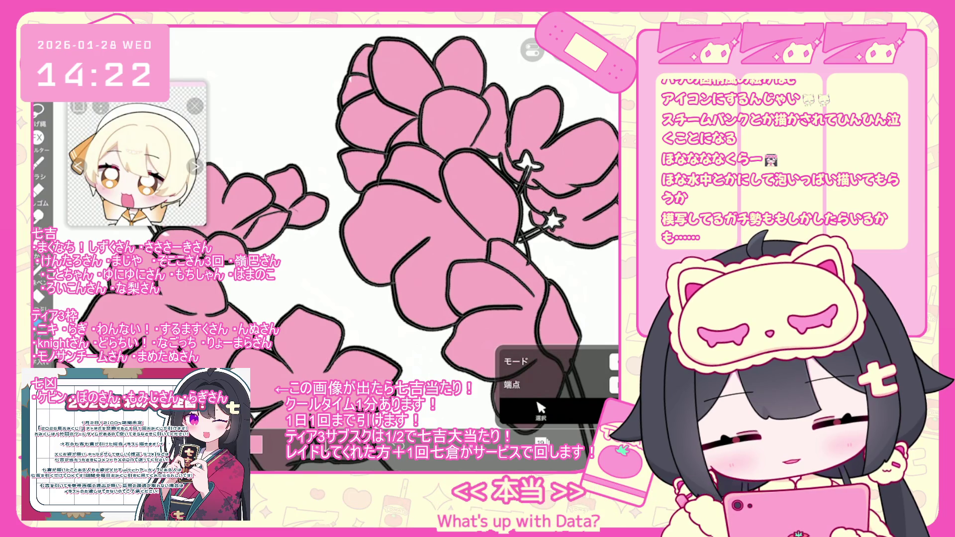
scroll(382, 224, up, 1)
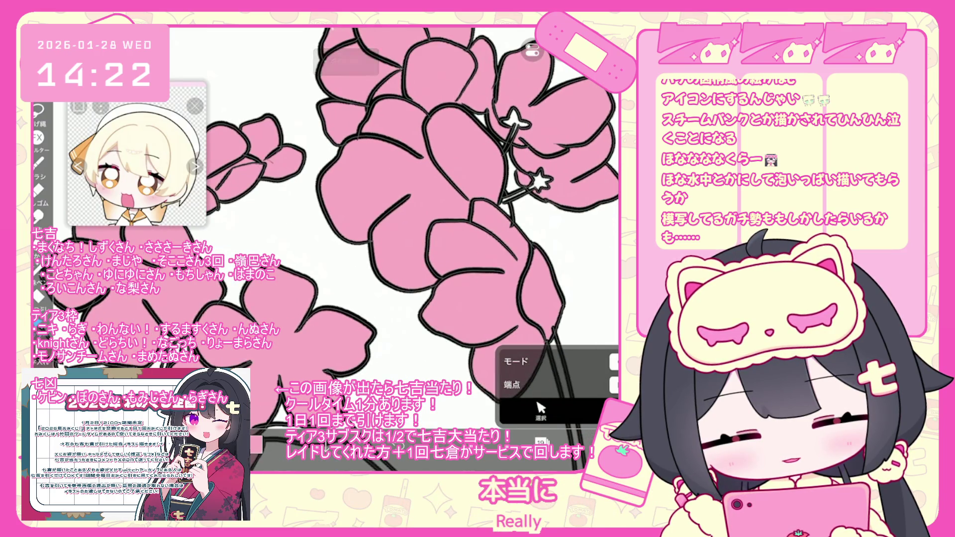
scroll(324, 224, down, 5)
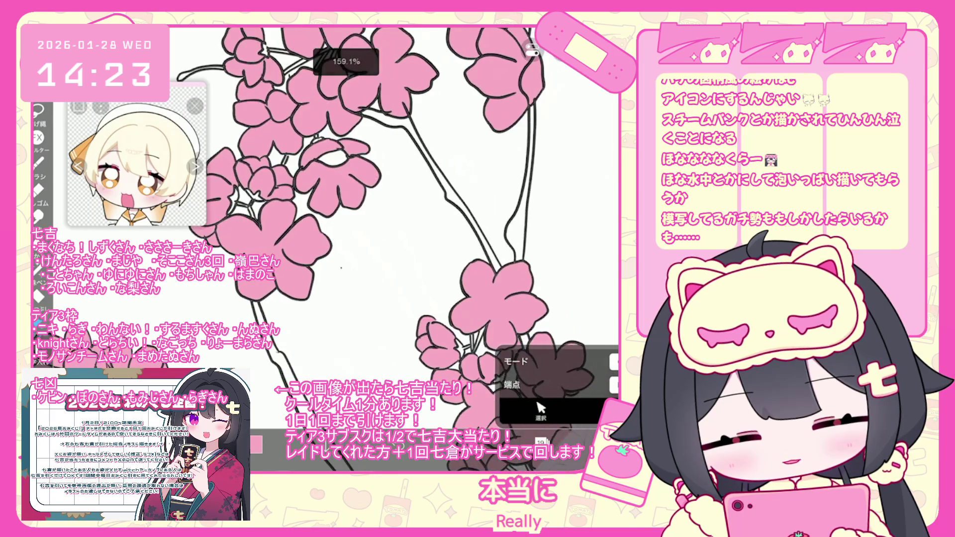
scroll(348, 224, up, 1)
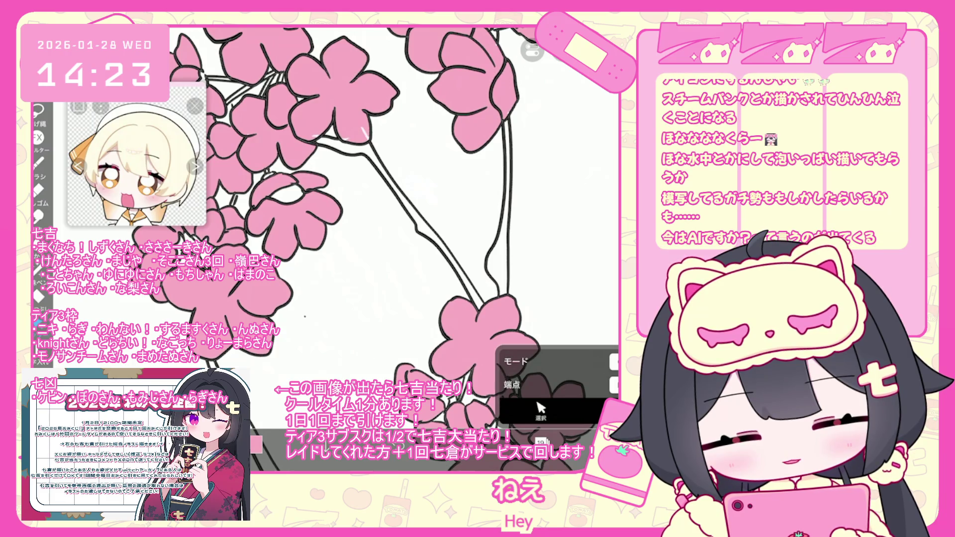
scroll(348, 224, down, 1)
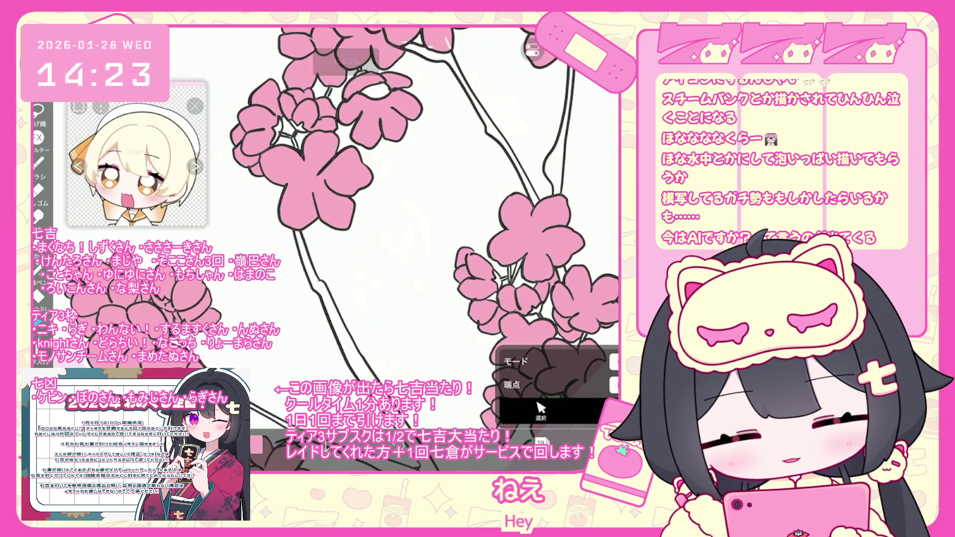
scroll(423, 224, down, 1)
scroll(422, 224, down, 1)
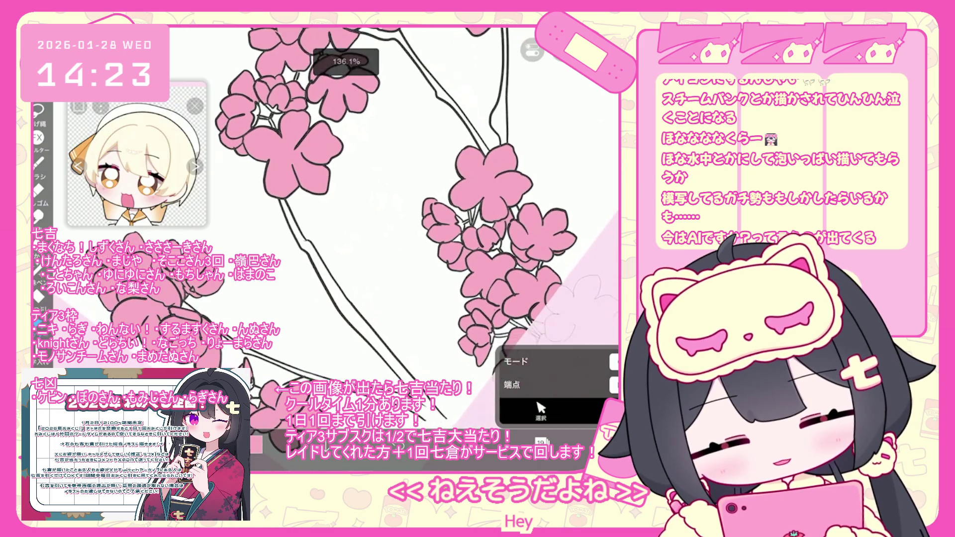
scroll(423, 223, down, 1)
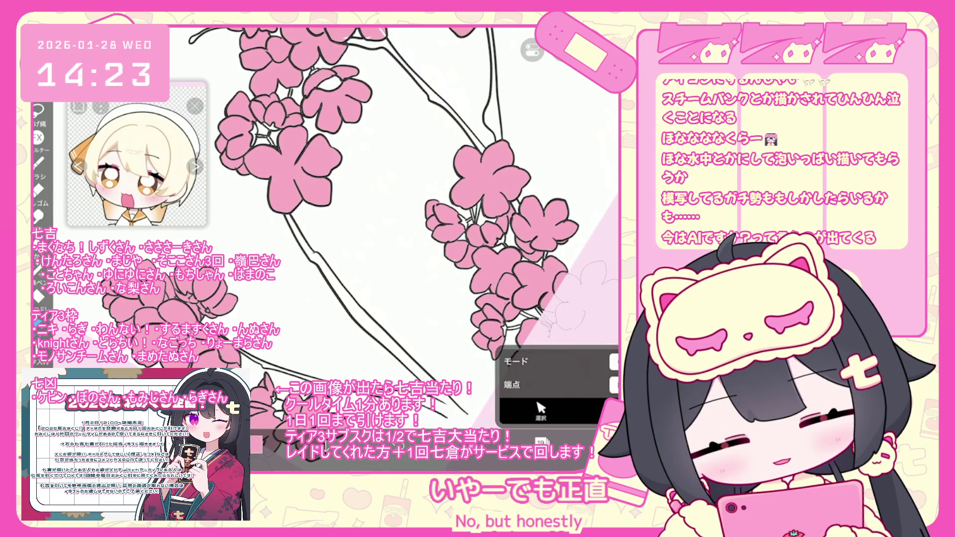
scroll(348, 224, up, 2)
scroll(348, 224, up, 2)
scroll(348, 224, up, 2)
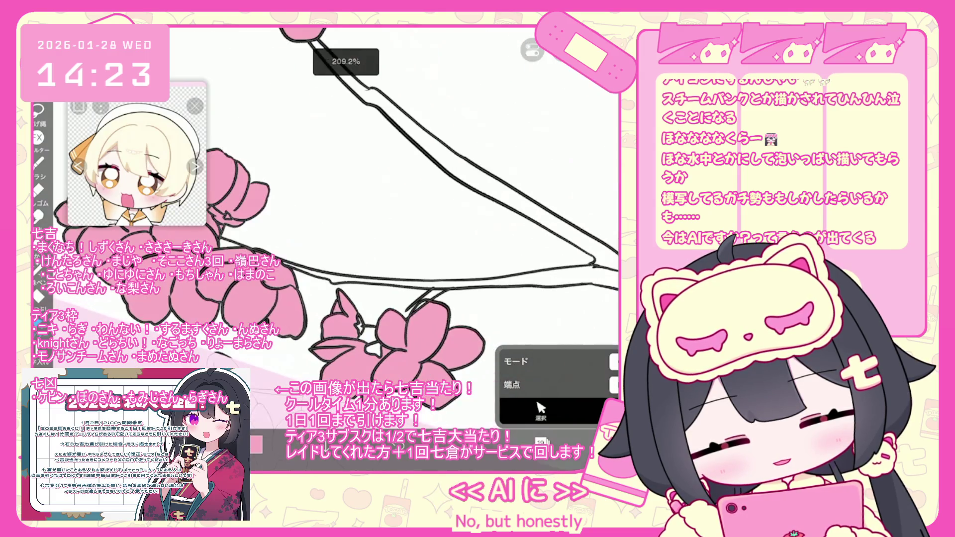
drag(406, 313, 431, 287)
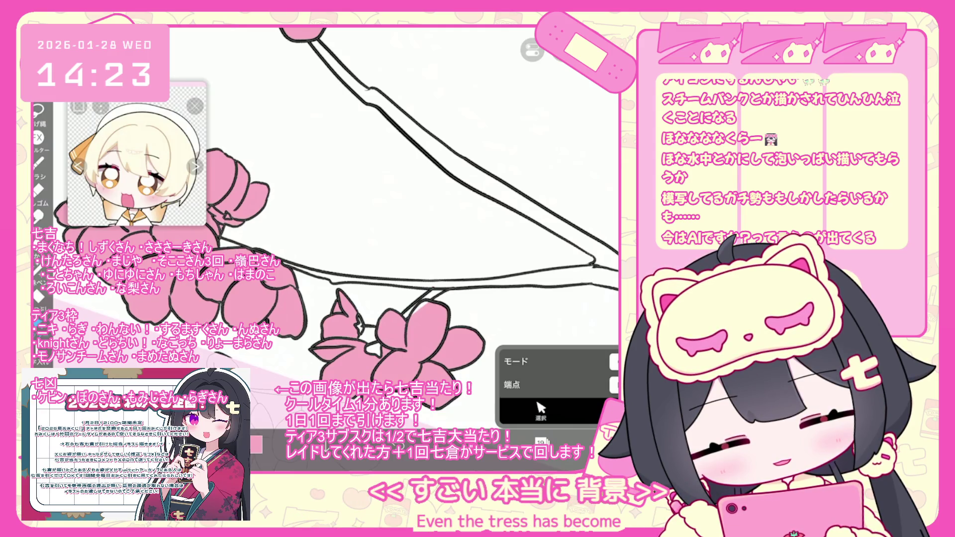
scroll(348, 223, up, 3)
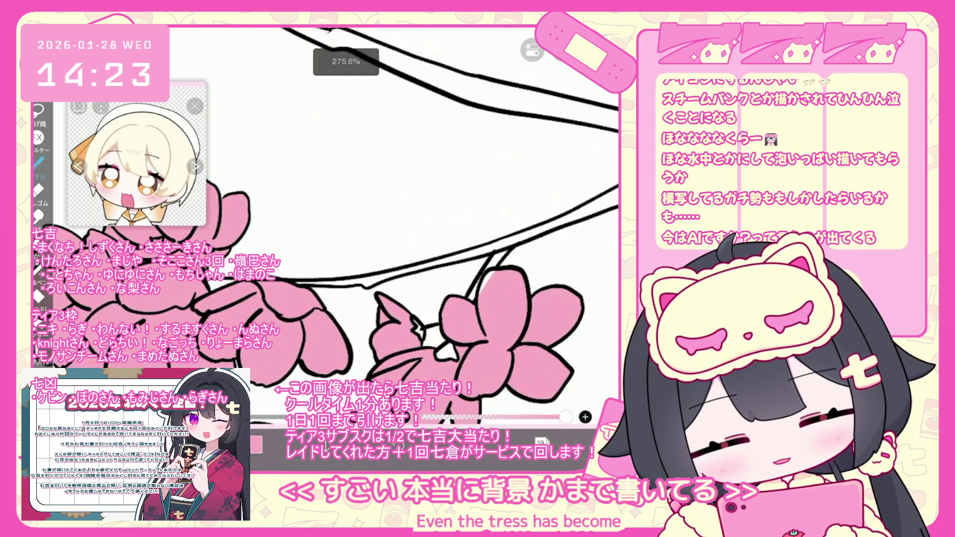
Switch the brush to the 鉛筆 (HB) pencil
click(256, 444)
click(38, 165)
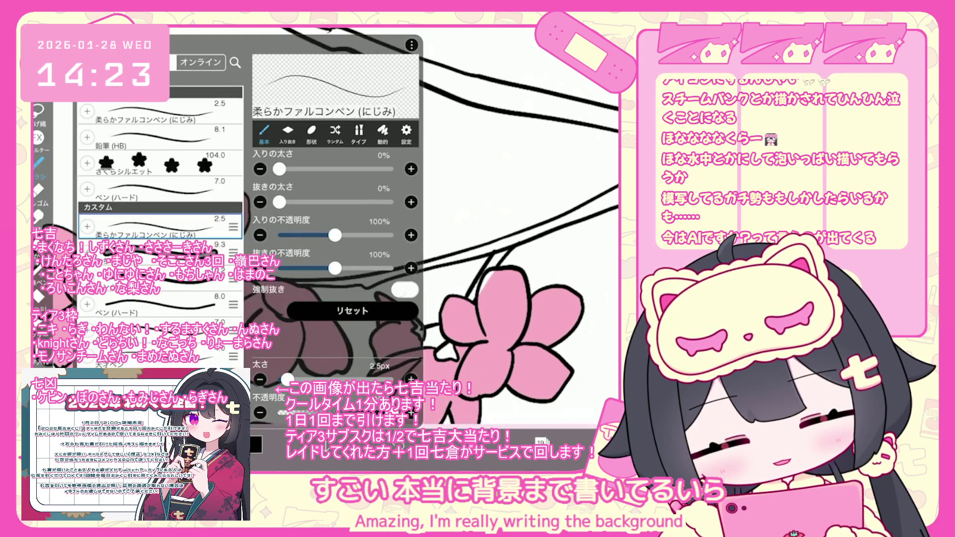
scroll(159, 224, down, 3)
click(160, 321)
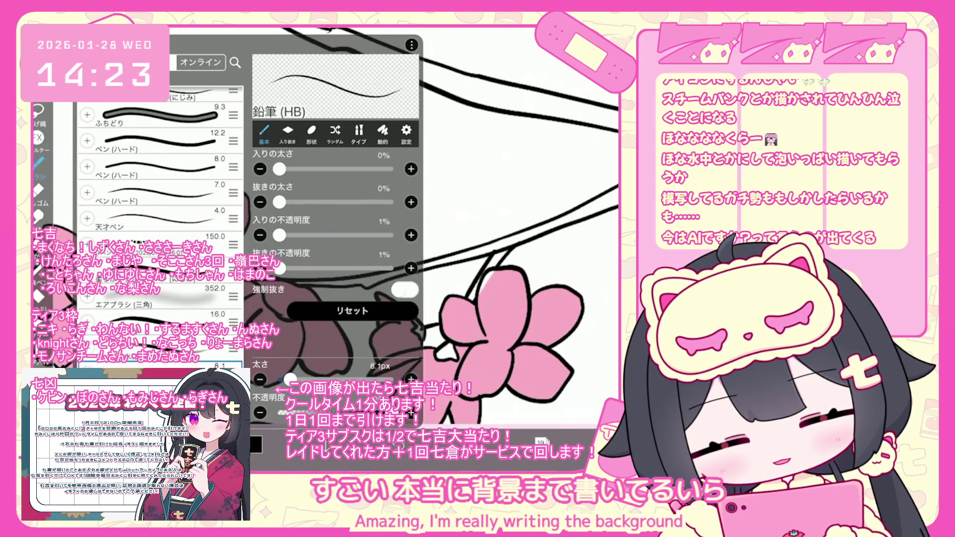
scroll(159, 169, down, 2)
click(38, 164)
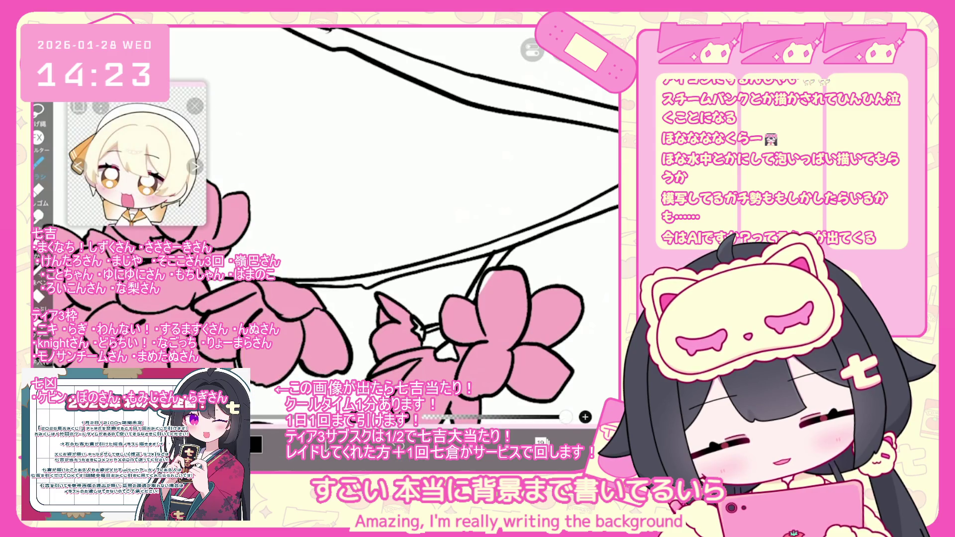
Undo the stray brush stamp and briefly check the layer list
key(ctrl+z)
click(541, 441)
click(540, 441)
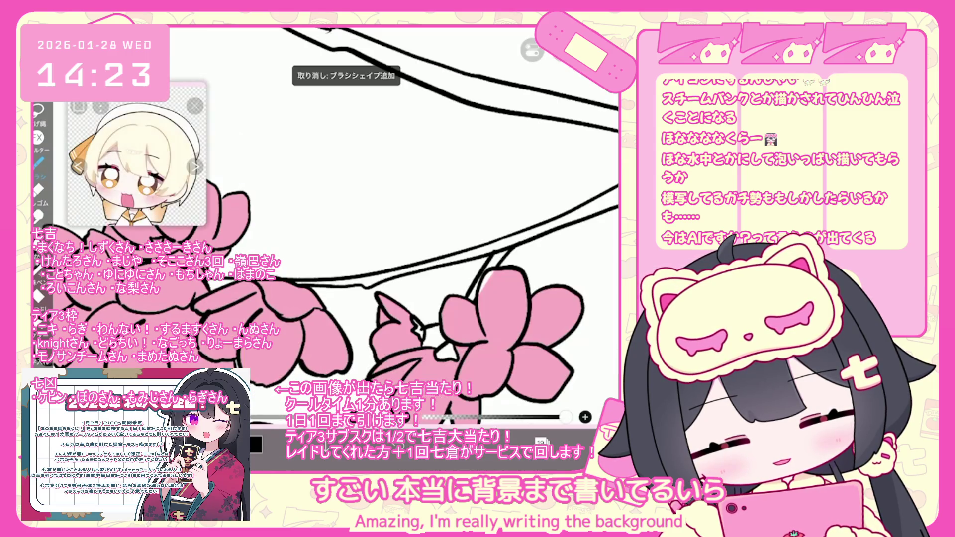
scroll(348, 224, down, 5)
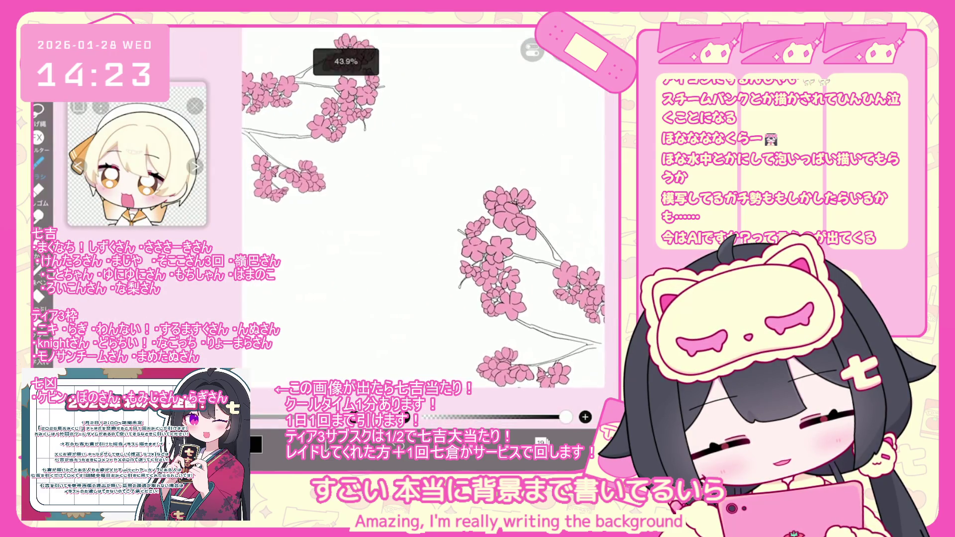
Select the Fill tool for enclosed areas and look over the blossoms
click(541, 441)
click(38, 296)
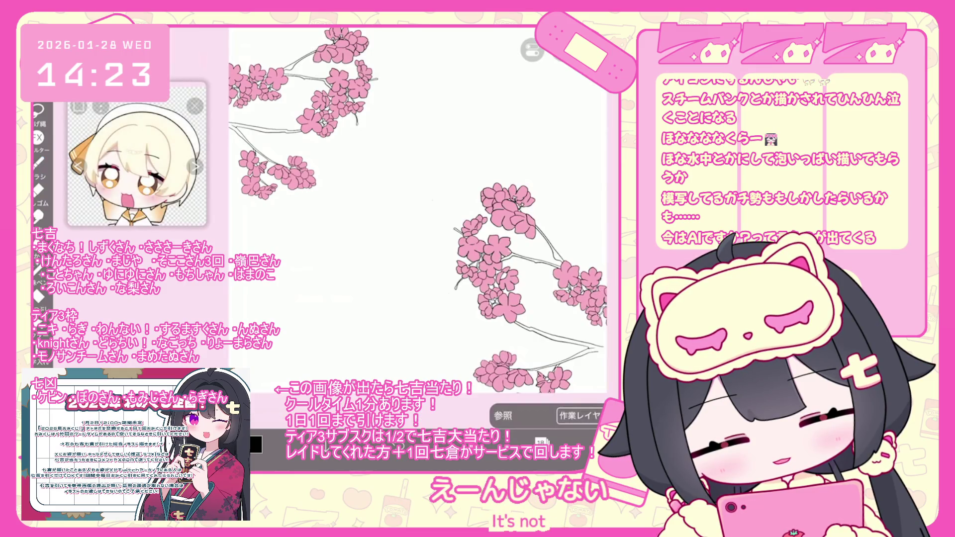
scroll(497, 249, up, 3)
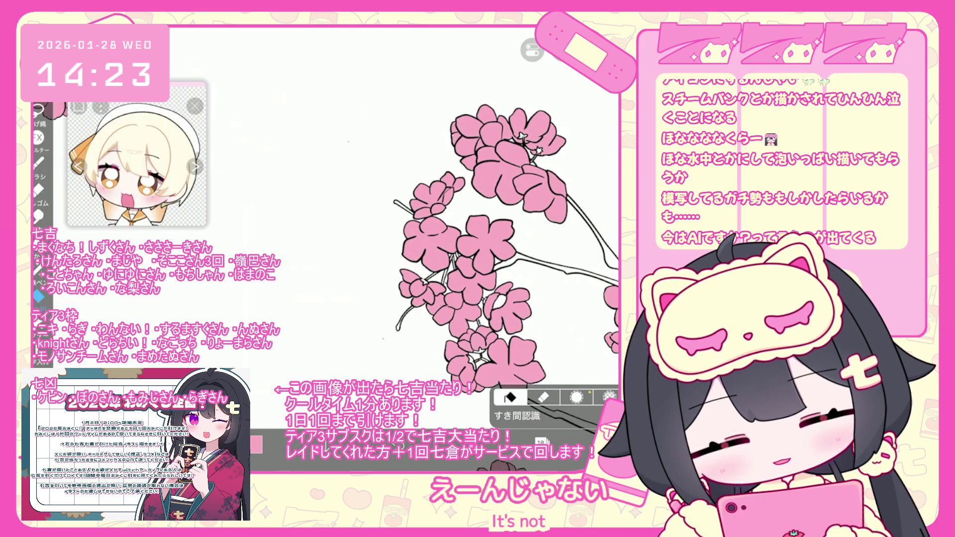
scroll(418, 238, up, 1)
scroll(418, 239, up, 2)
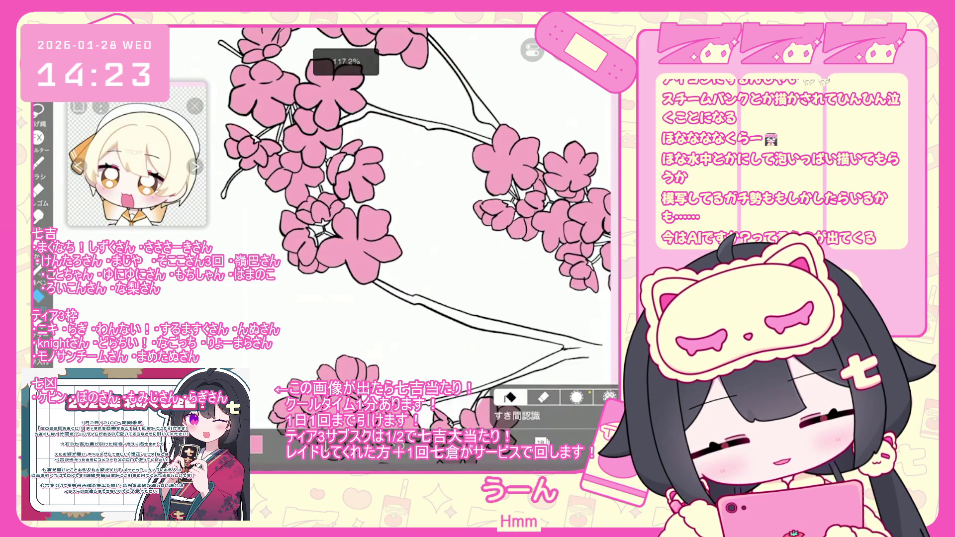
scroll(418, 239, down, 2)
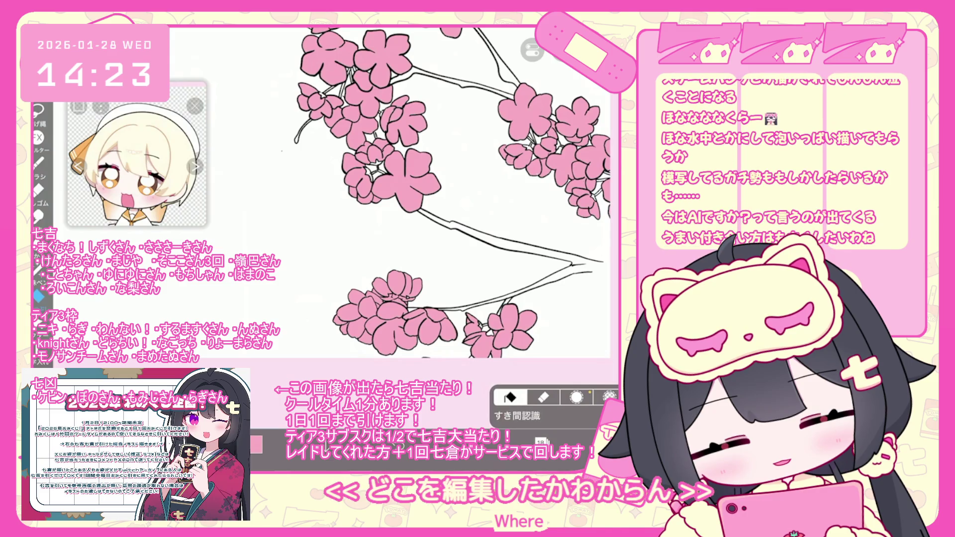
scroll(418, 239, down, 1)
scroll(418, 238, down, 1)
scroll(418, 238, down, 1)
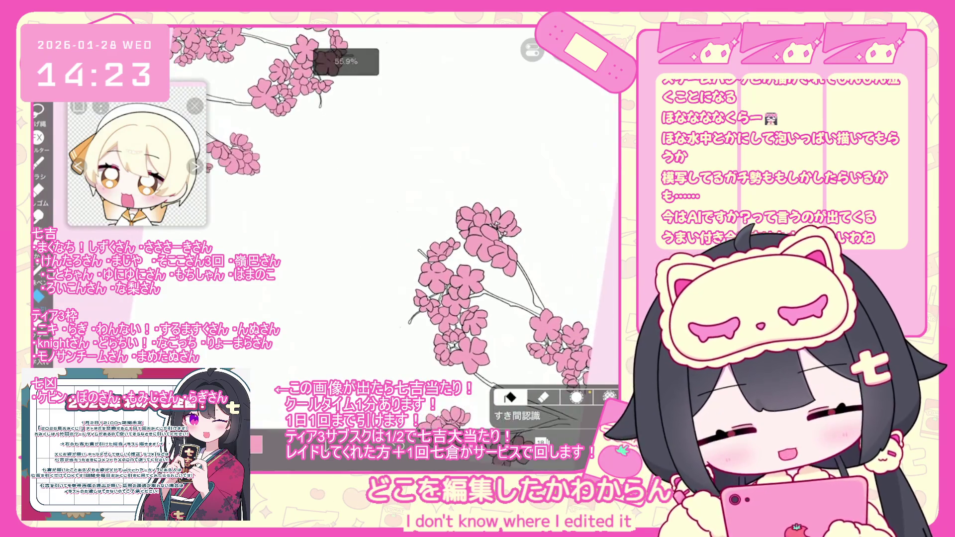
scroll(418, 239, down, 1)
scroll(502, 328, up, 1)
scroll(502, 328, up, 1)
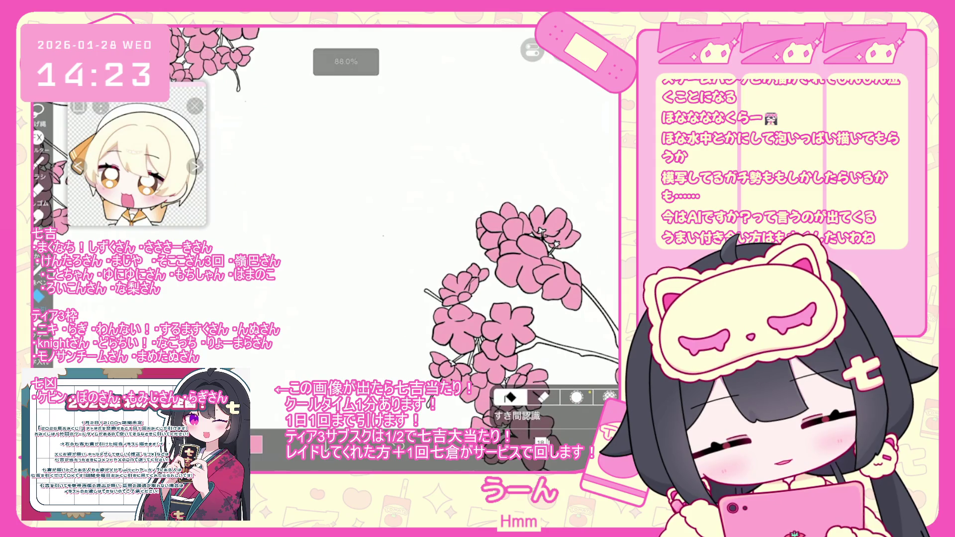
scroll(388, 184, up, 1)
scroll(388, 184, up, 1)
scroll(388, 184, up, 1)
scroll(388, 184, up, 1)
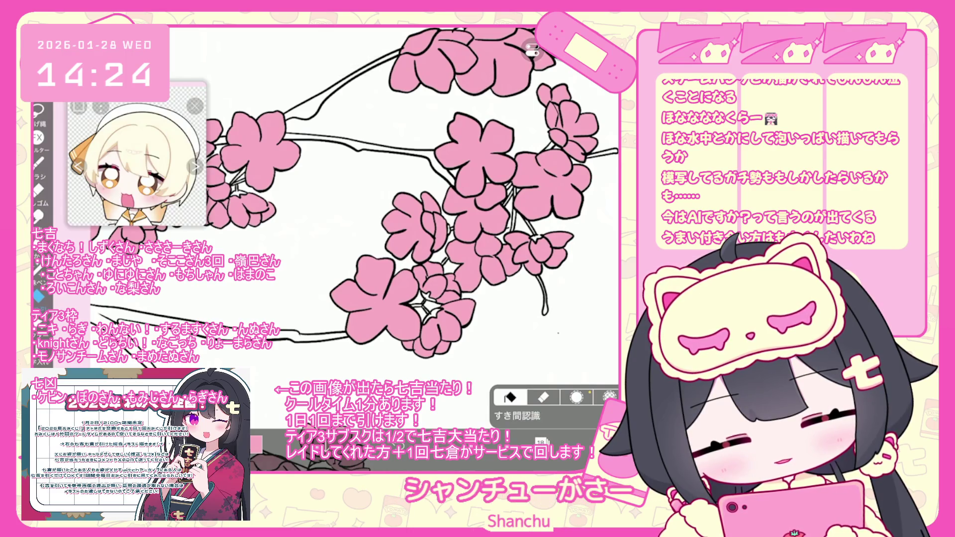
scroll(354, 198, down, 1)
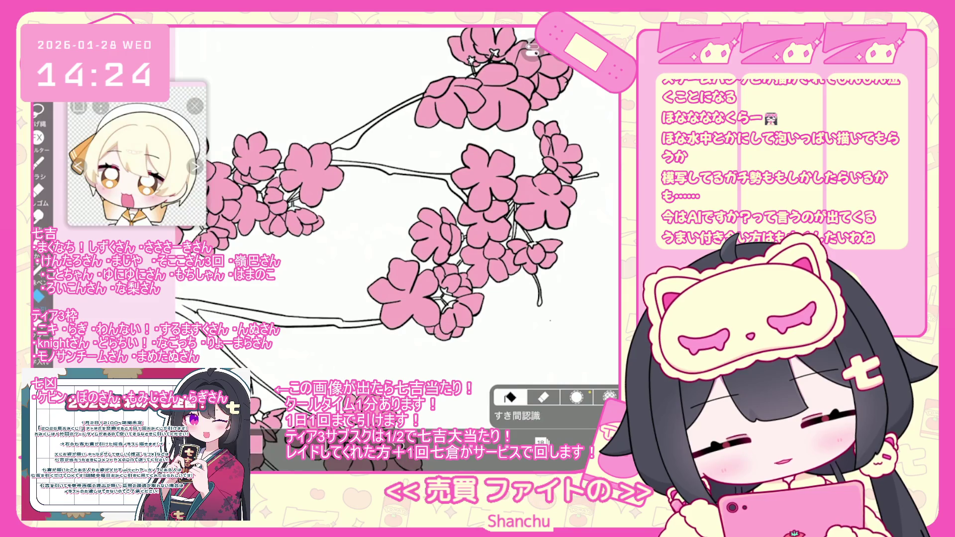
scroll(365, 249, down, 1)
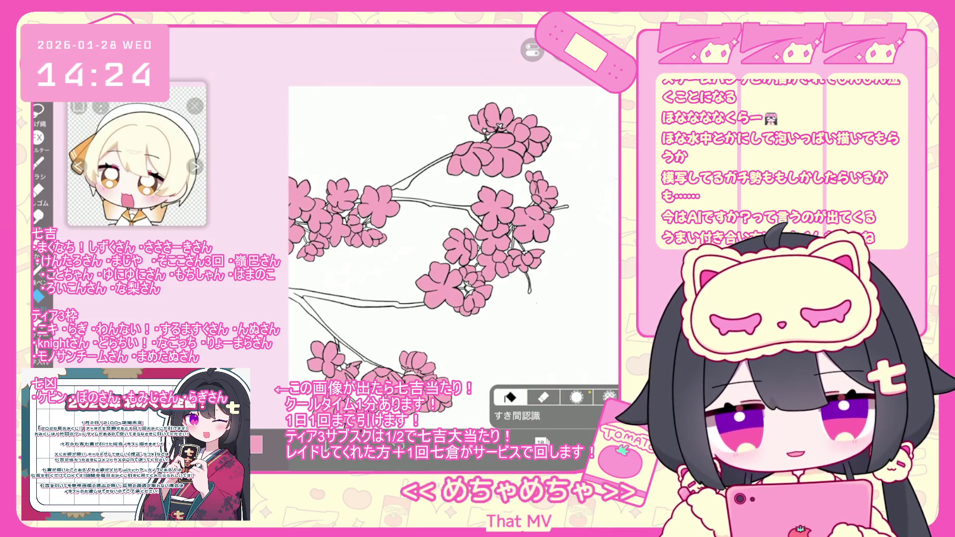
scroll(433, 249, up, 2)
scroll(418, 288, up, 2)
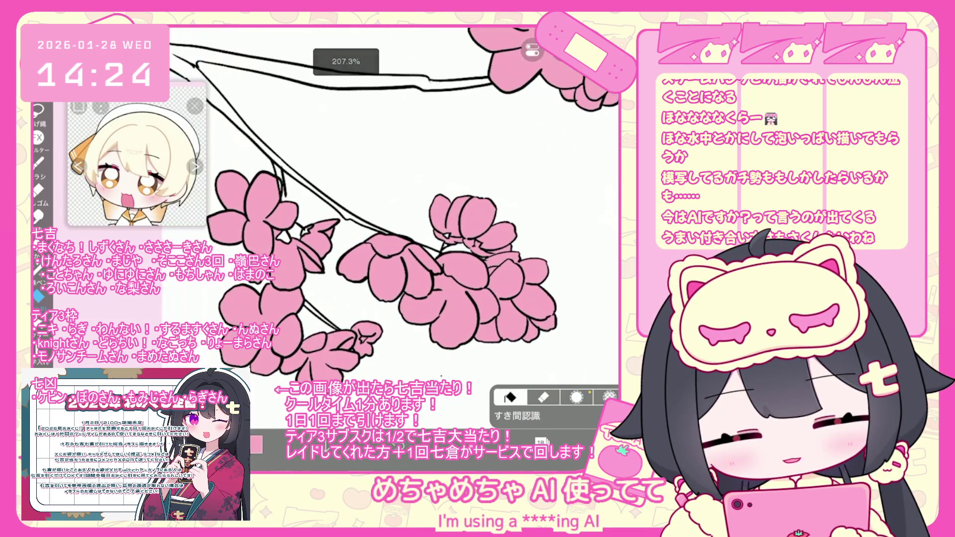
Switch to Lasso Fill and make layer 19 the working layer
click(38, 269)
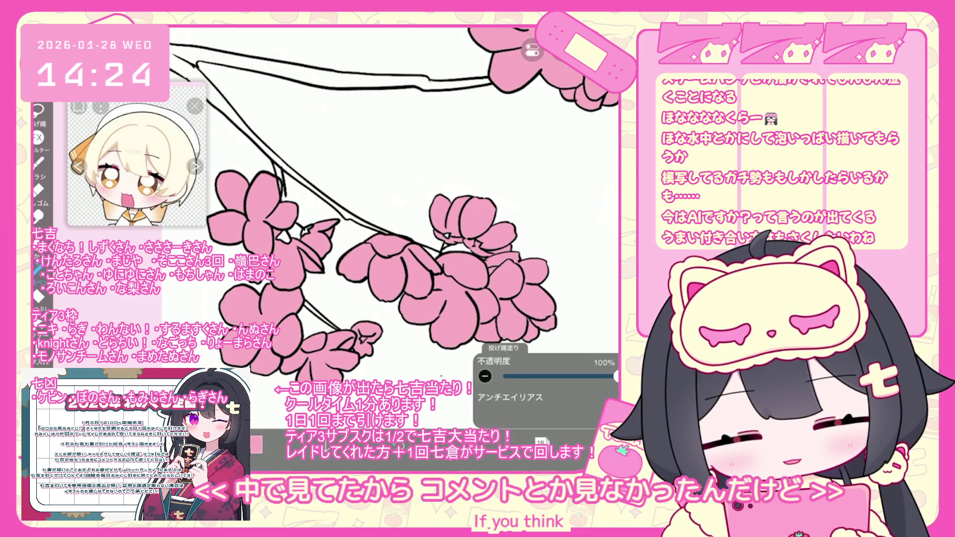
scroll(433, 224, down, 3)
scroll(428, 209, up, 2)
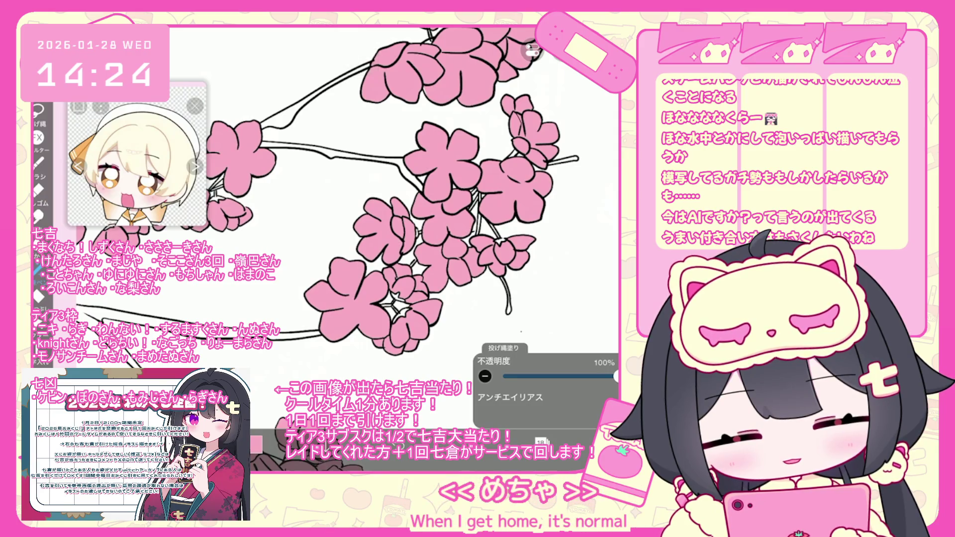
scroll(427, 209, up, 3)
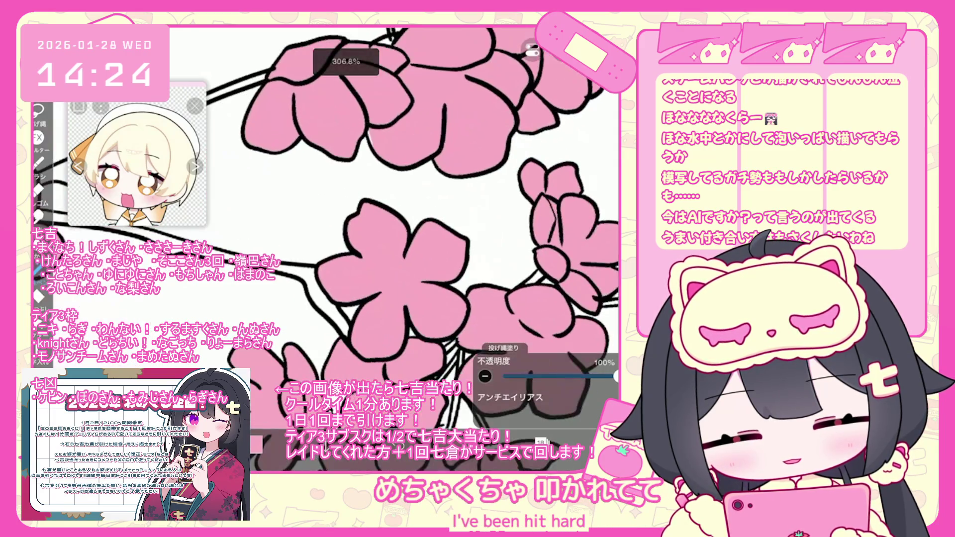
scroll(428, 209, down, 2)
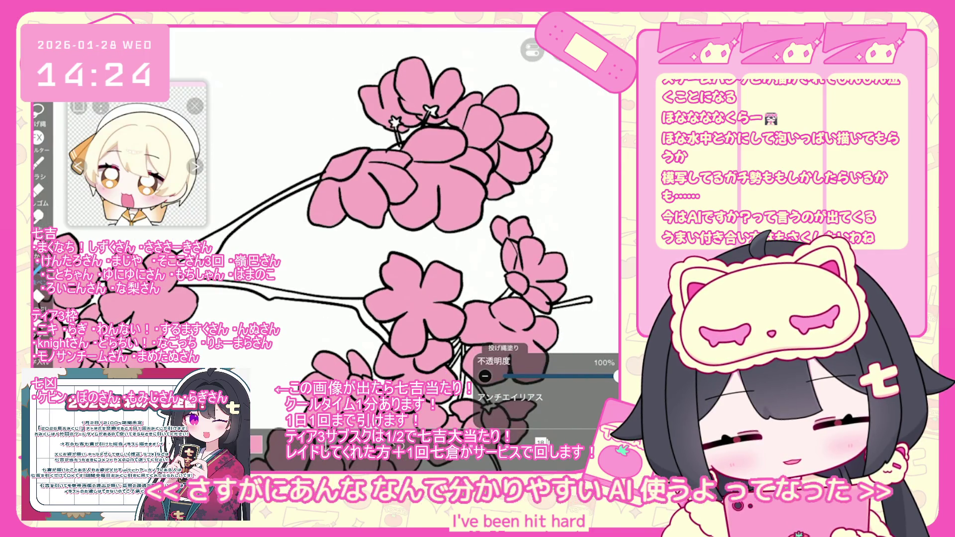
scroll(427, 209, down, 1)
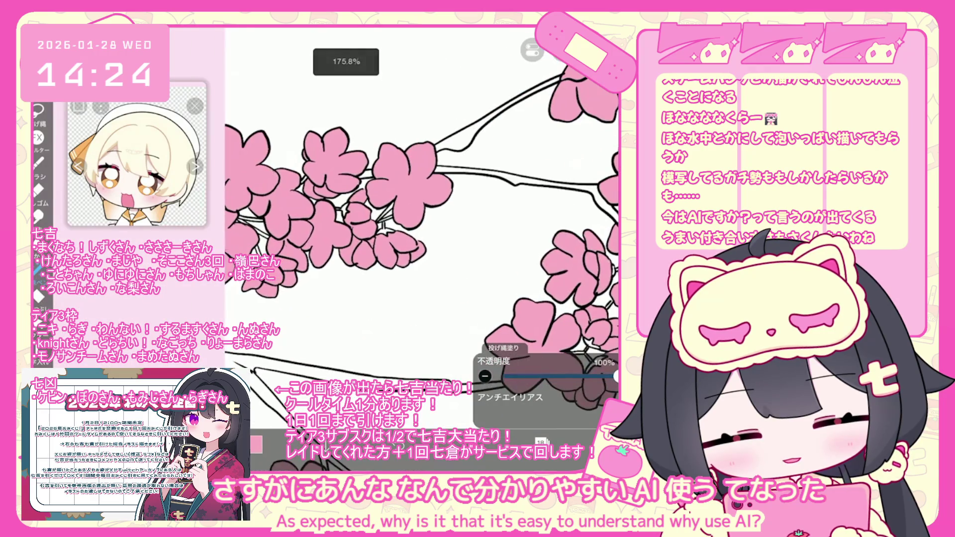
scroll(427, 209, down, 2)
scroll(428, 209, down, 1)
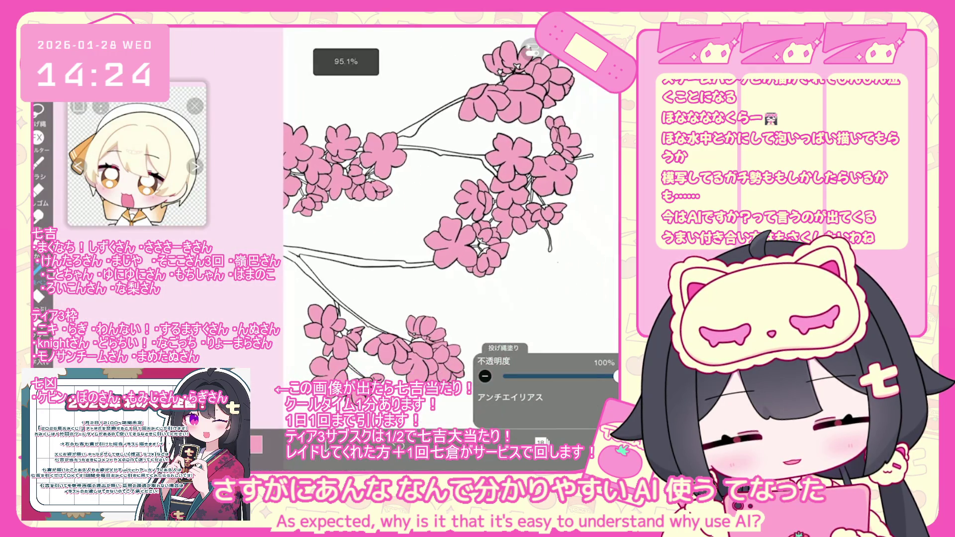
click(540, 442)
click(552, 162)
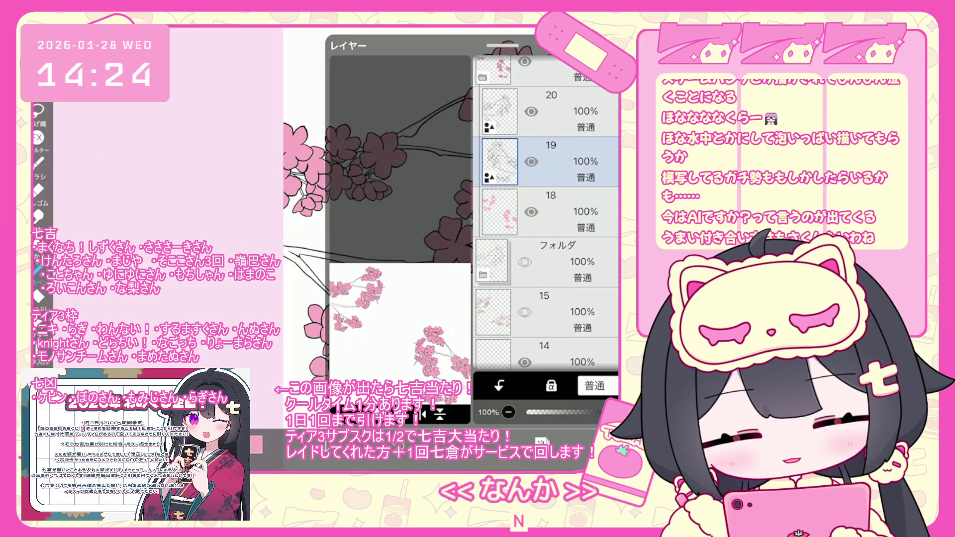
Make layer 20 active and undo the last vector eraser stroke
click(552, 111)
click(541, 442)
scroll(448, 209, up, 3)
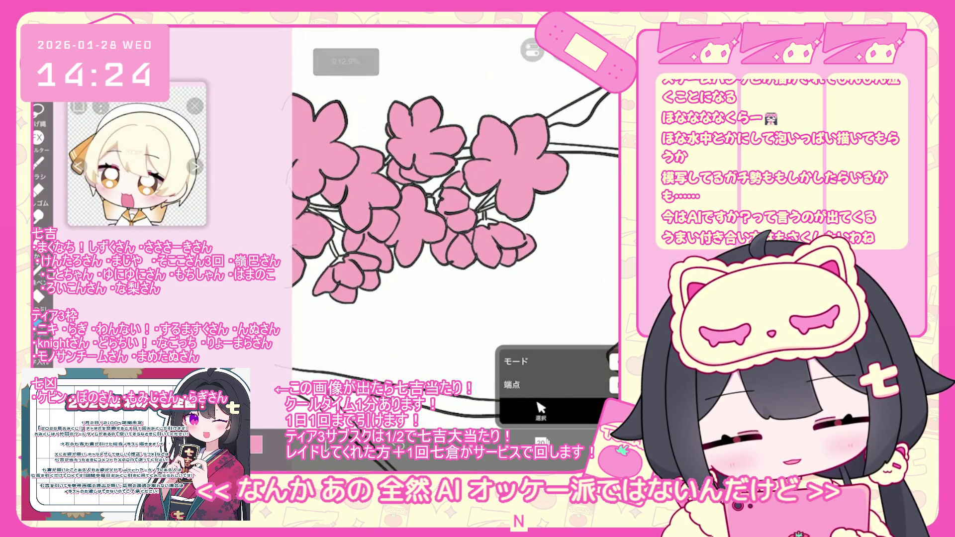
scroll(423, 209, up, 3)
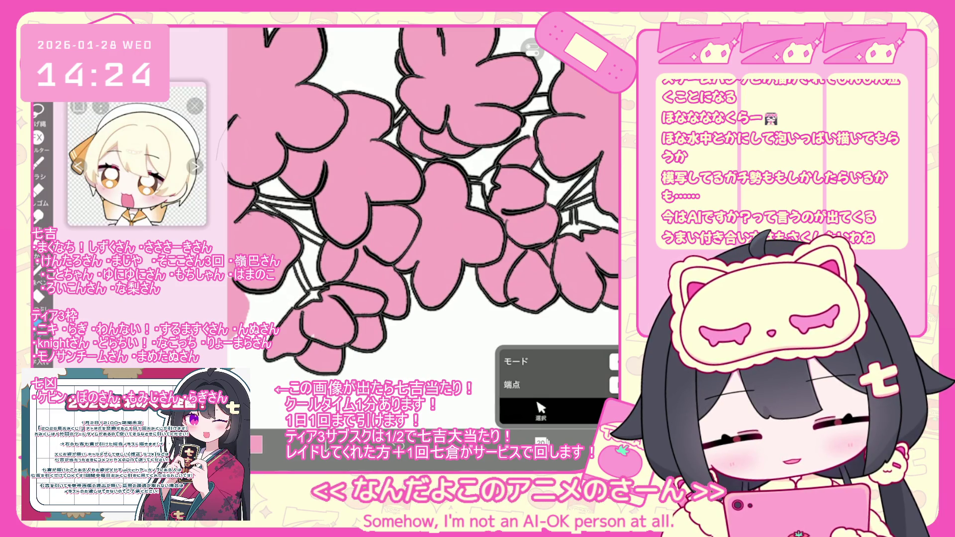
key(ctrl+z)
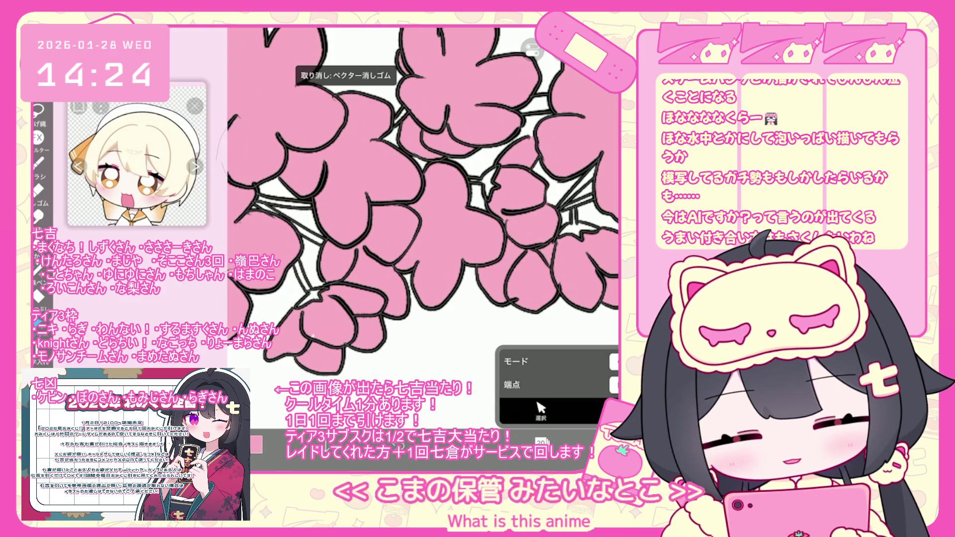
Make layer 18 the working layer
scroll(422, 199, down, 1)
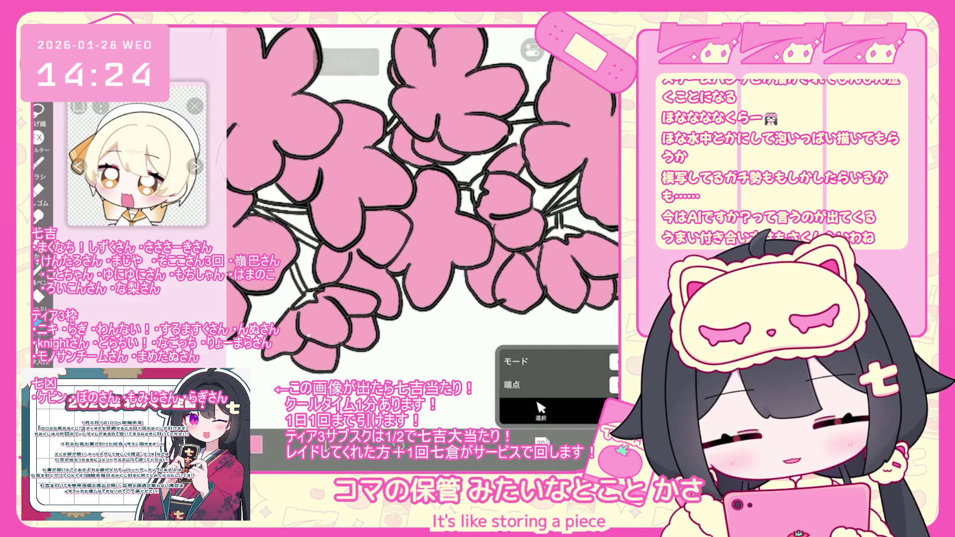
scroll(423, 199, down, 1)
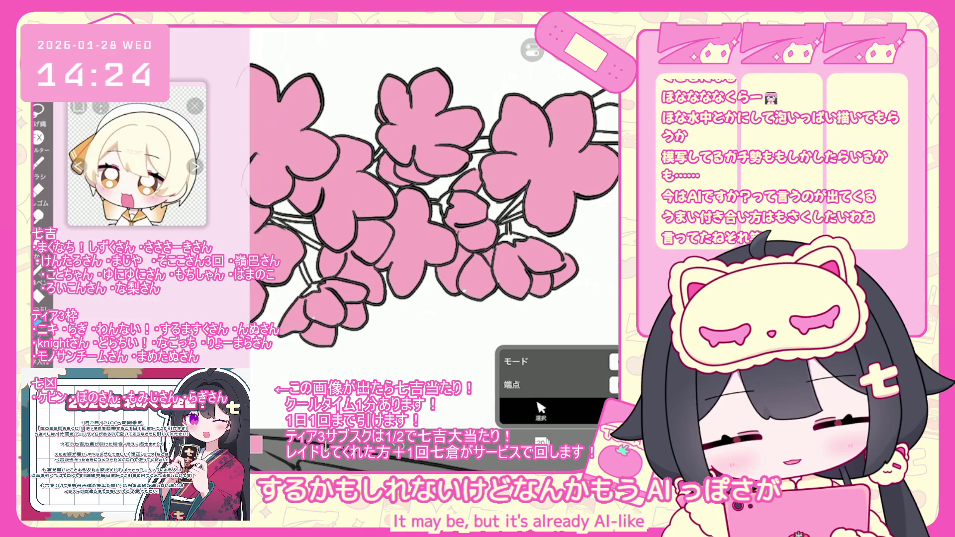
click(541, 442)
click(541, 442)
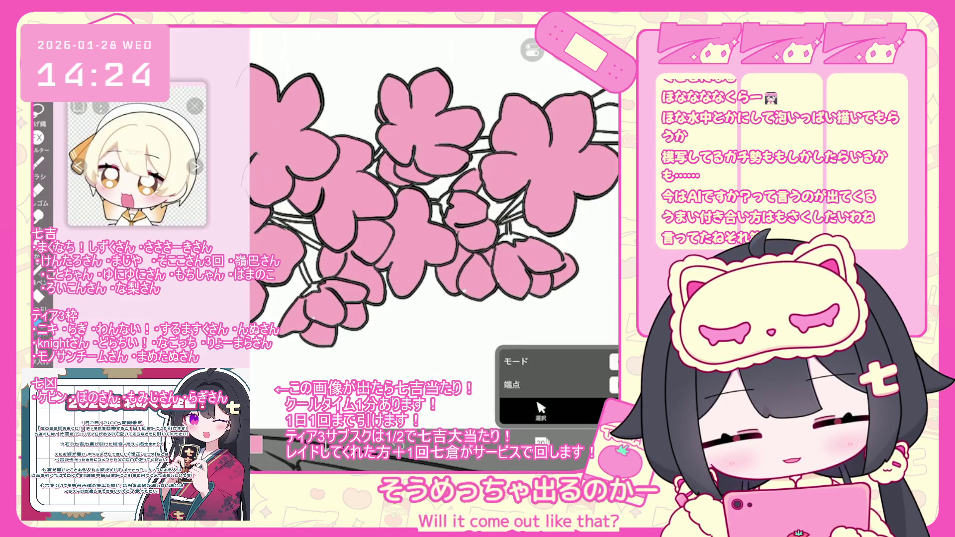
click(541, 442)
click(547, 312)
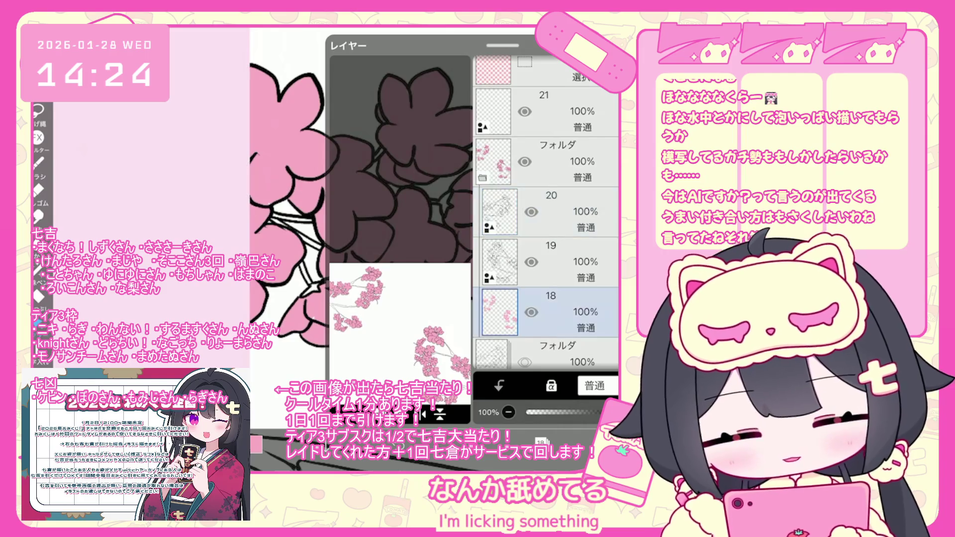
click(541, 441)
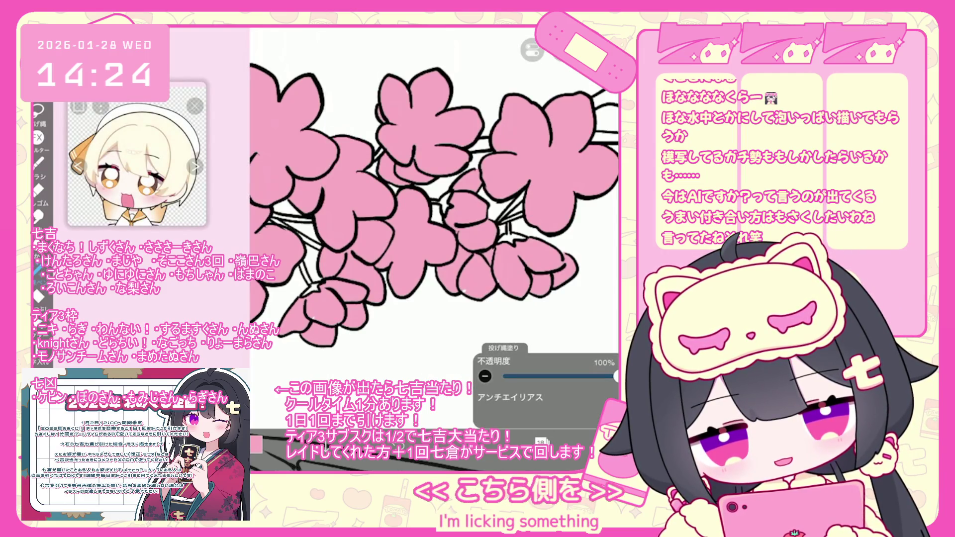
Undo the last lasso fill and hide the reference image window
key(ctrl+z)
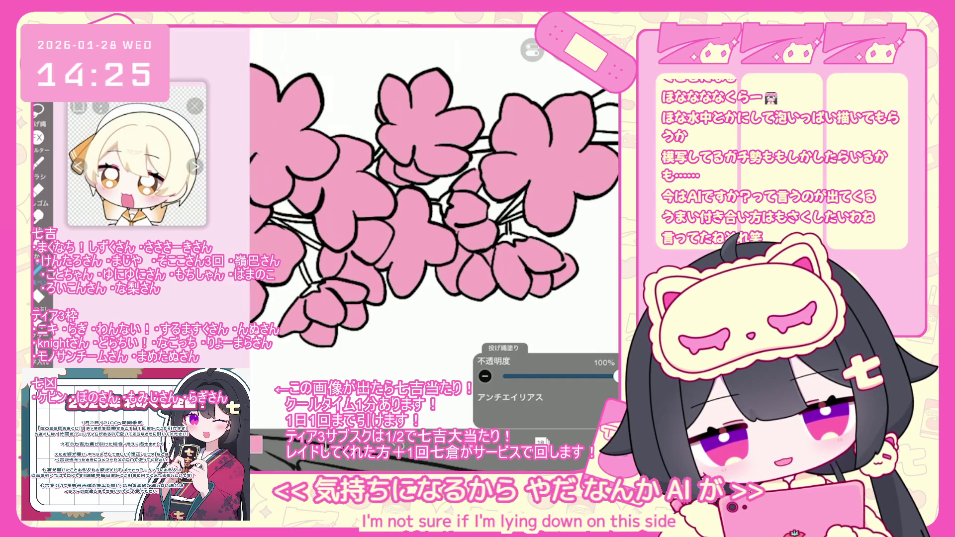
scroll(433, 223, down, 3)
click(540, 442)
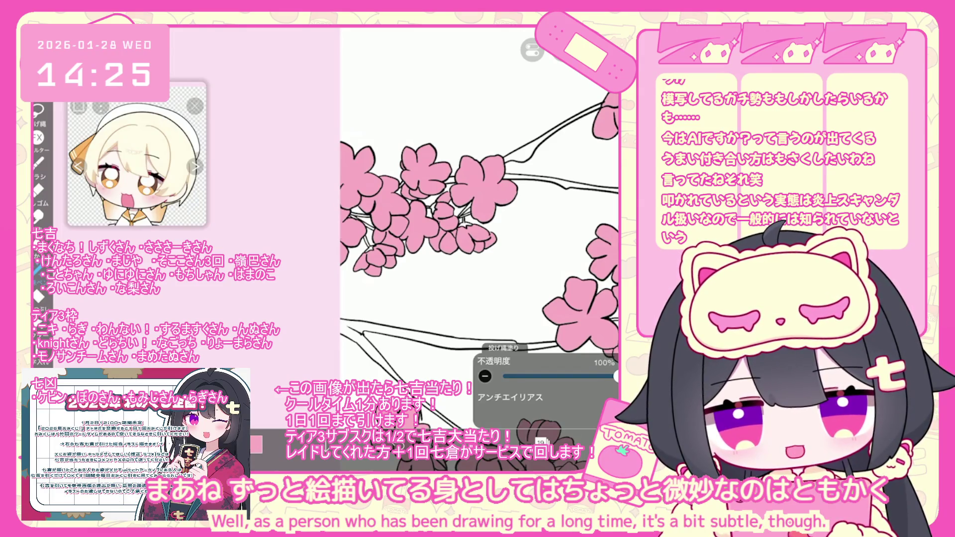
Browse layer 22 and lower layers, then settle on layer 19 as the working layer
click(540, 441)
scroll(547, 224, up, 3)
click(547, 131)
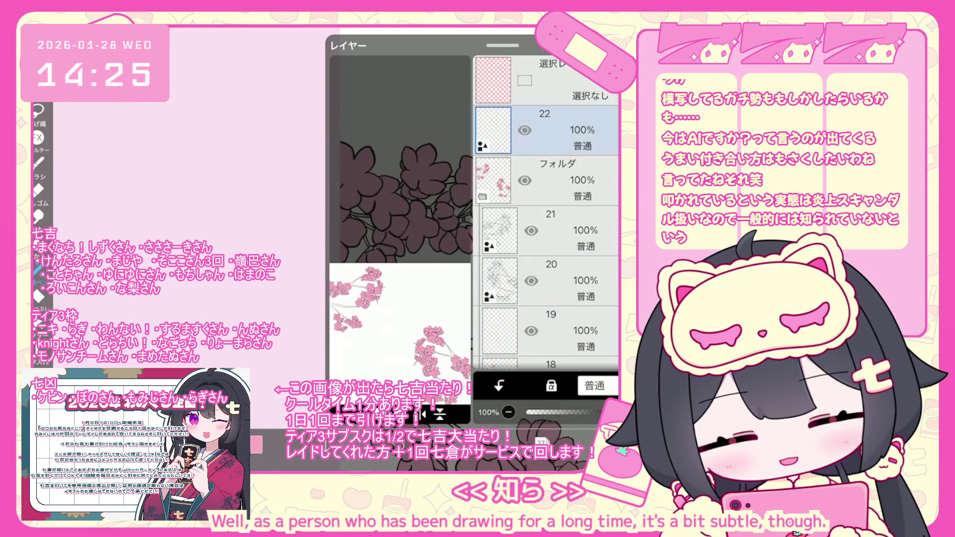
scroll(547, 223, down, 3)
click(547, 224)
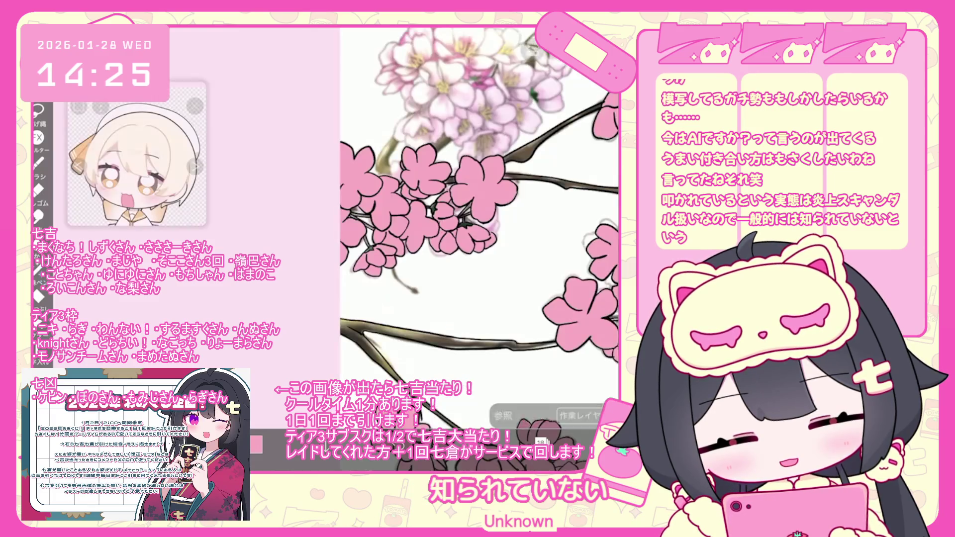
scroll(451, 208, down, 2)
click(540, 441)
click(547, 161)
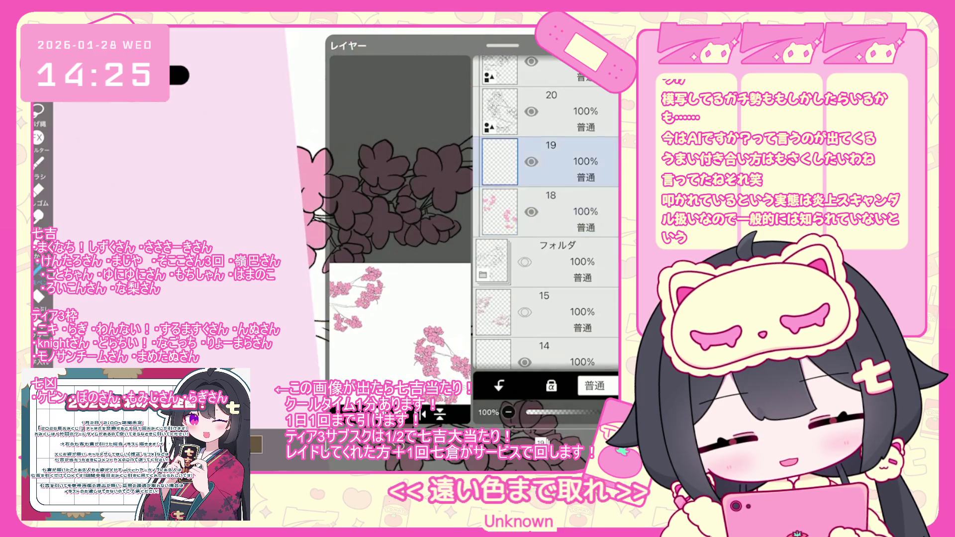
click(541, 442)
scroll(433, 249, up, 3)
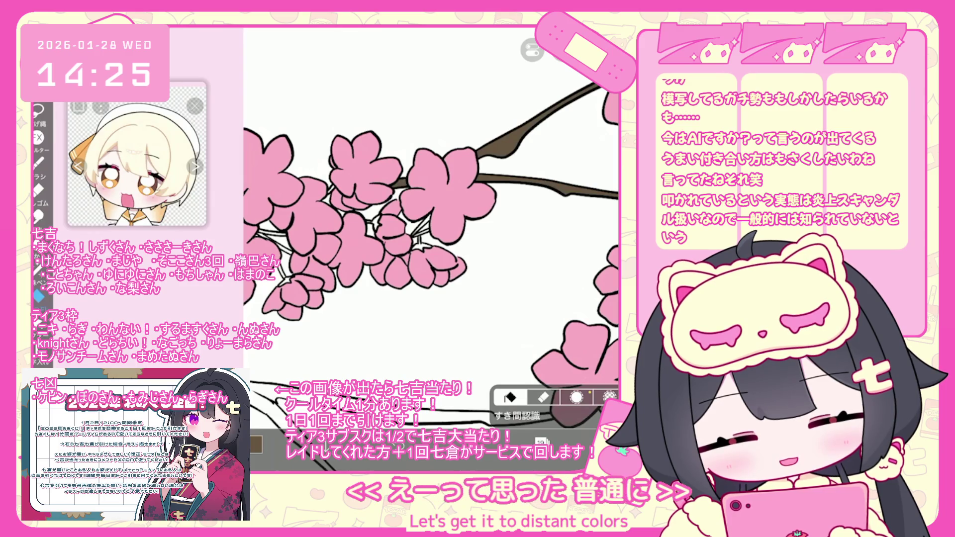
Undo the previous fill and switch to Lasso Fill
key(ctrl+z)
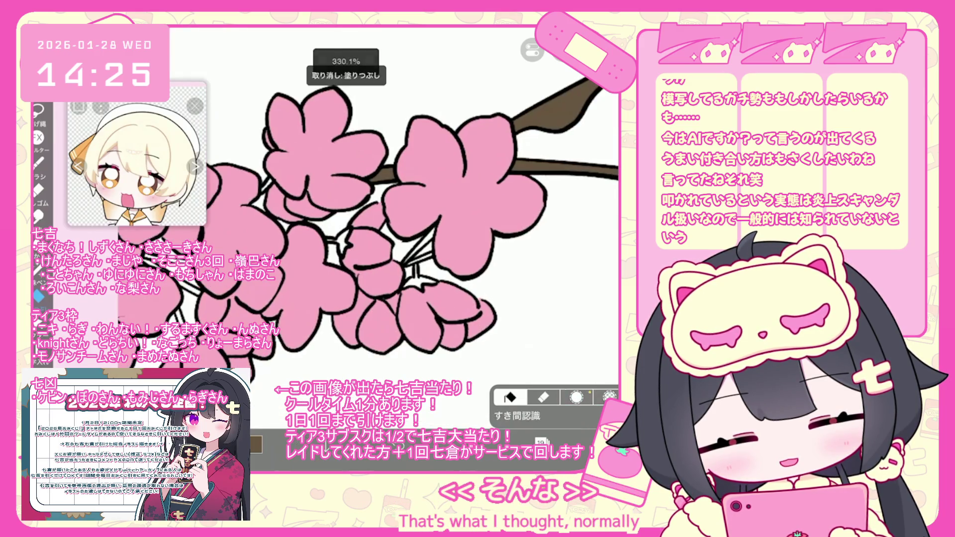
scroll(433, 214, up, 2)
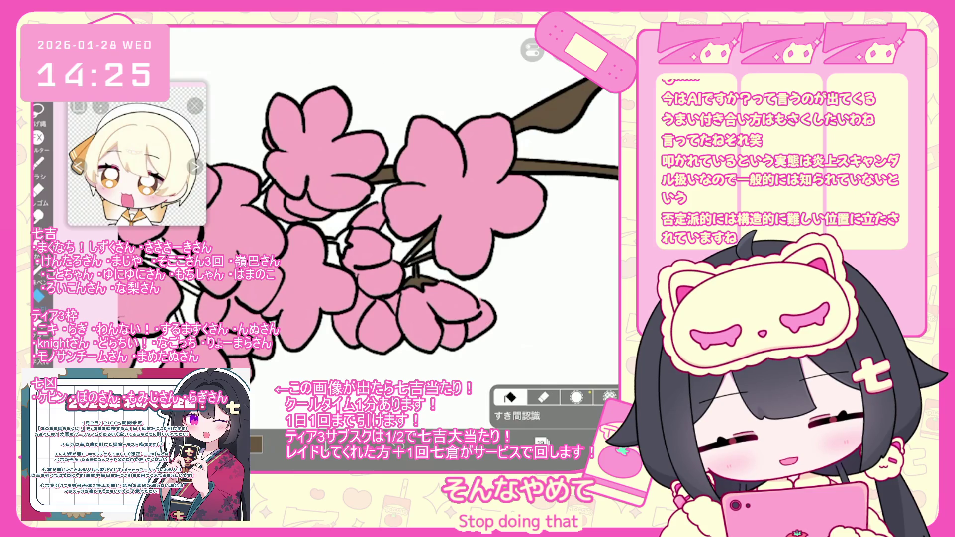
click(38, 269)
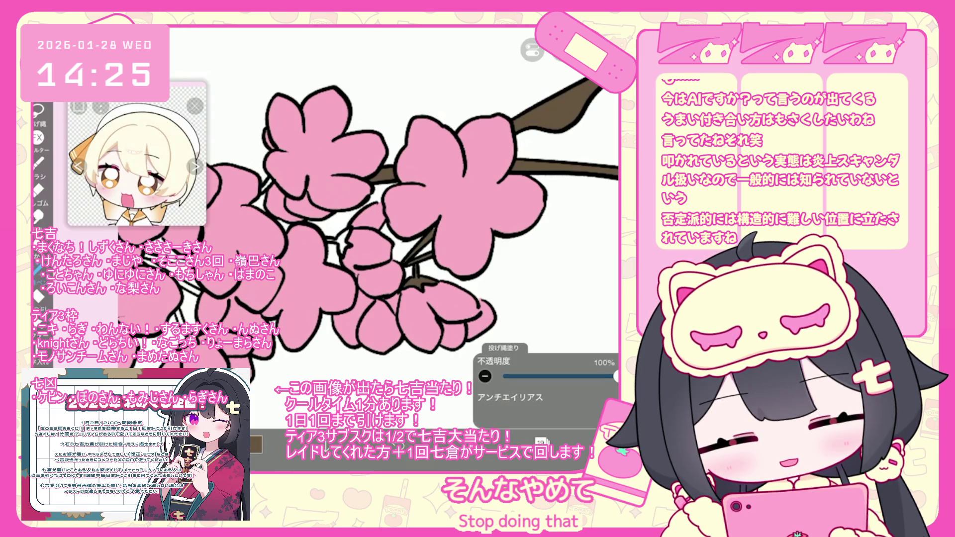
scroll(388, 248, up, 3)
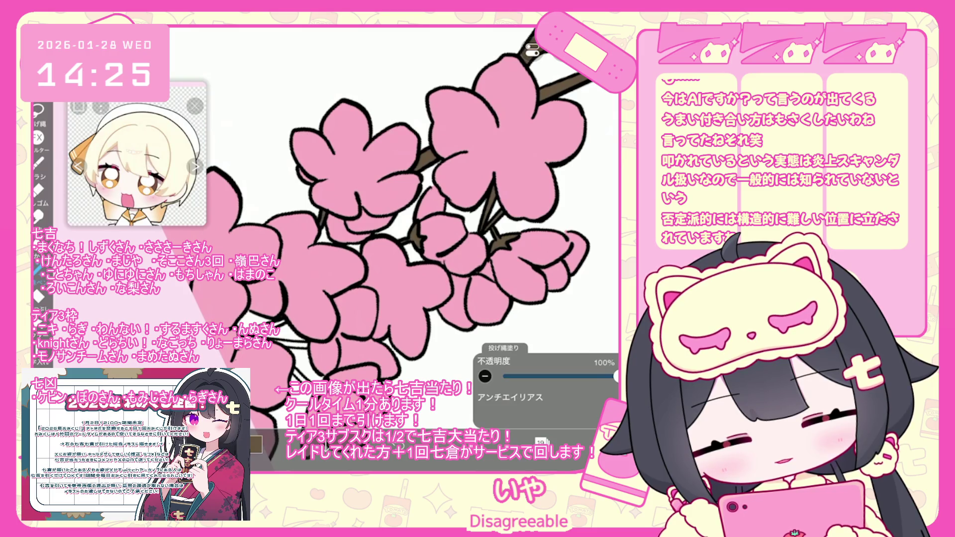
scroll(390, 218, up, 3)
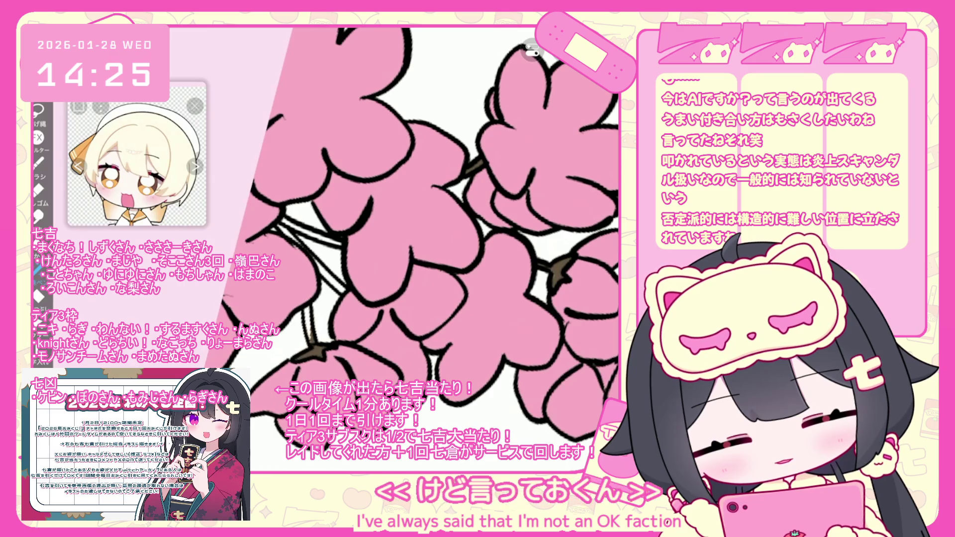
scroll(427, 224, up, 3)
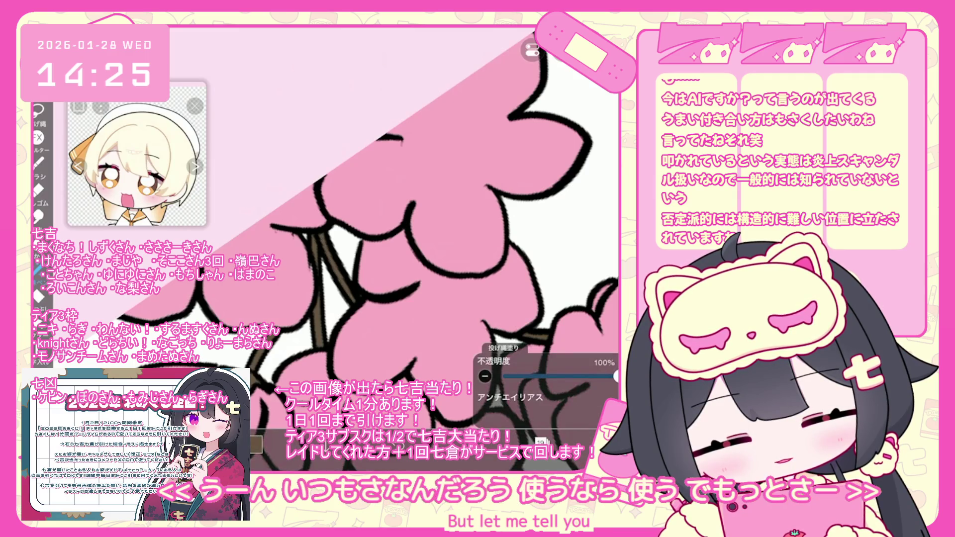
scroll(448, 224, down, 10)
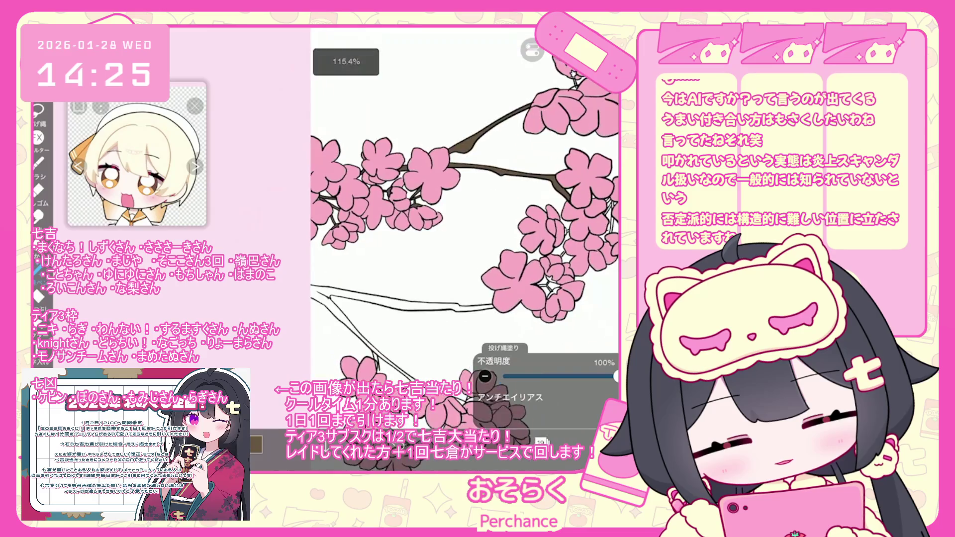
scroll(447, 224, up, 10)
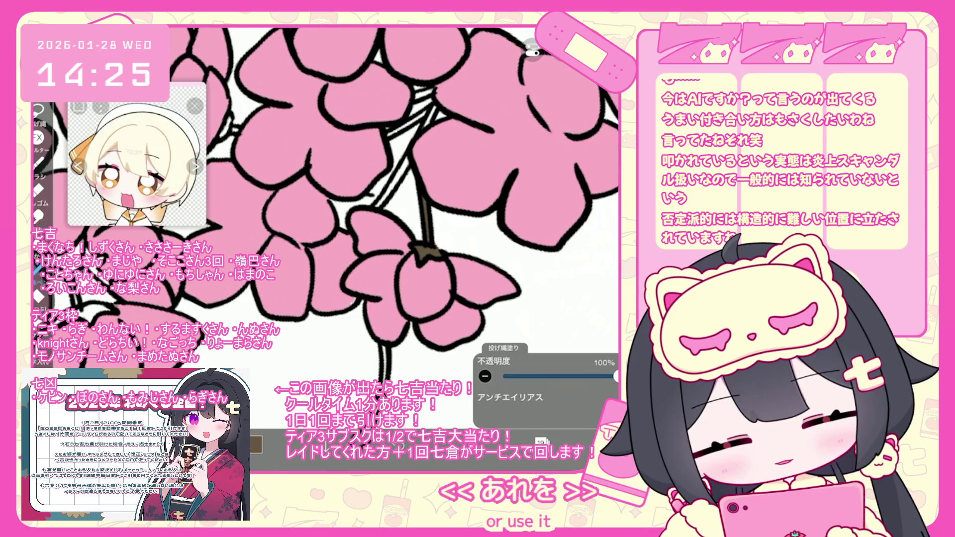
scroll(326, 234, up, 2)
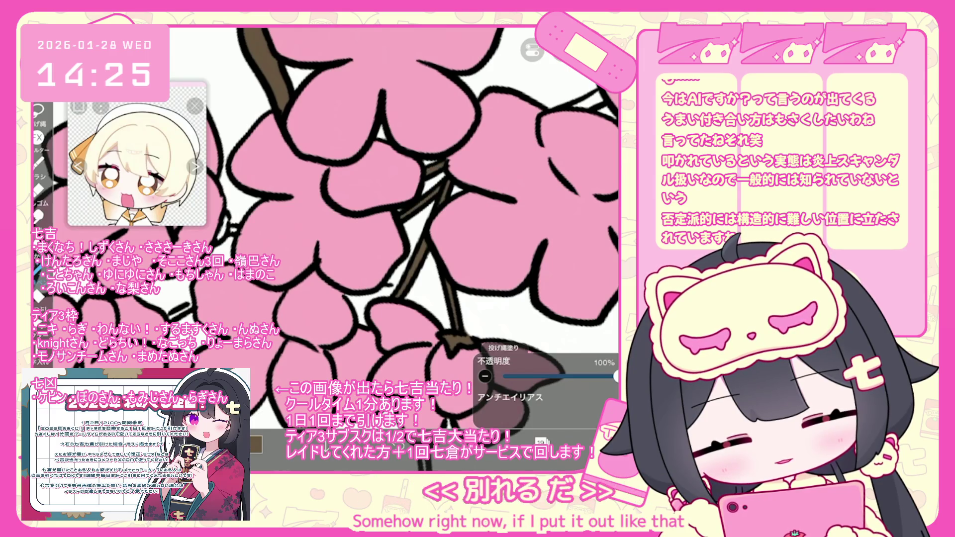
scroll(408, 248, down, 1)
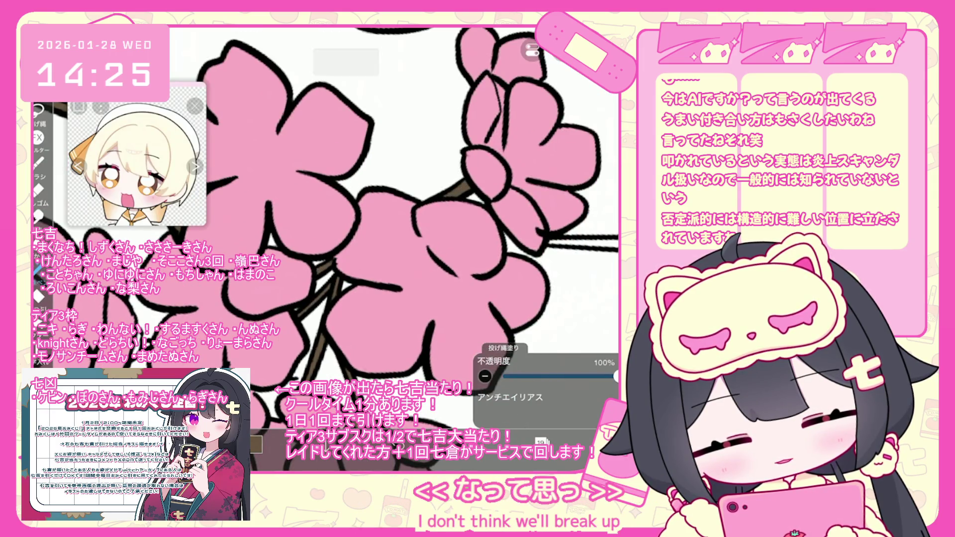
scroll(348, 214, down, 2)
Lasso-fill the white stick between blossoms and the lower stem brown
drag(426, 175, 481, 145)
scroll(378, 249, down, 1)
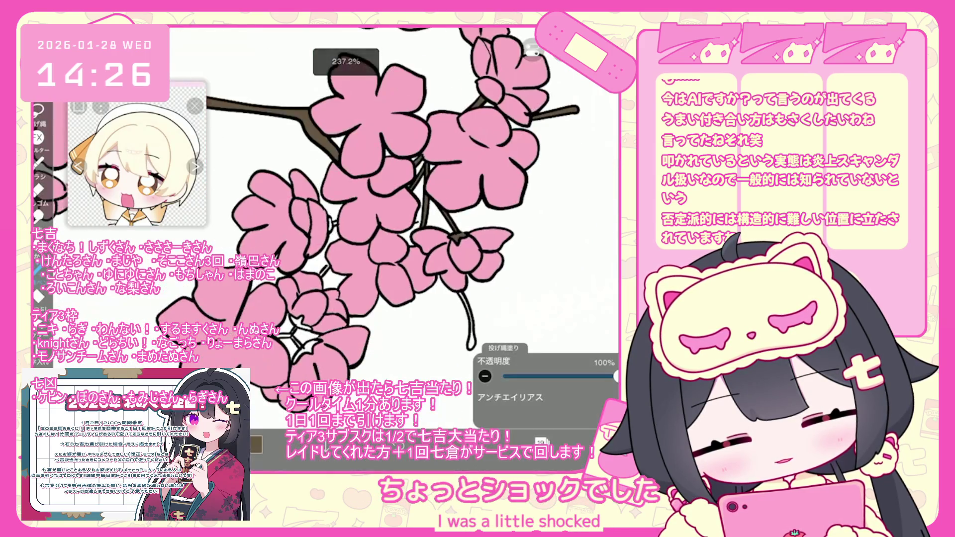
drag(438, 263, 433, 346)
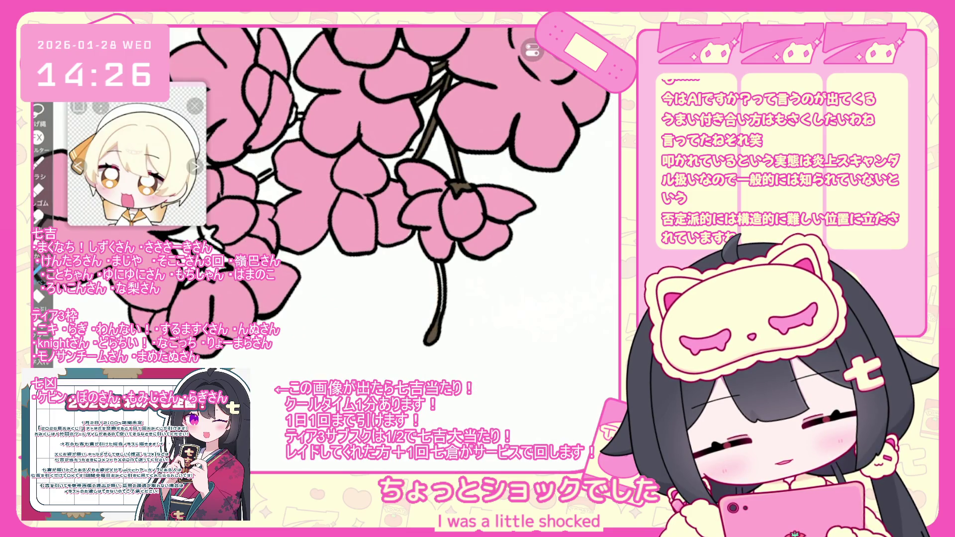
scroll(348, 223, up, 2)
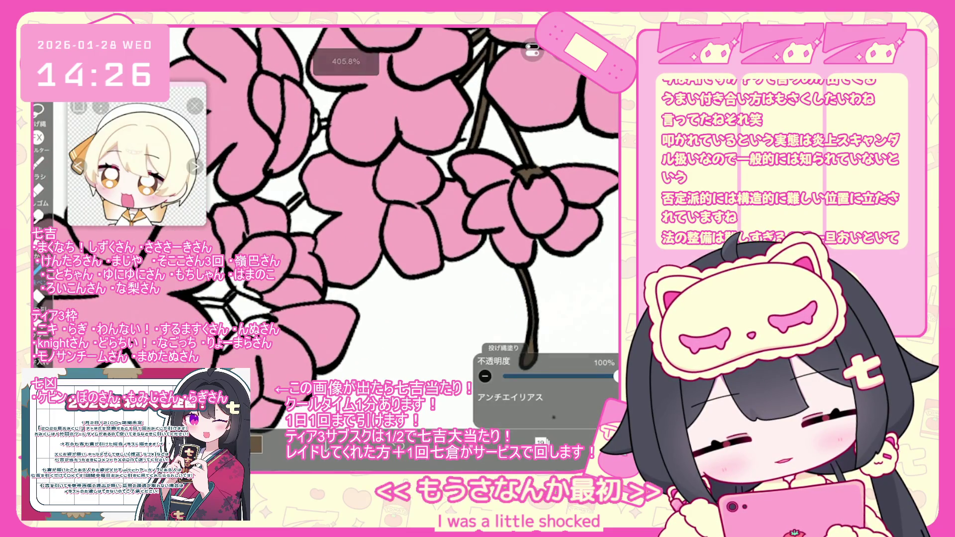
scroll(348, 224, up, 3)
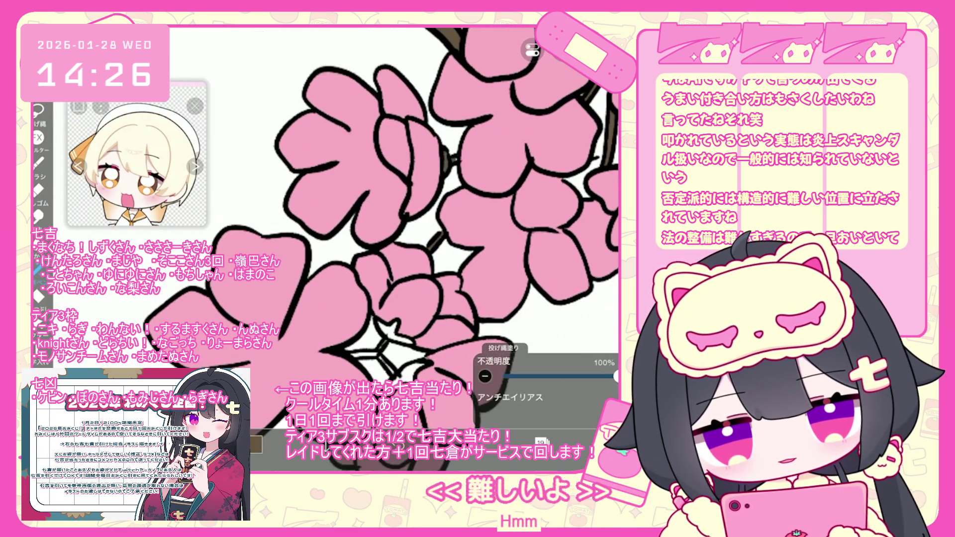
scroll(348, 224, down, 2)
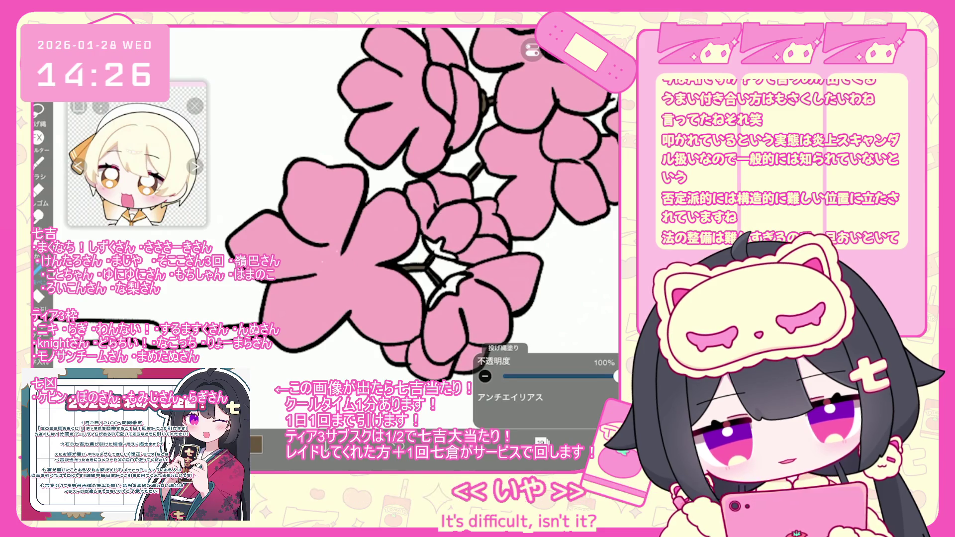
scroll(326, 206, down, 2)
scroll(348, 223, down, 2)
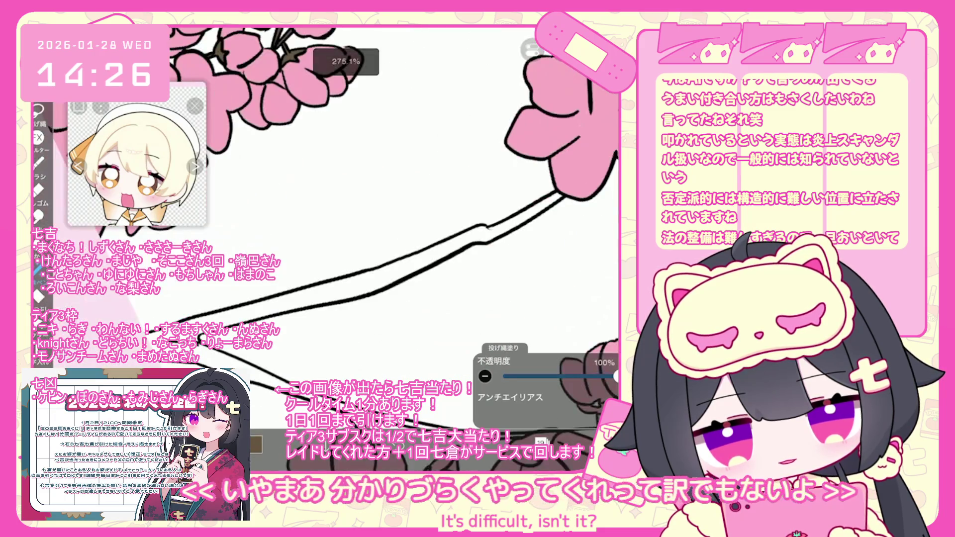
Fill the long branch brown with the enclosed-area Fill tool
click(38, 296)
click(378, 276)
scroll(370, 249, down, 2)
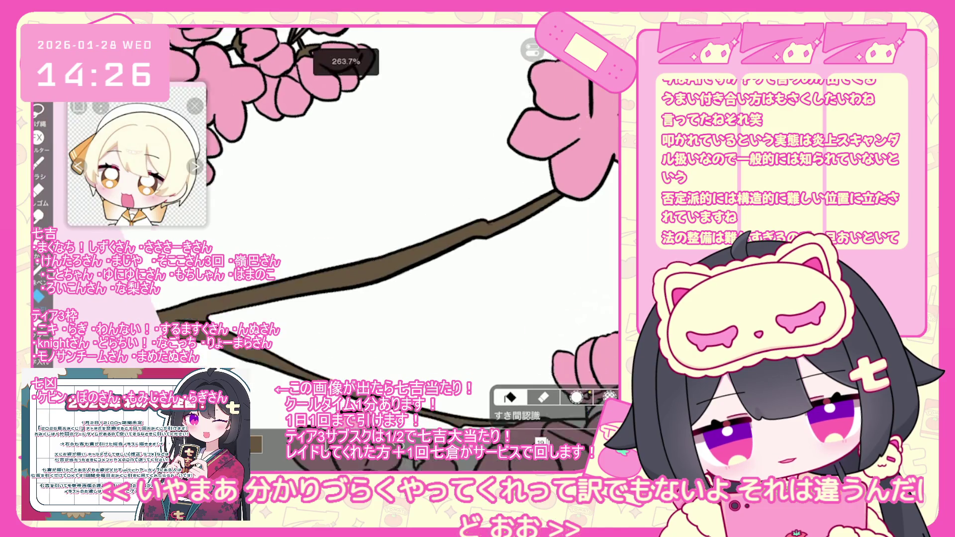
scroll(396, 295, up, 2)
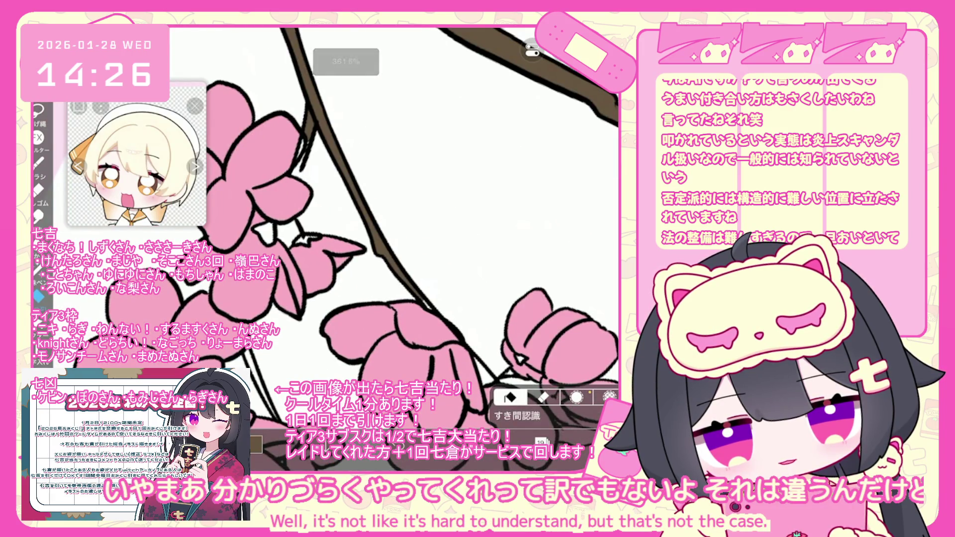
Return to Lasso Fill, undo the brown branch fill and make layer 20 active
click(38, 270)
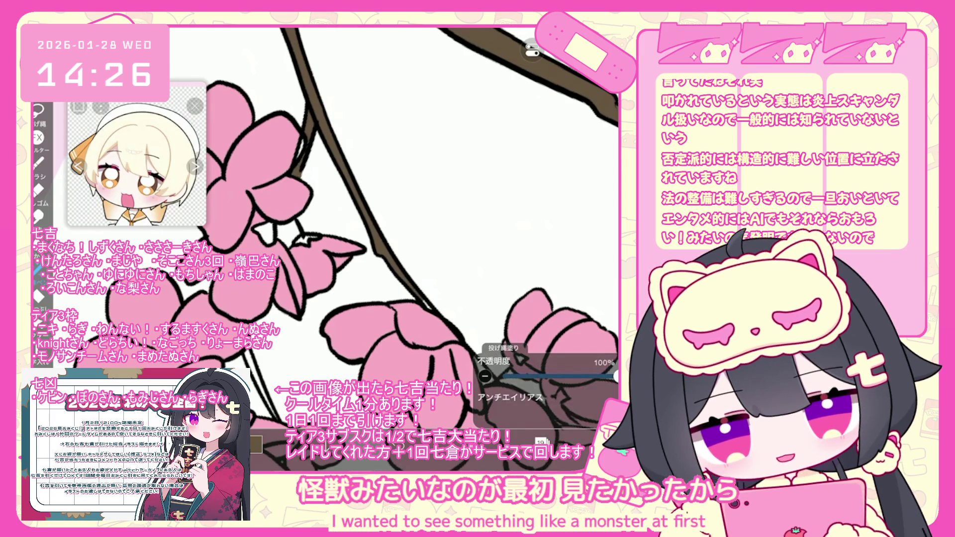
scroll(348, 249, up, 1)
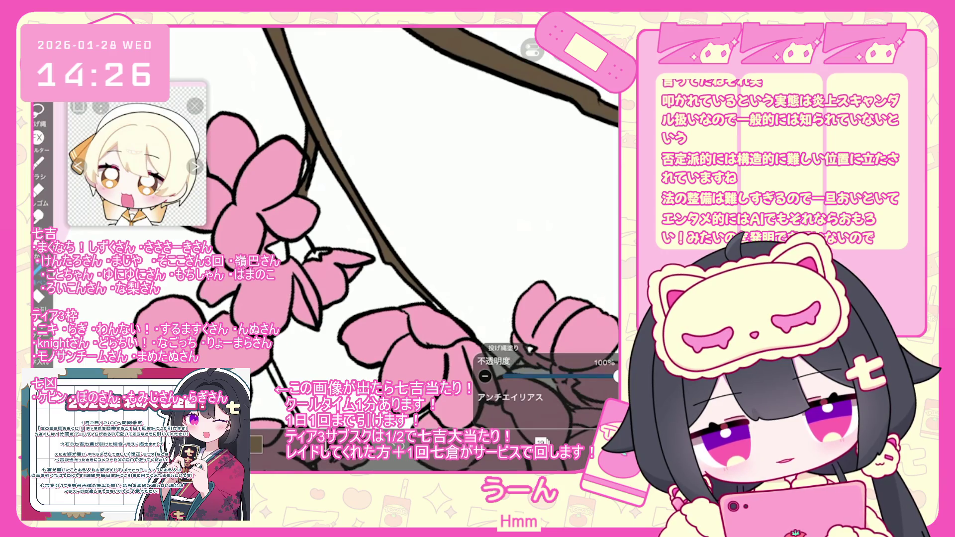
scroll(368, 239, down, 2)
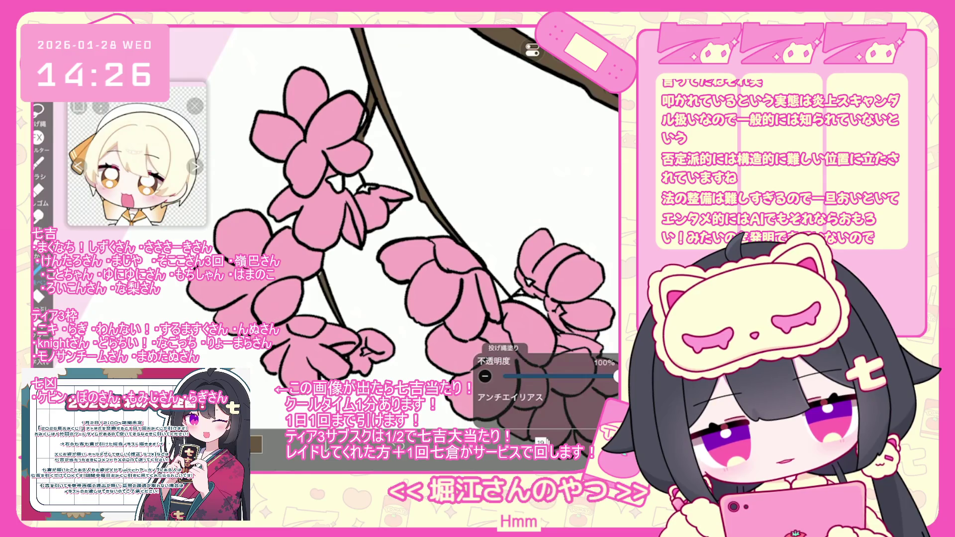
scroll(397, 239, up, 2)
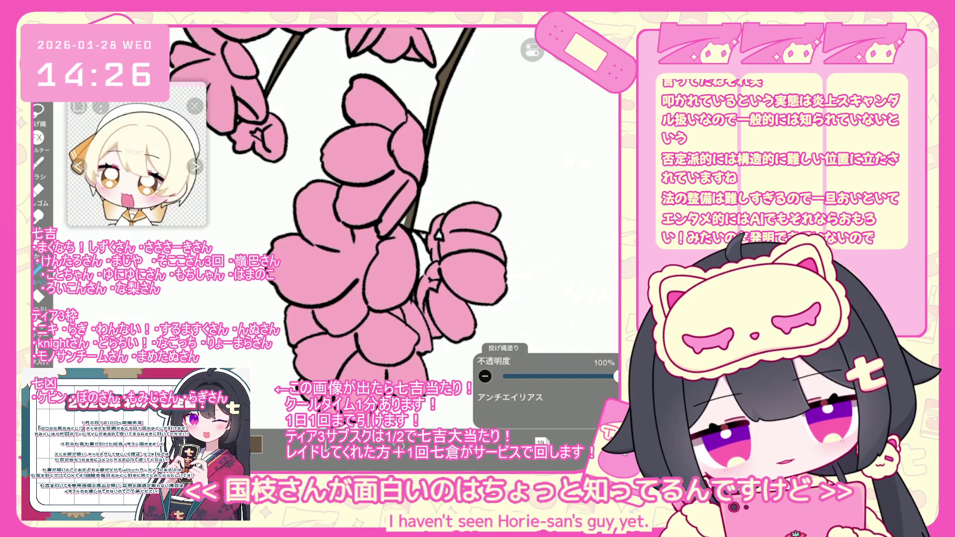
scroll(398, 198, down, 5)
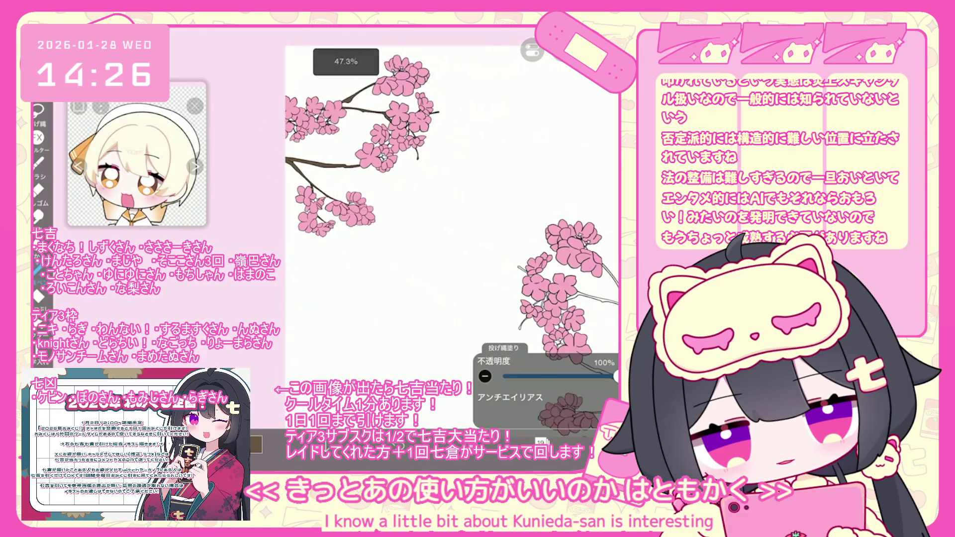
scroll(422, 223, down, 1)
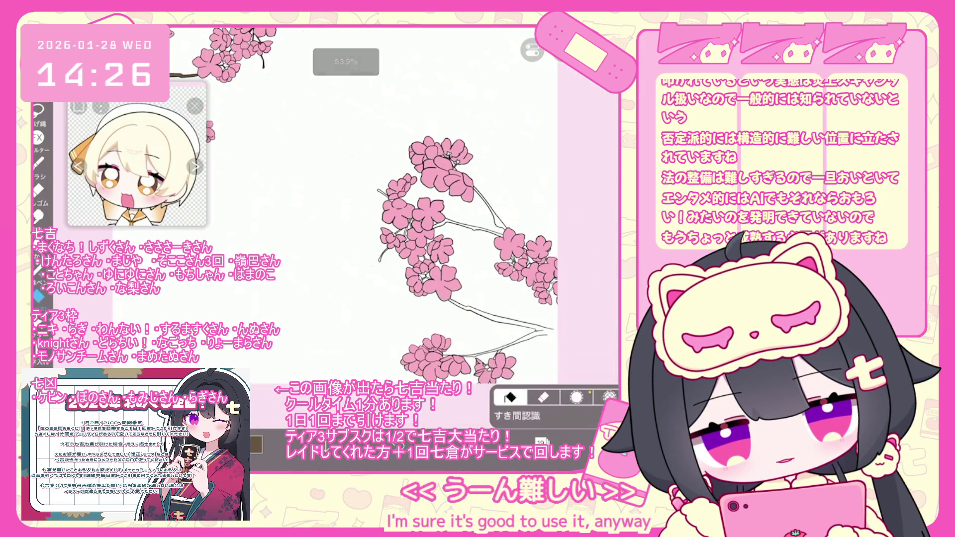
scroll(411, 206, up, 5)
key(ctrl+z)
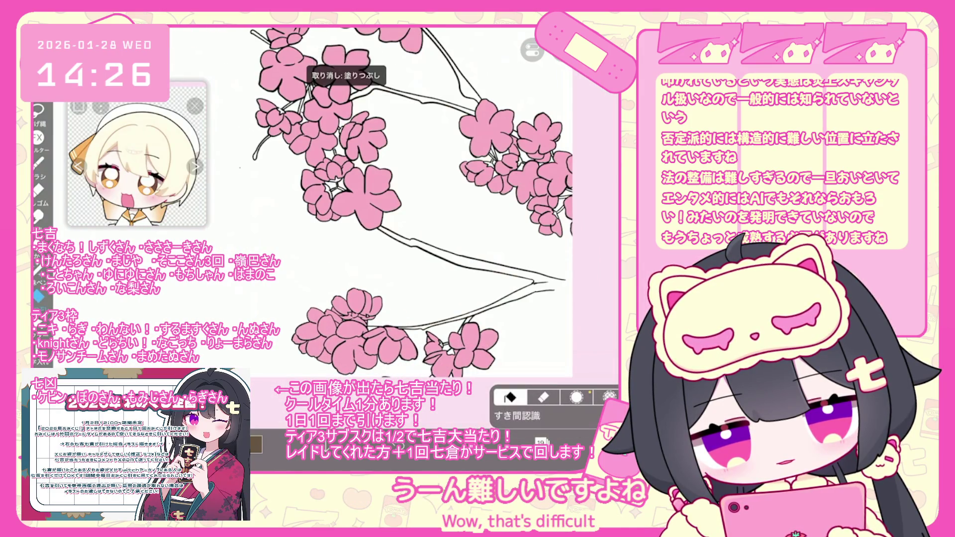
click(550, 243)
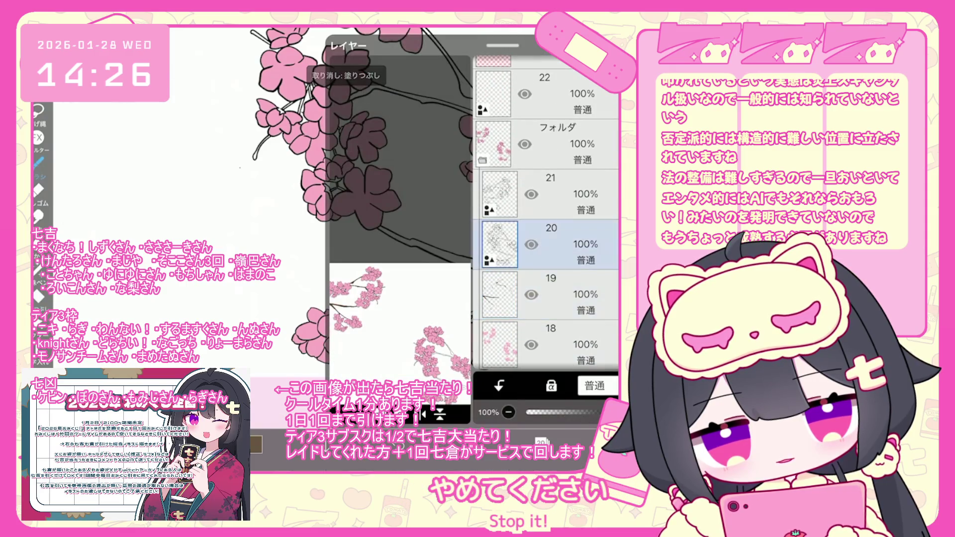
Check the current drawing colour and make layer 19 the working layer
click(257, 444)
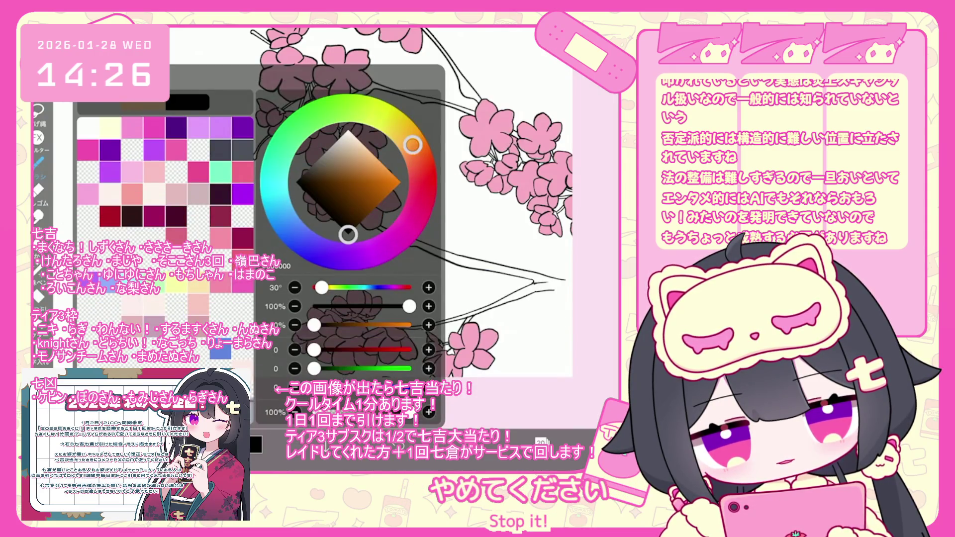
click(38, 163)
scroll(318, 229, up, 3)
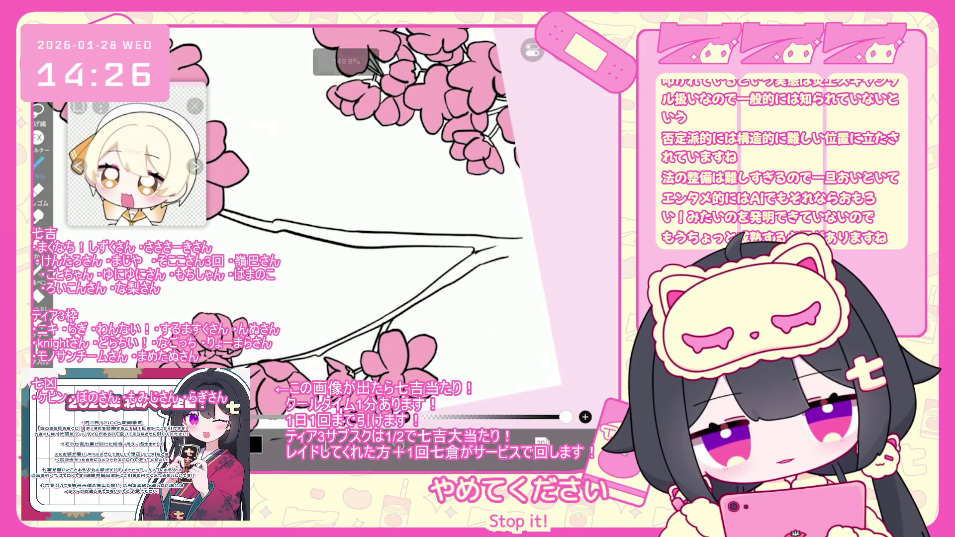
scroll(348, 224, up, 3)
scroll(318, 224, down, 5)
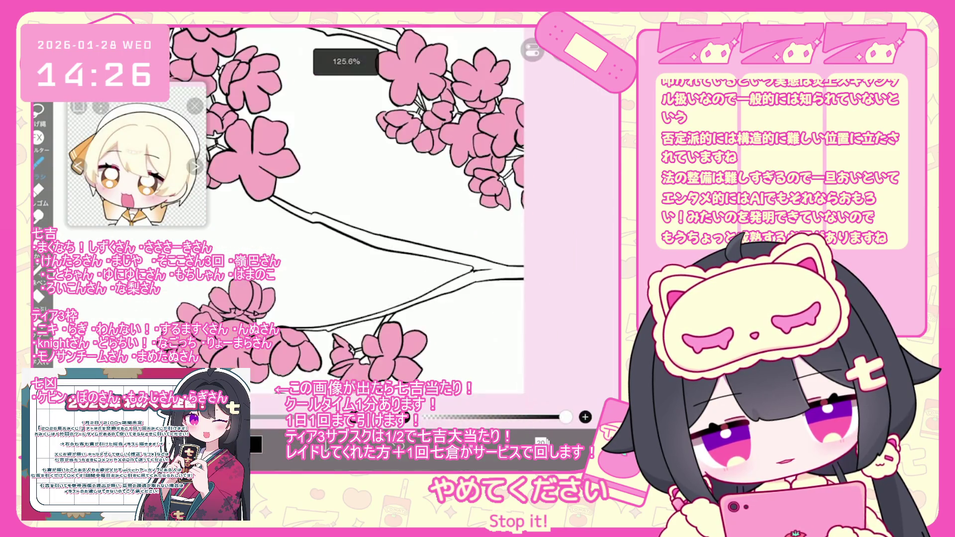
scroll(348, 224, up, 2)
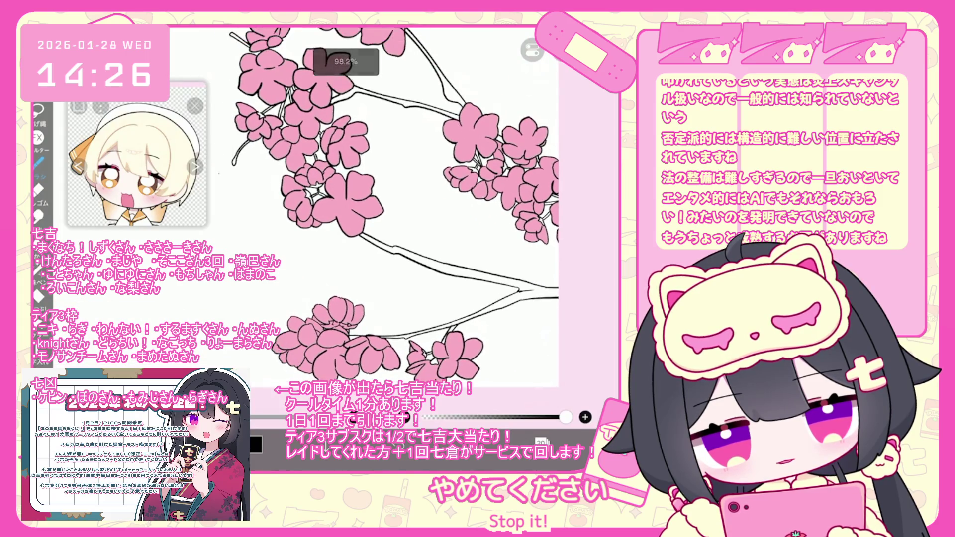
click(542, 441)
click(567, 262)
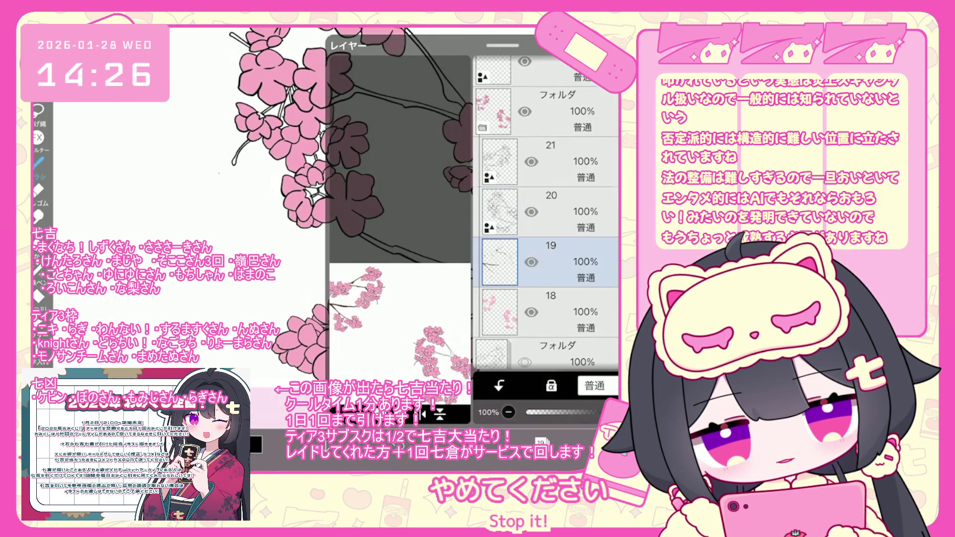
click(542, 441)
Pick a brown colour, fill the long branch outline brown, and select Lasso Fill
click(255, 444)
click(344, 164)
click(256, 444)
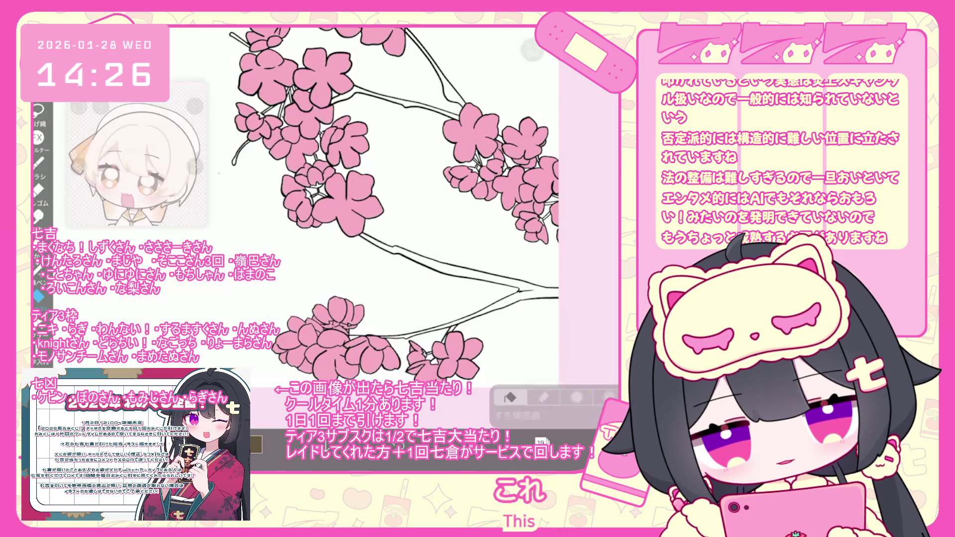
scroll(348, 224, up, 2)
click(398, 233)
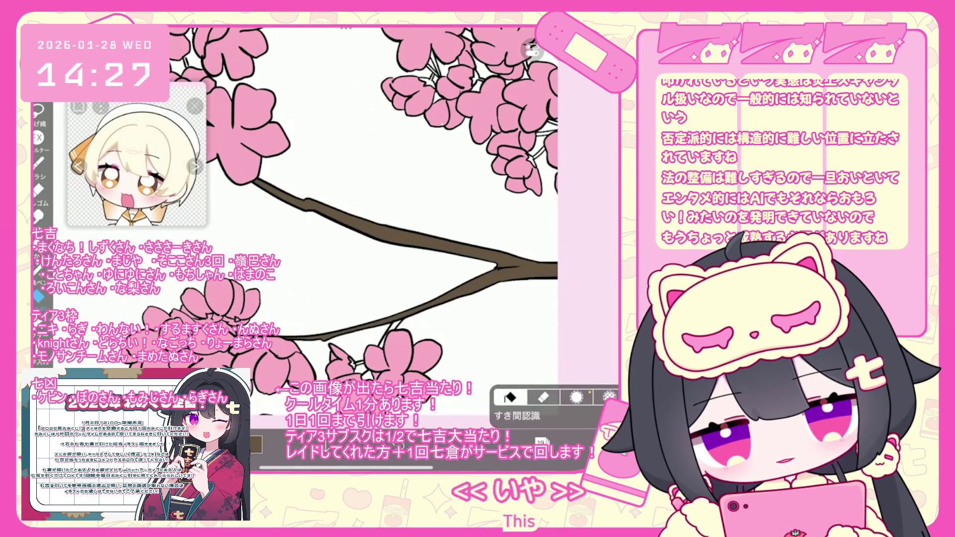
scroll(348, 224, up, 3)
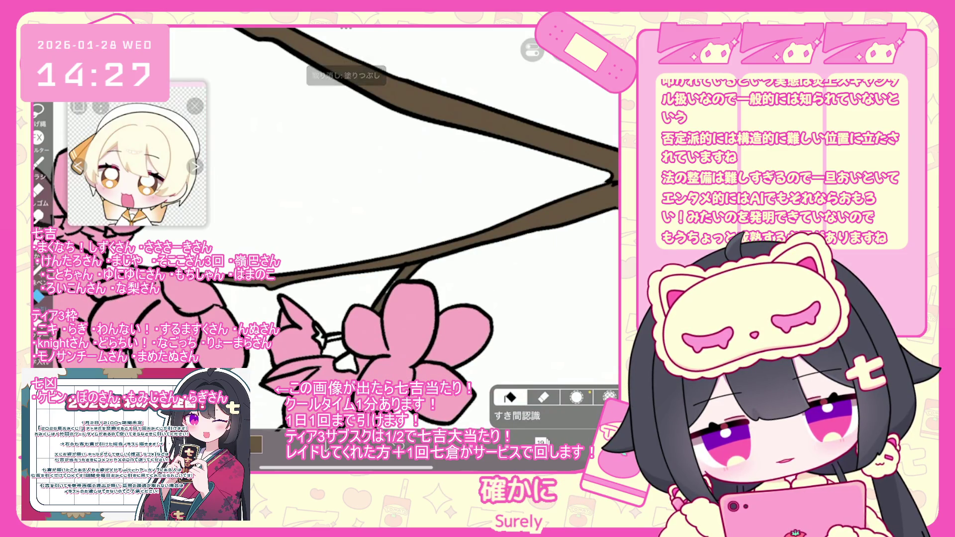
click(37, 269)
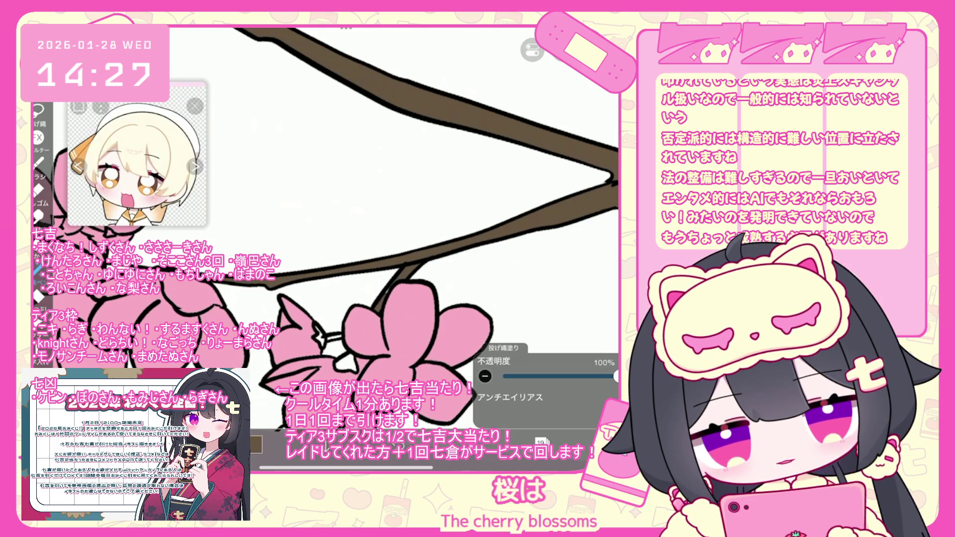
Undo the stray lasso fills on the cherry blossoms
key(ctrl+z)
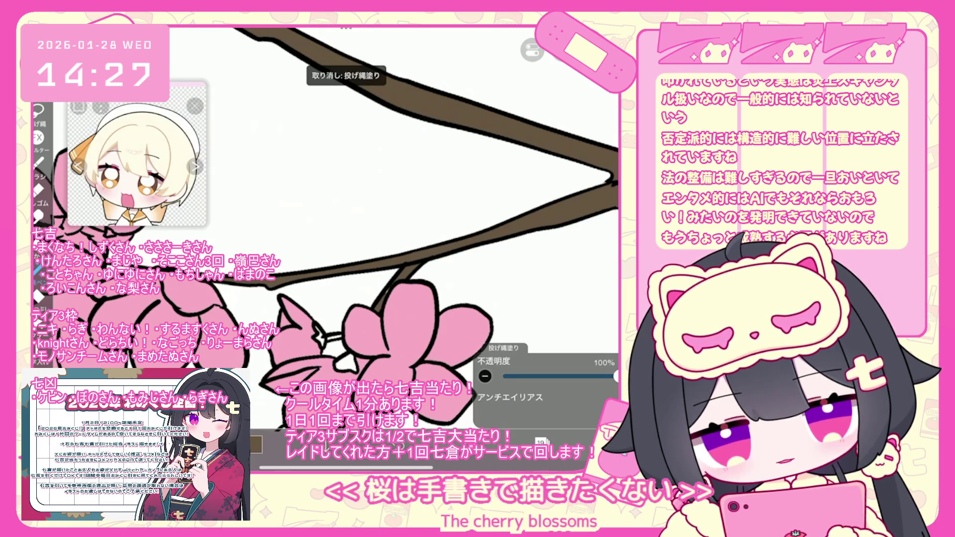
click(39, 296)
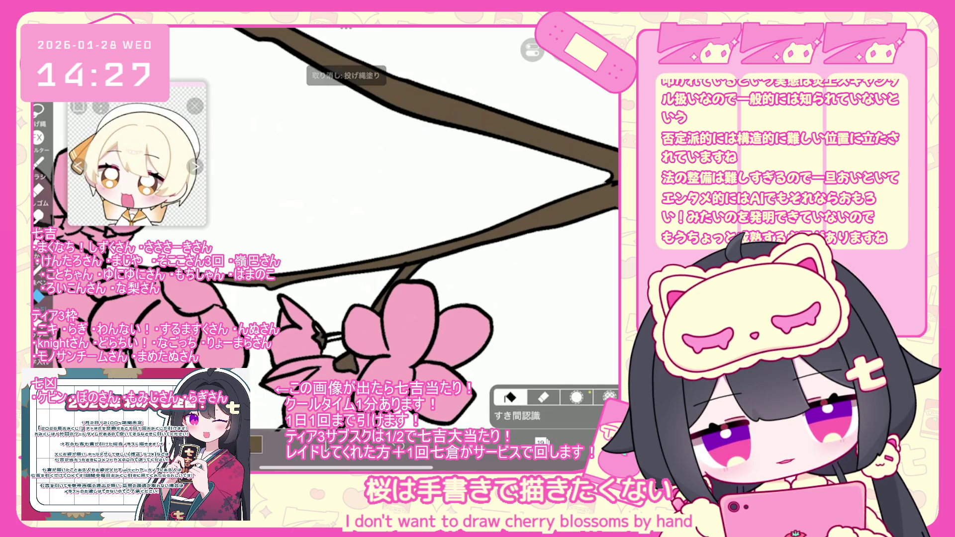
scroll(398, 224, down, 3)
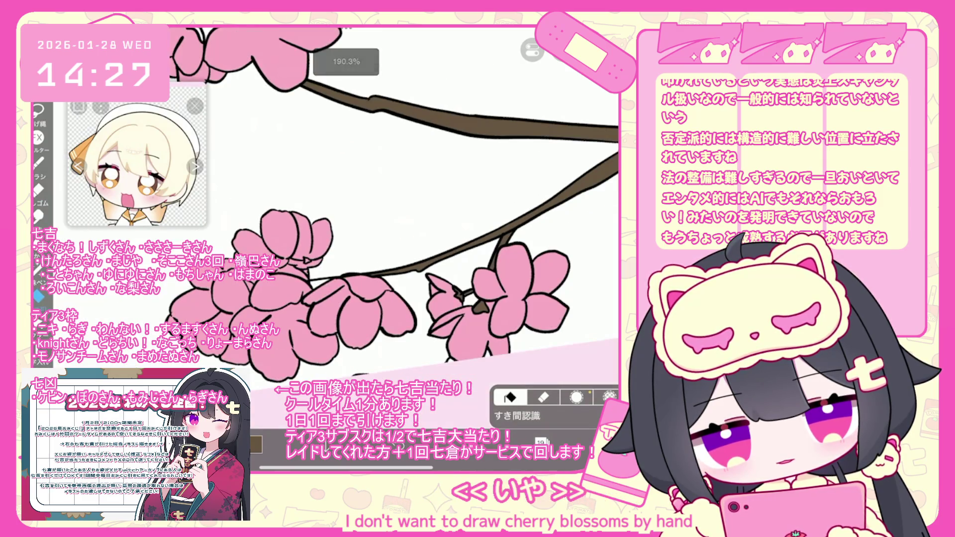
drag(398, 199, 398, 239)
scroll(393, 234, up, 5)
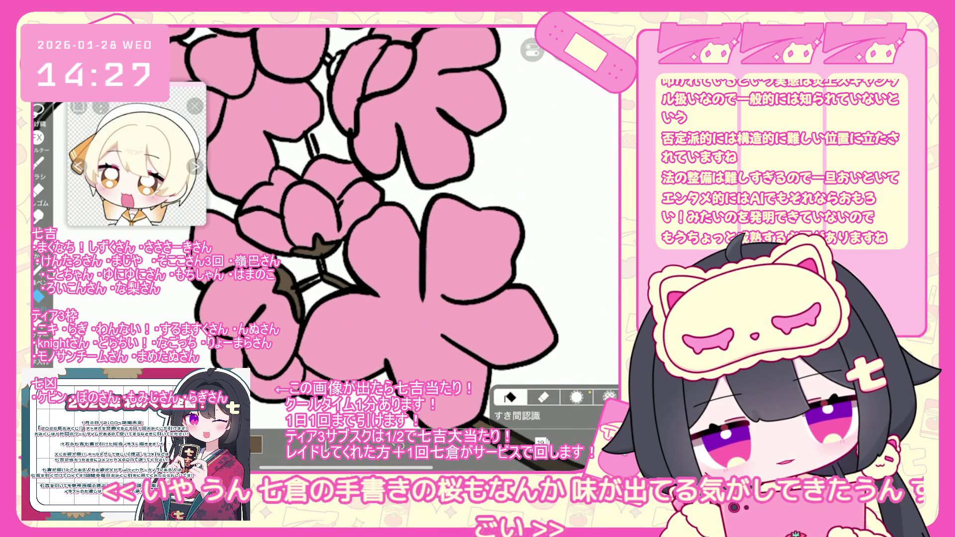
click(38, 297)
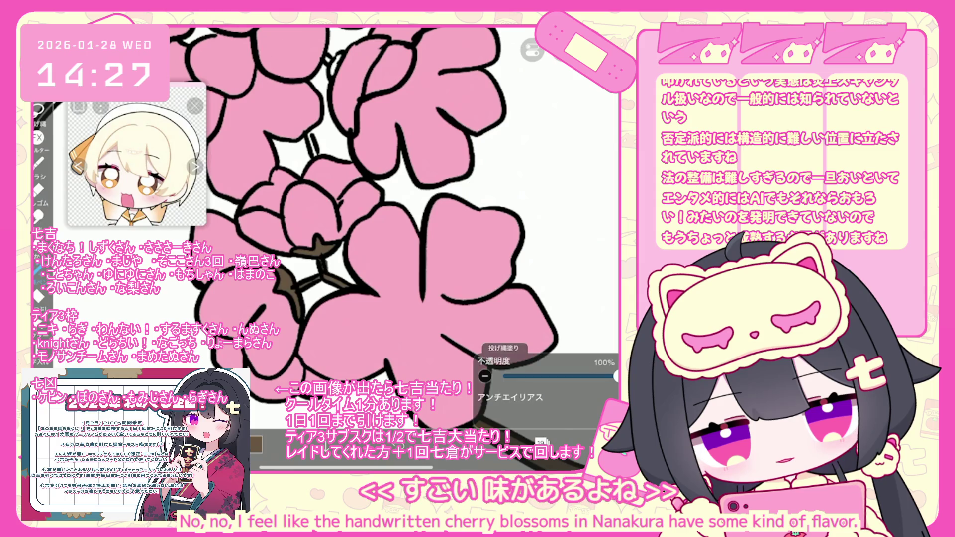
scroll(393, 213, down, 3)
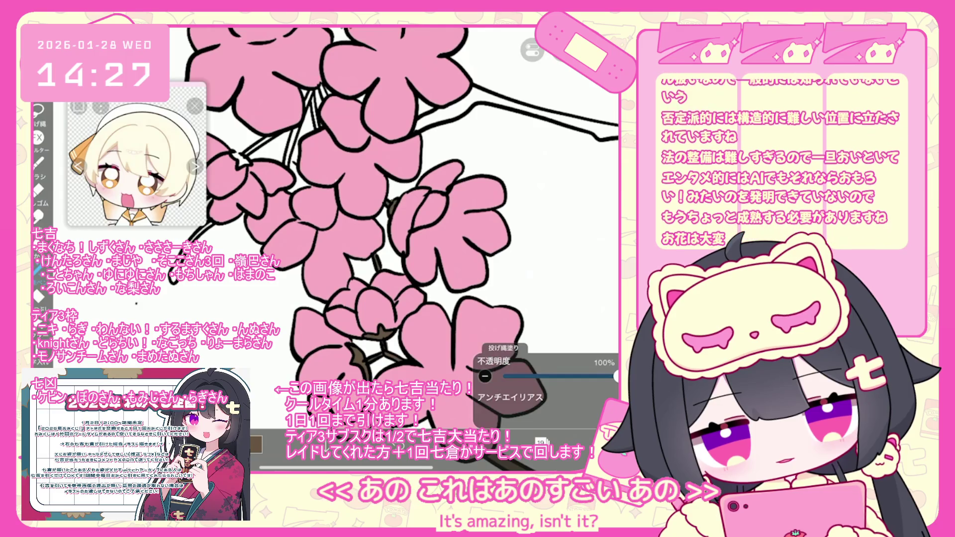
scroll(397, 224, up, 2)
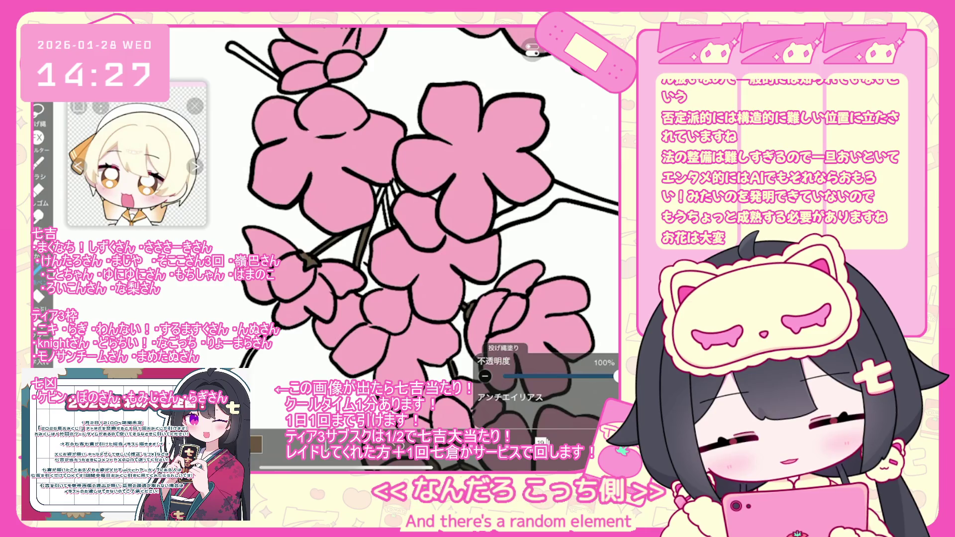
key(ctrl+z)
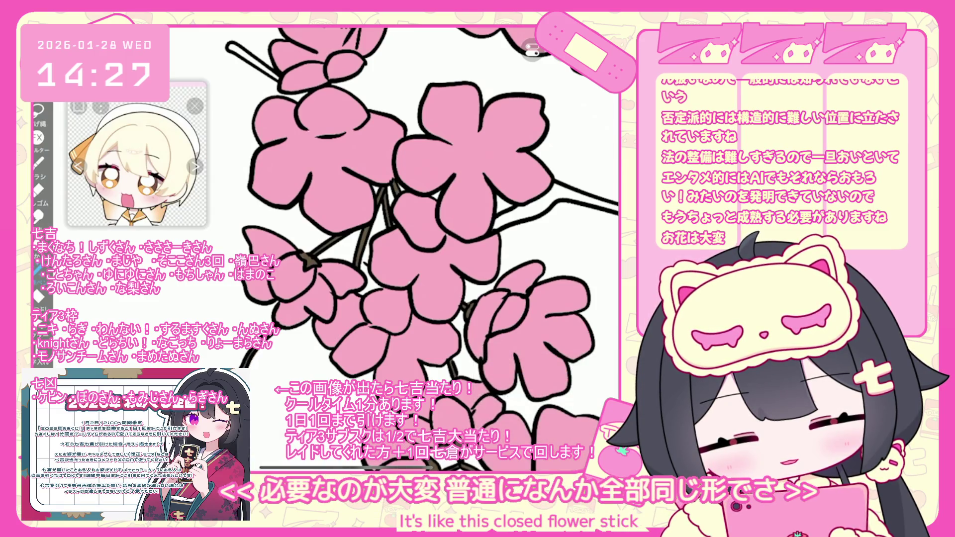
Draw two short brown stems linking the blossoms, then return to lasso filling
scroll(373, 249, down, 5)
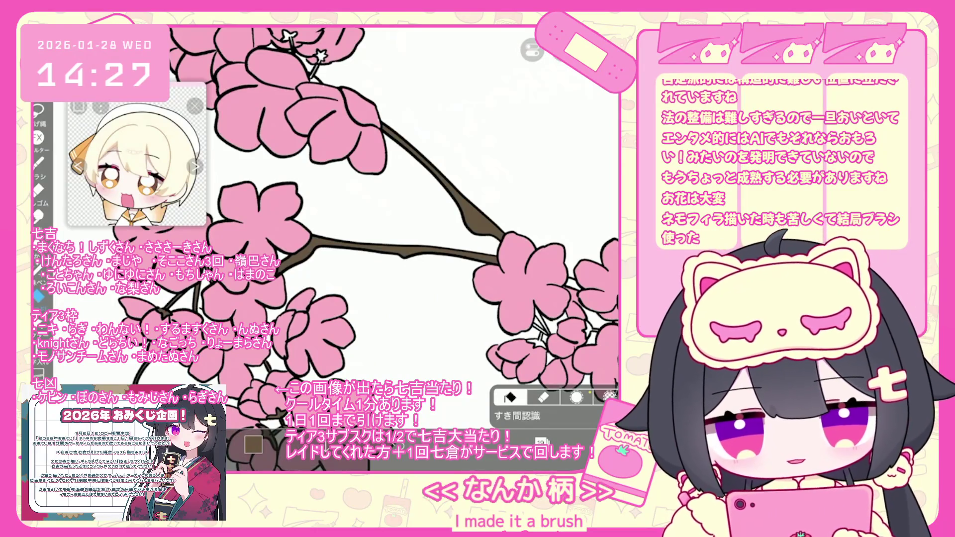
scroll(298, 308, up, 5)
drag(366, 239, 332, 264)
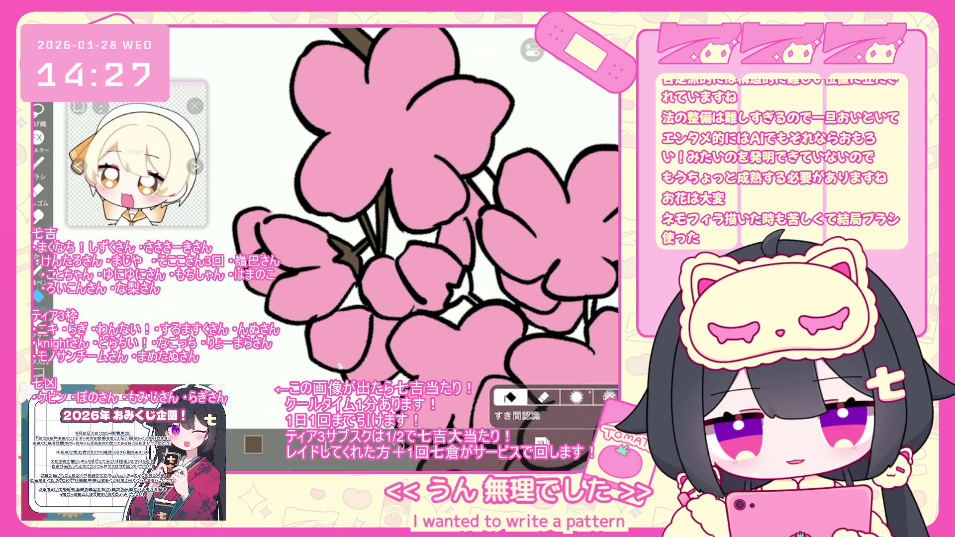
drag(468, 275, 450, 302)
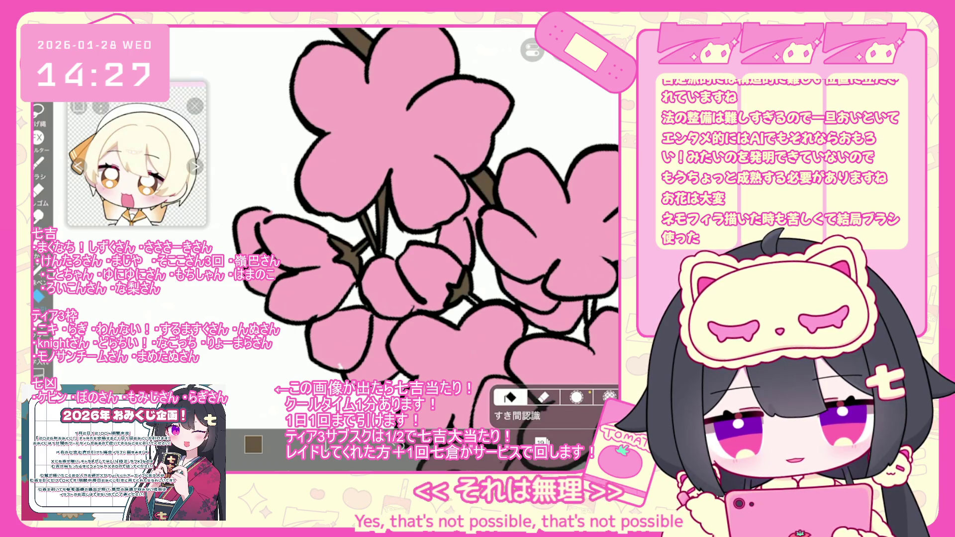
click(38, 271)
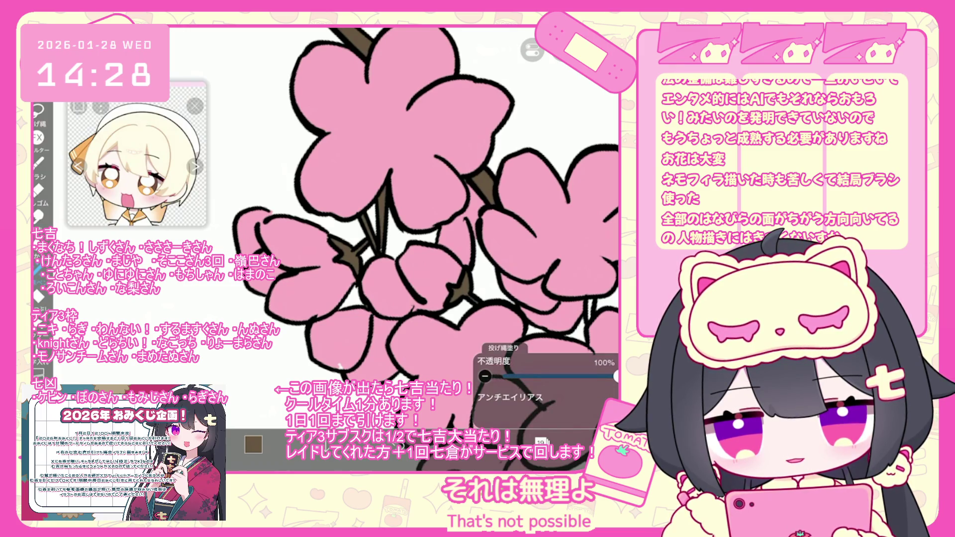
scroll(408, 234, up, 3)
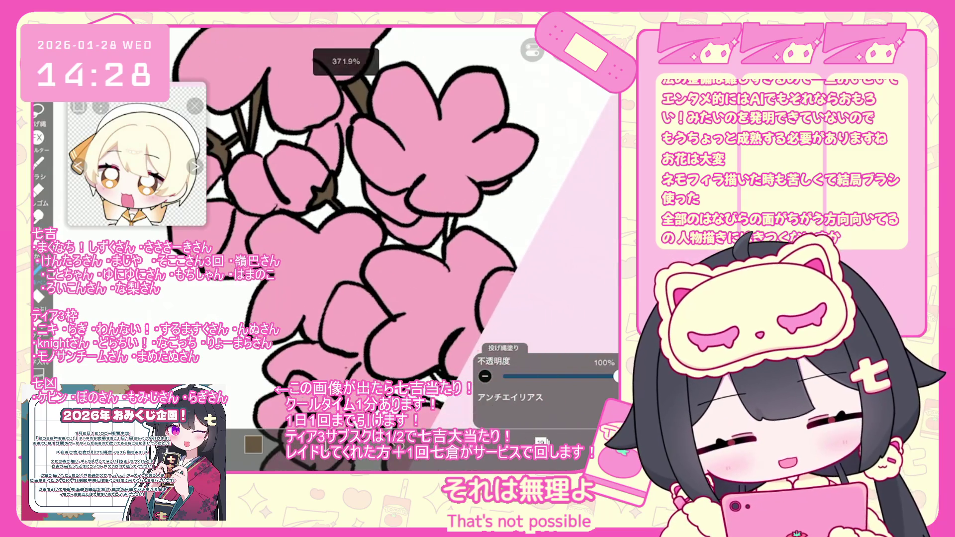
scroll(393, 249, up, 2)
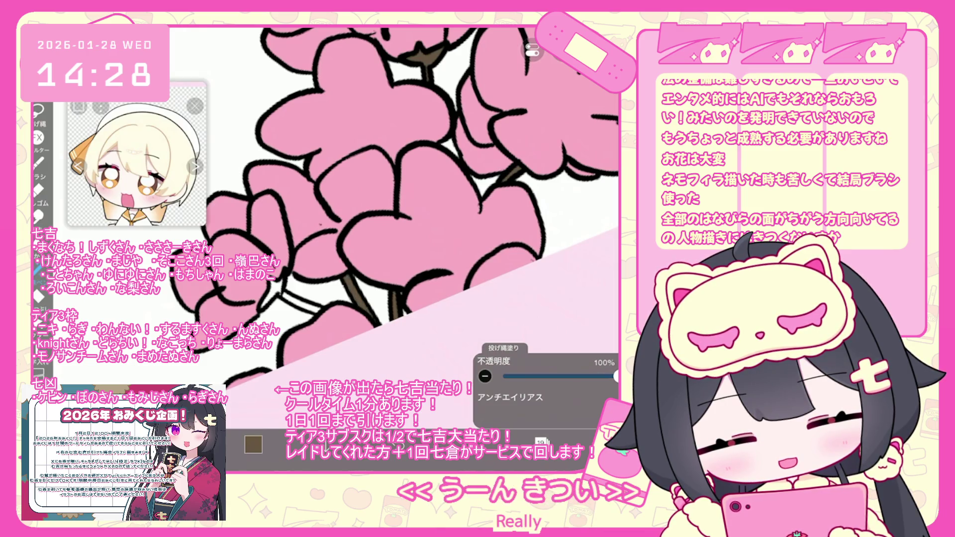
scroll(329, 239, up, 3)
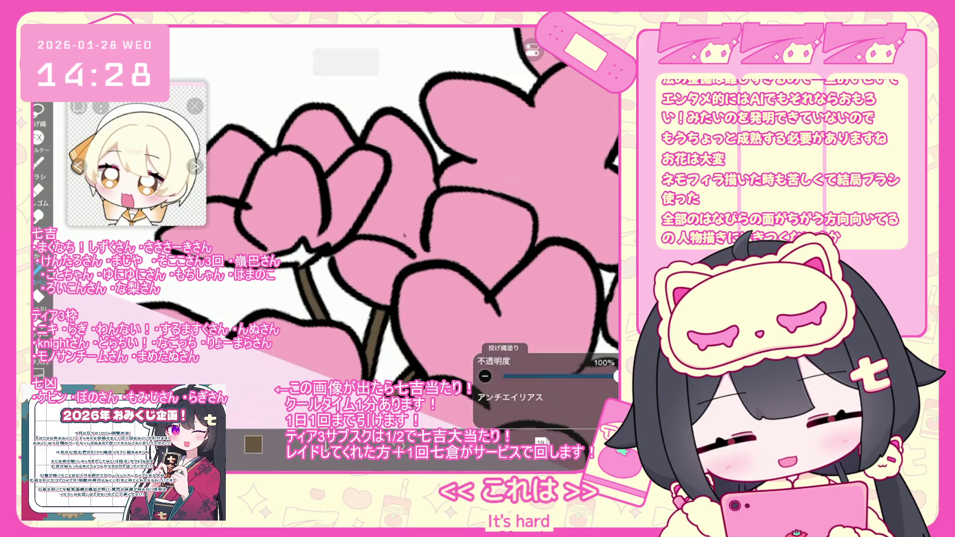
scroll(393, 229, down, 3)
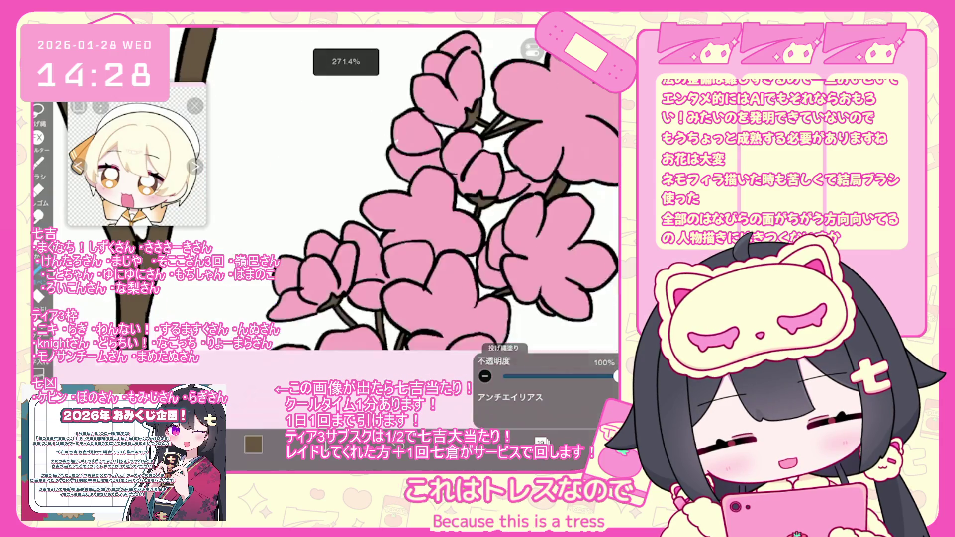
scroll(393, 229, down, 3)
scroll(393, 229, down, 2)
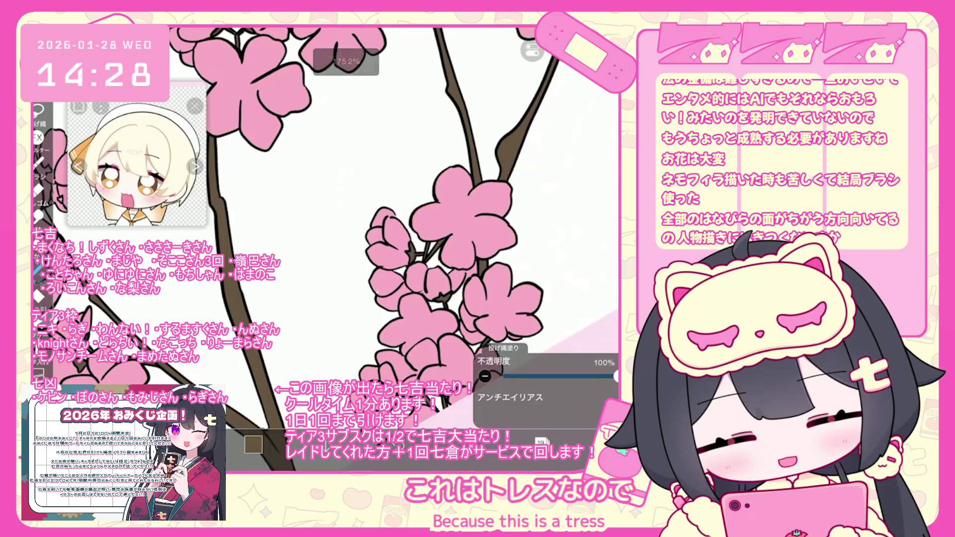
Make layer 18 the working layer and switch to pink lasso filling
click(541, 441)
click(522, 244)
click(541, 442)
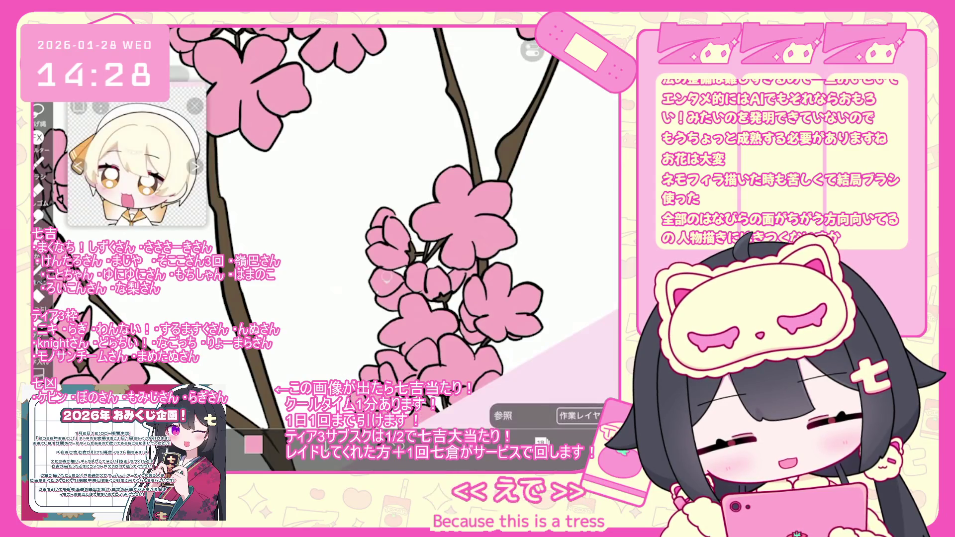
click(37, 268)
scroll(393, 229, down, 2)
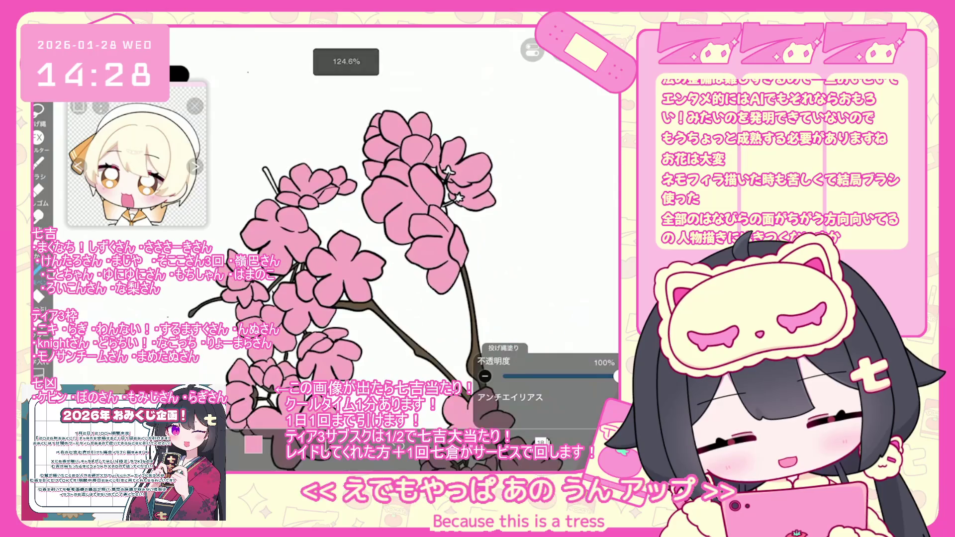
scroll(393, 229, up, 5)
On layer 19, fill a star-shaped calyx with brown
click(541, 442)
click(547, 162)
click(541, 441)
scroll(393, 55, up, 3)
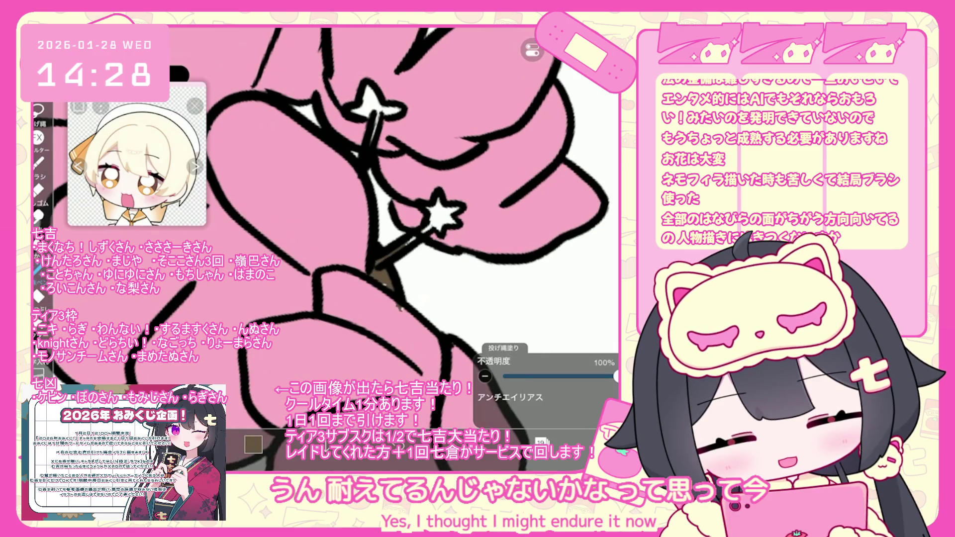
drag(436, 201, 437, 204)
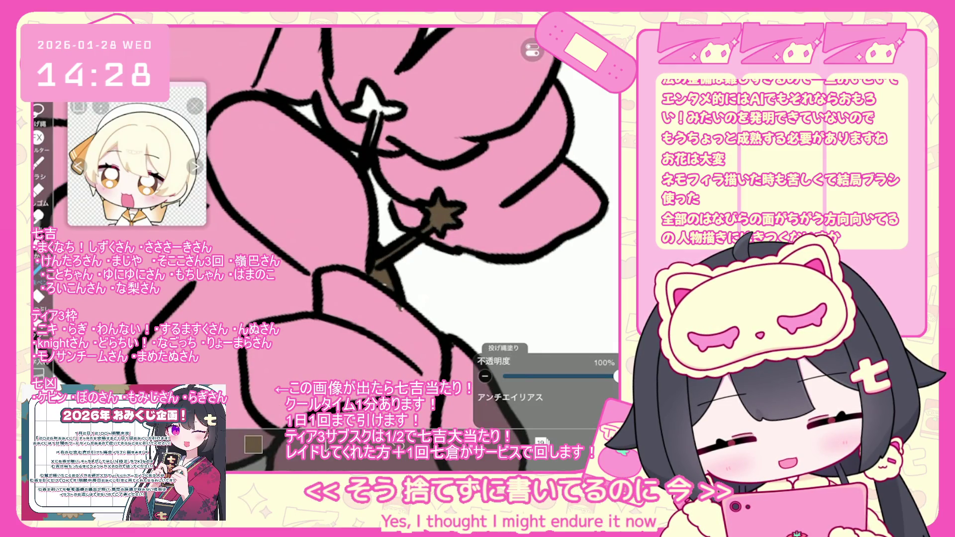
Back on layer 19, set brown and fill the top star-shaped calyx
click(541, 441)
click(547, 256)
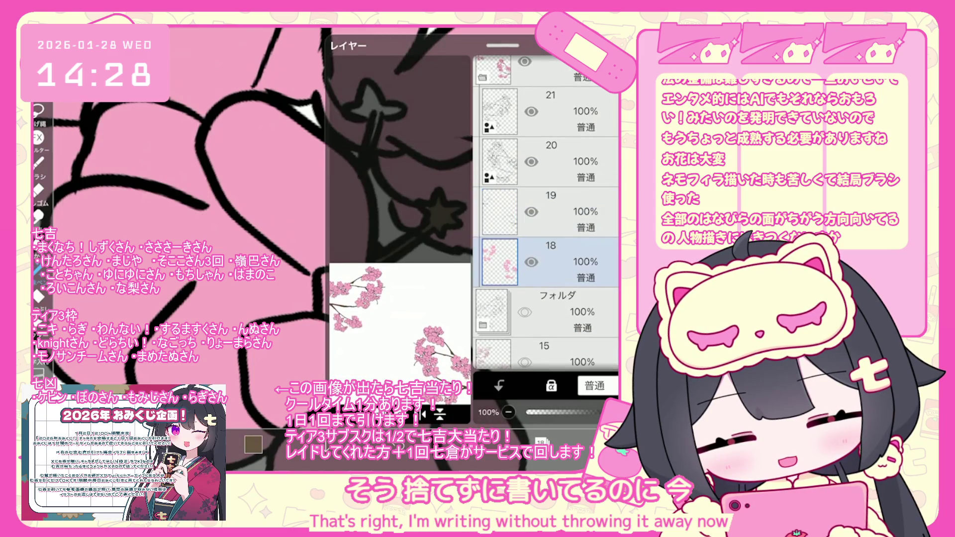
click(541, 442)
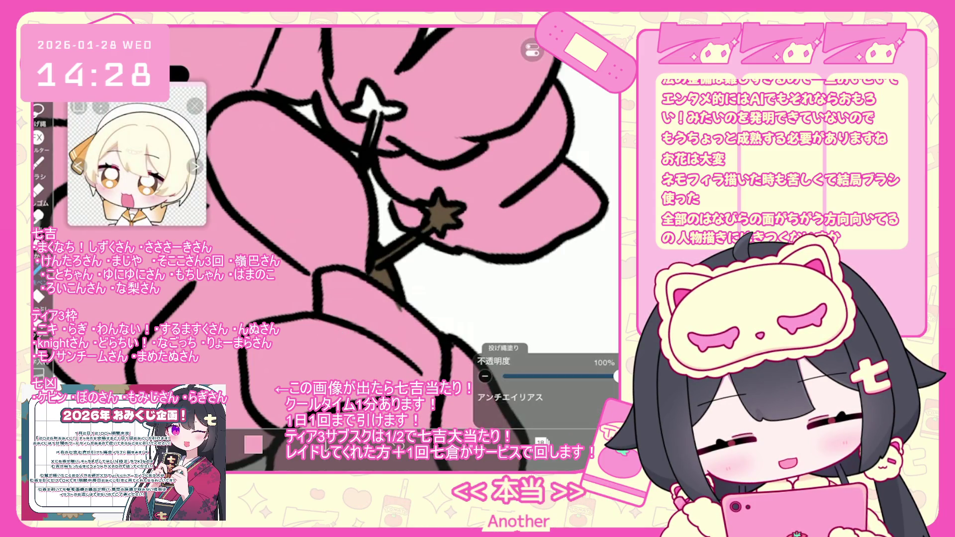
scroll(392, 239, down, 2)
click(541, 442)
click(548, 161)
click(542, 442)
click(472, 267)
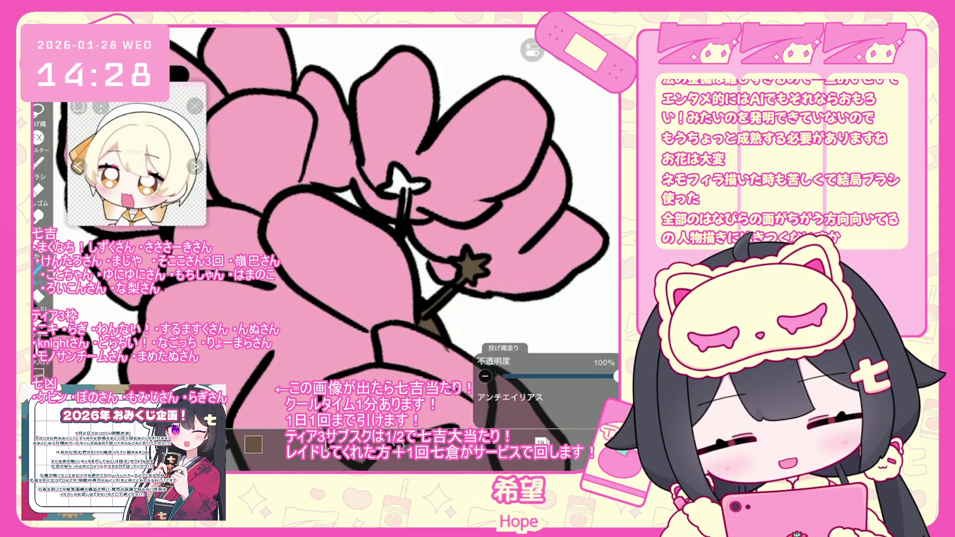
drag(395, 172, 423, 191)
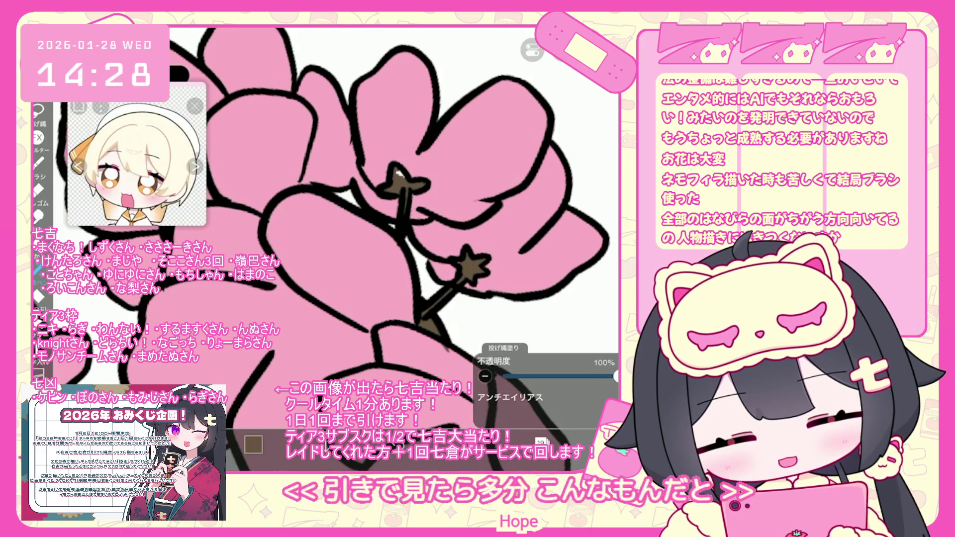
Reselect layer 19 and sample the stem brown as the drawing colour
scroll(328, 248, down, 5)
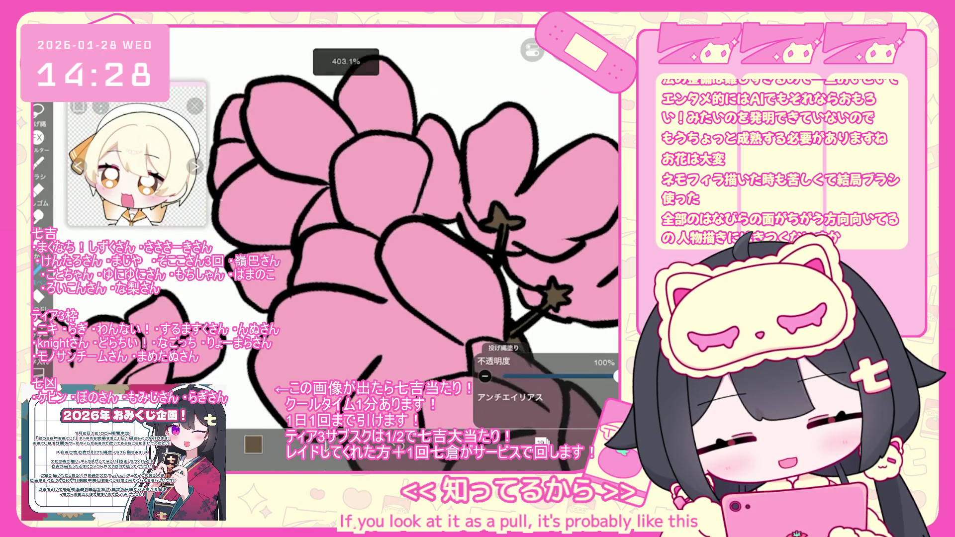
scroll(328, 279, up, 5)
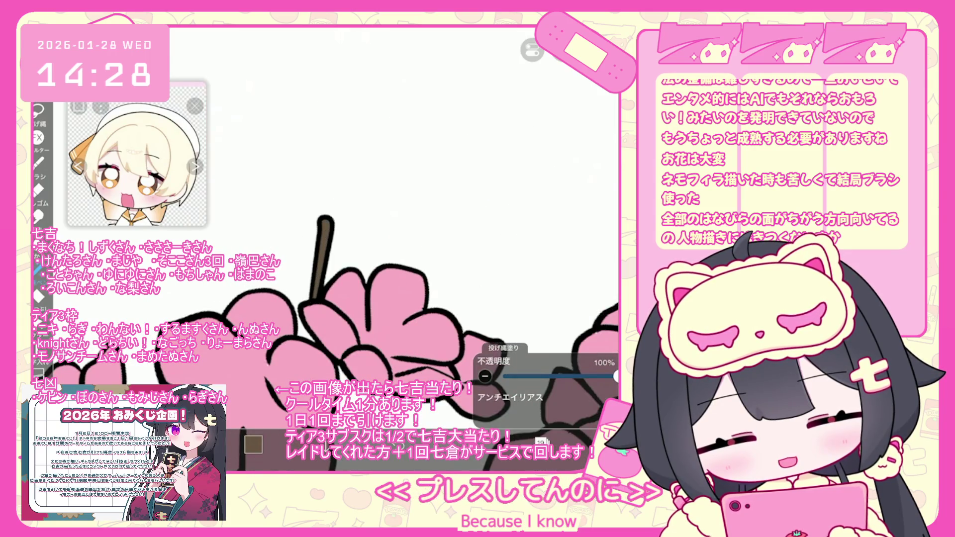
click(541, 441)
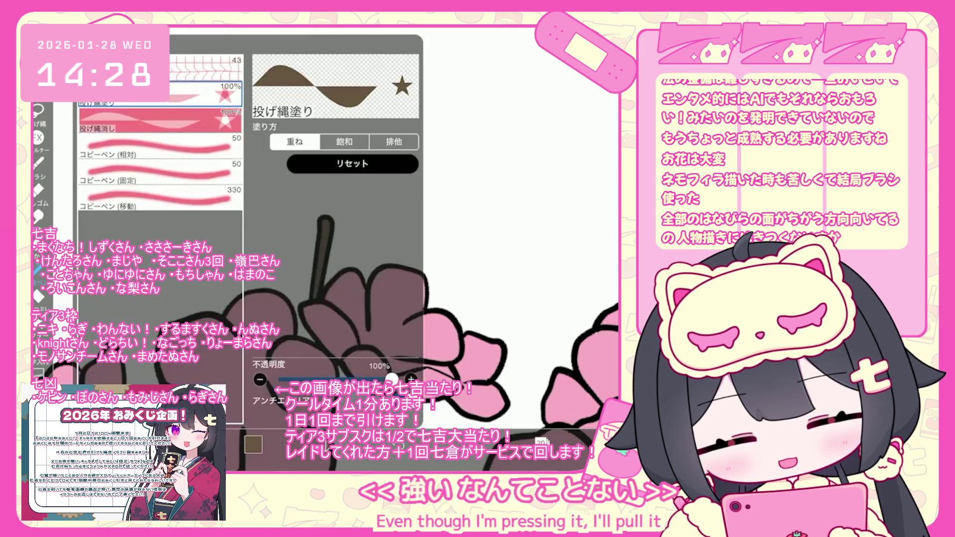
click(253, 444)
click(253, 444)
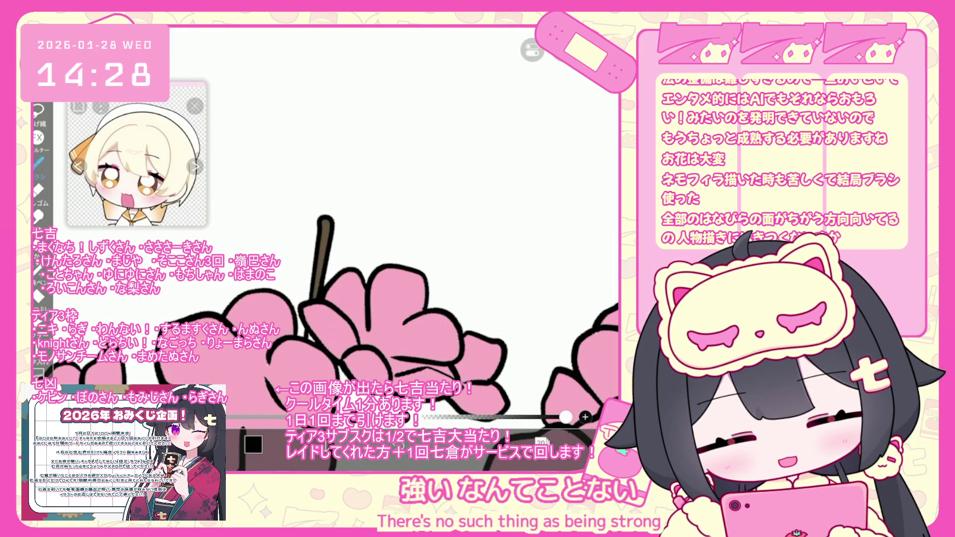
click(541, 442)
click(502, 251)
click(541, 442)
click(318, 266)
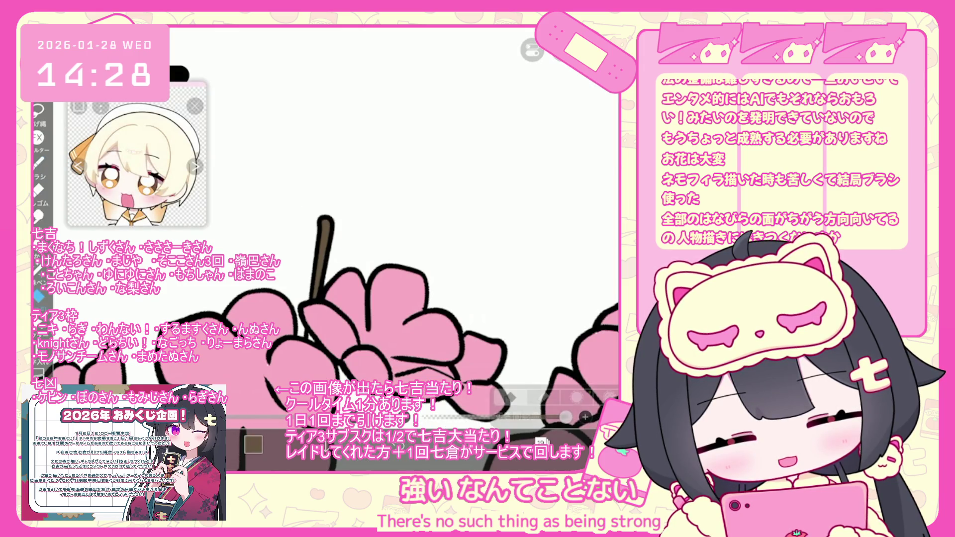
scroll(386, 248, down, 5)
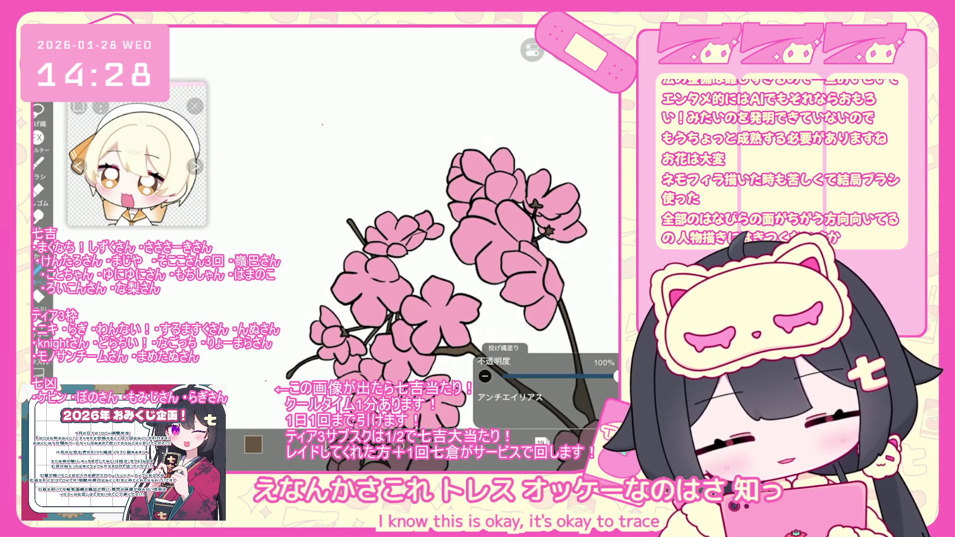
Insert a new empty layer 20 above layer 19
click(541, 442)
click(547, 162)
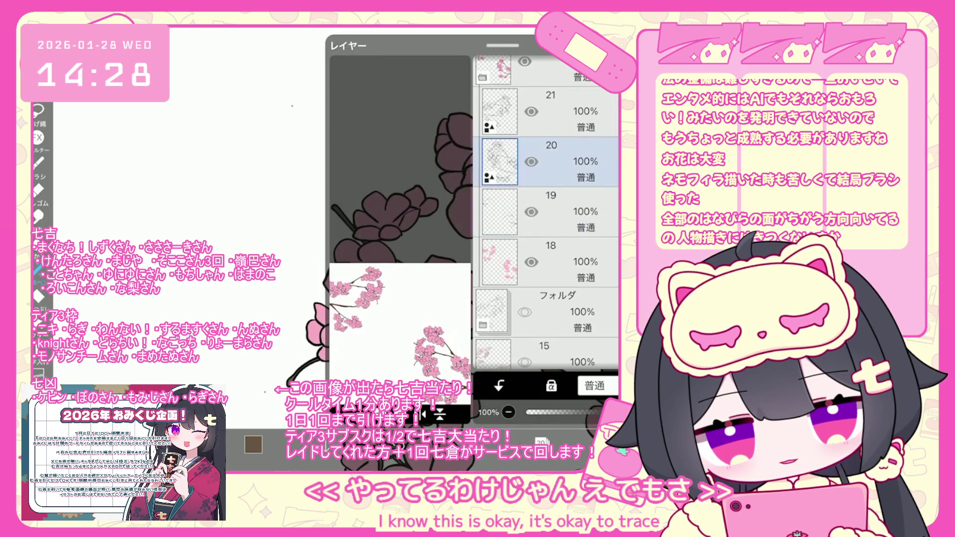
click(541, 442)
scroll(448, 233, up, 5)
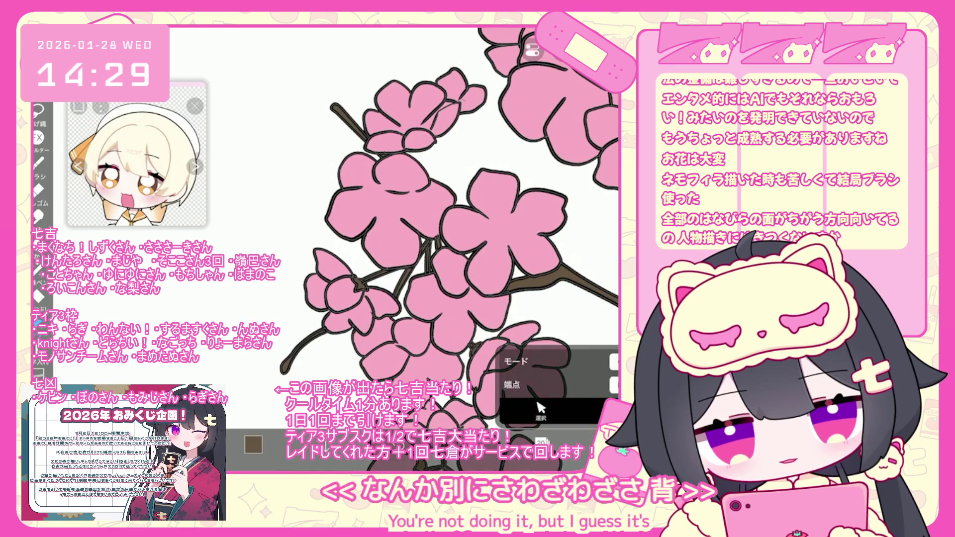
scroll(448, 234, down, 5)
scroll(473, 249, down, 5)
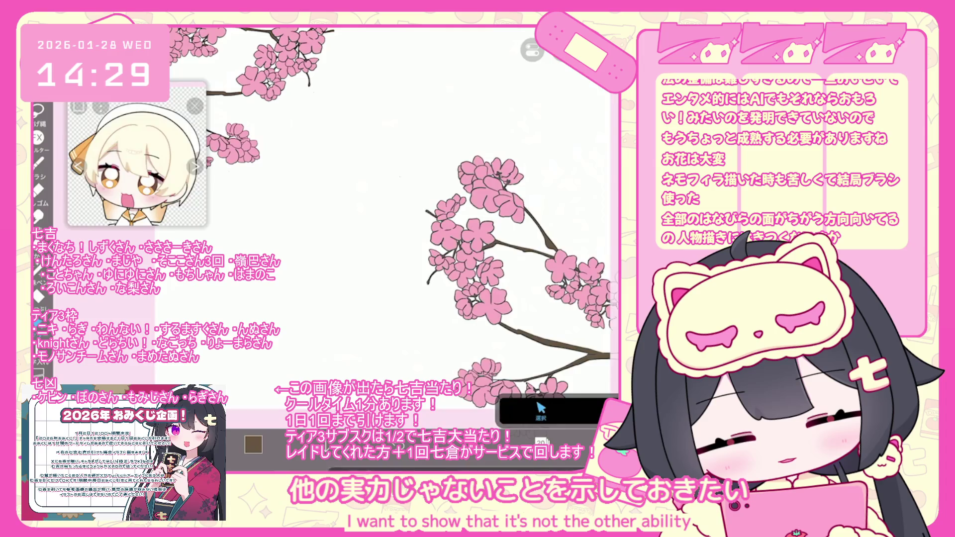
click(547, 212)
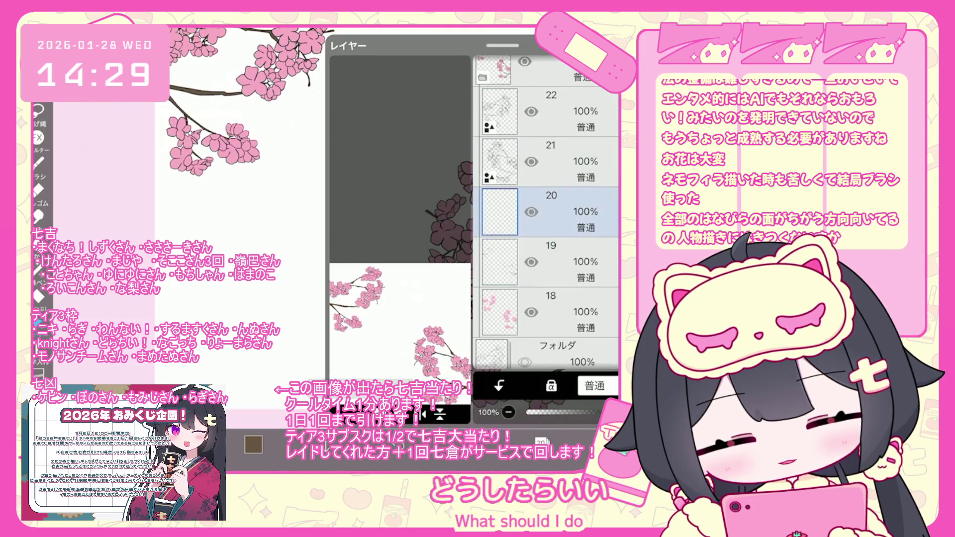
Sample the green from the reference photo as the drawing colour
scroll(547, 214, down, 2)
click(562, 299)
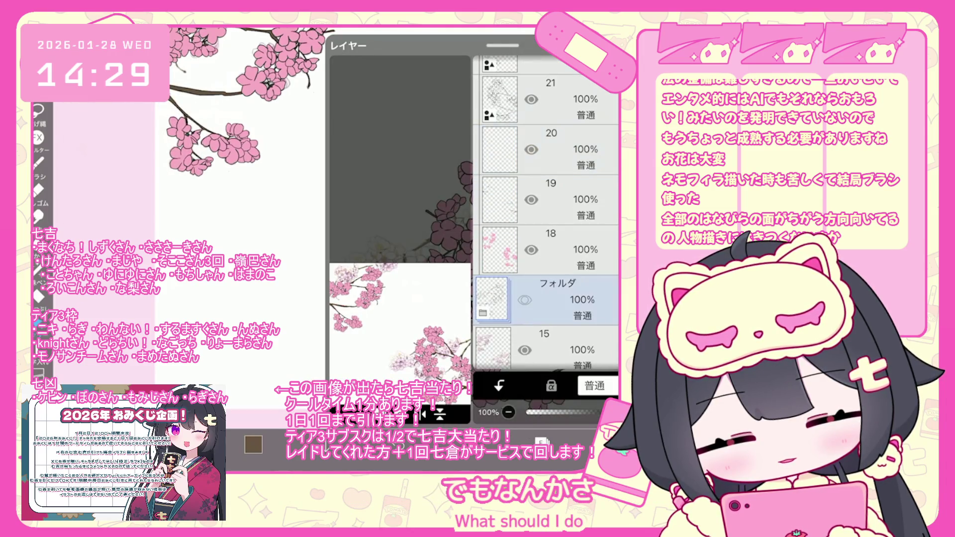
scroll(398, 224, up, 5)
click(396, 242)
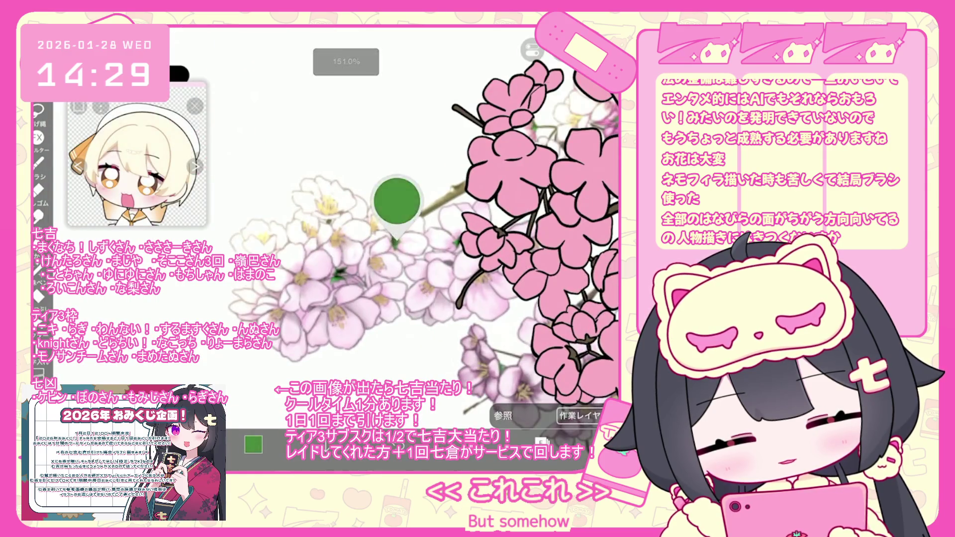
click(253, 444)
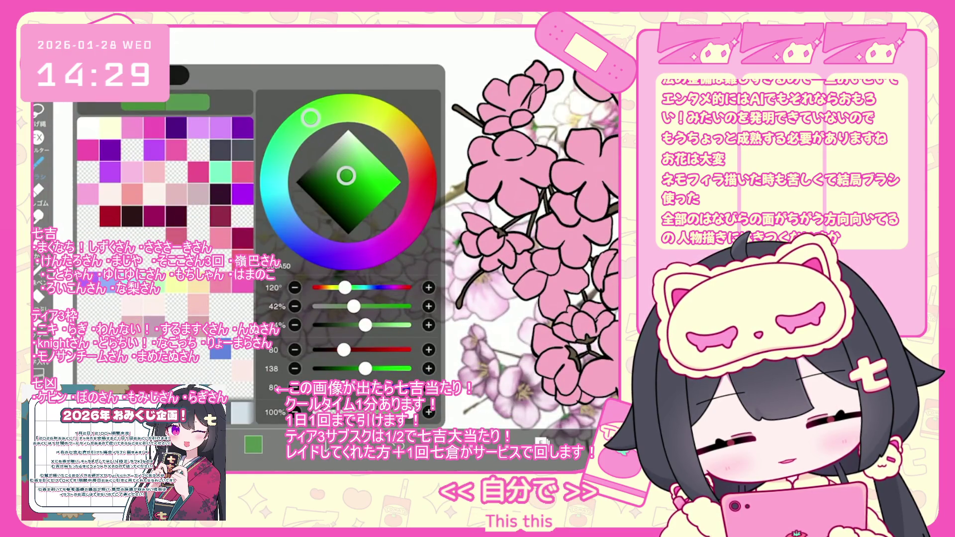
click(253, 444)
On layer 20, lasso-fill two flower sepals green, then undo that fill
click(540, 442)
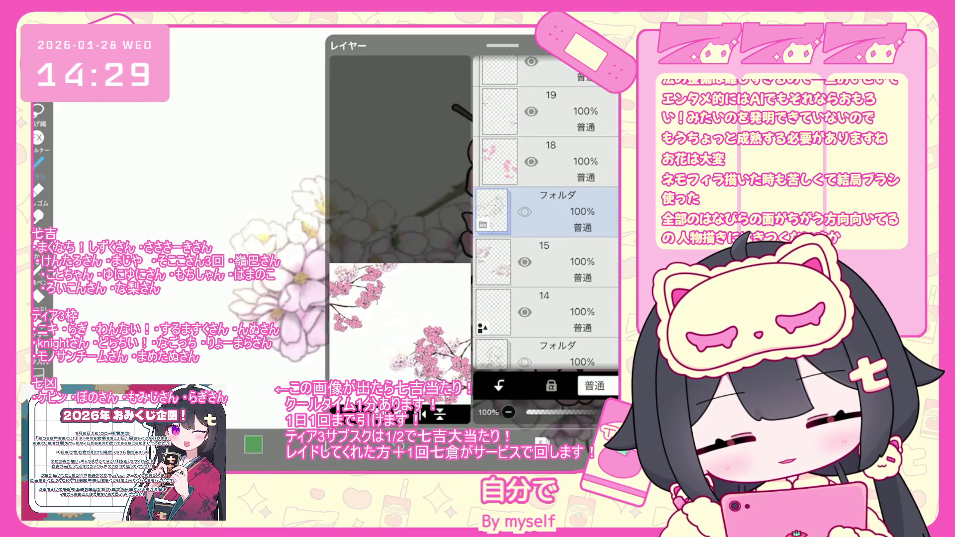
scroll(547, 214, up, 3)
click(547, 202)
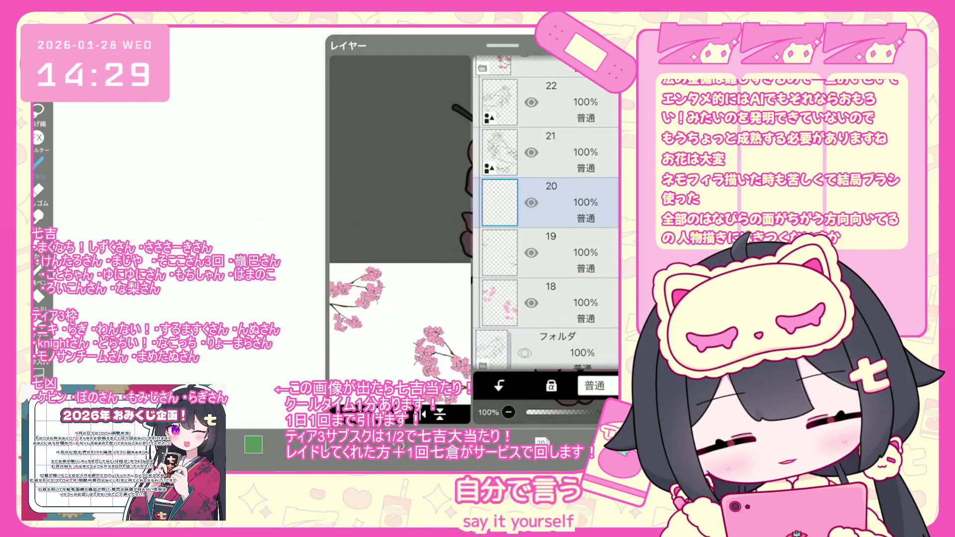
scroll(448, 224, up, 5)
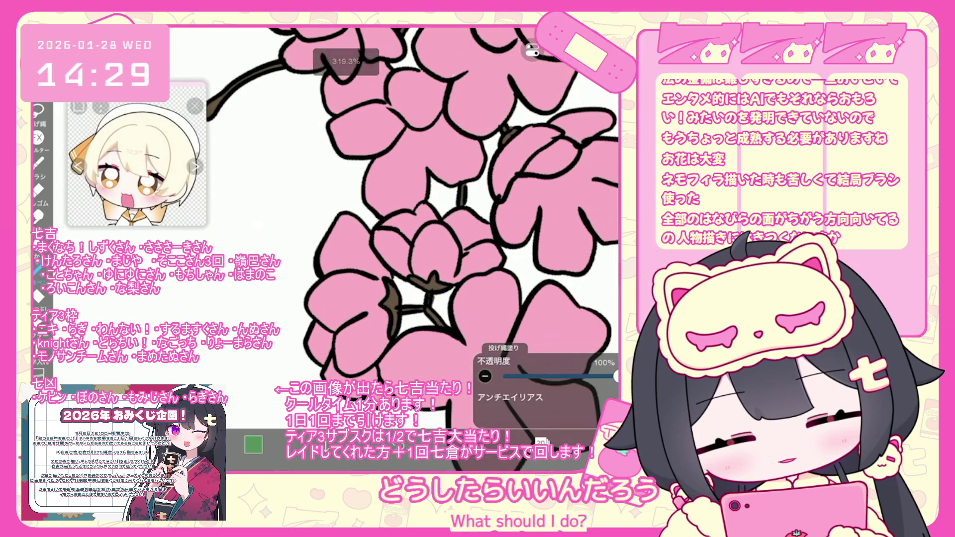
mouse_move(412, 279)
mouse_down()
mouse_move(441, 289)
mouse_move(385, 307)
mouse_up()
scroll(412, 224, down, 3)
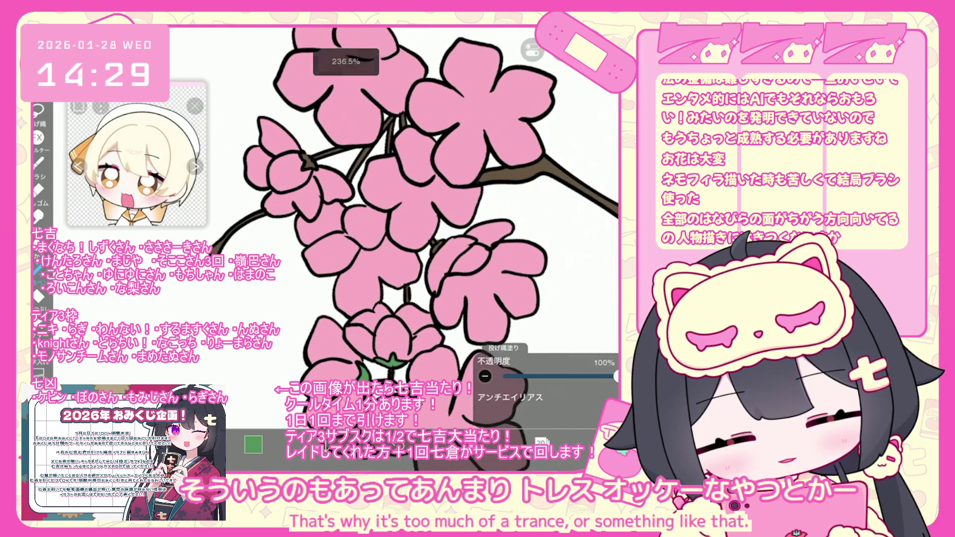
scroll(412, 238, up, 2)
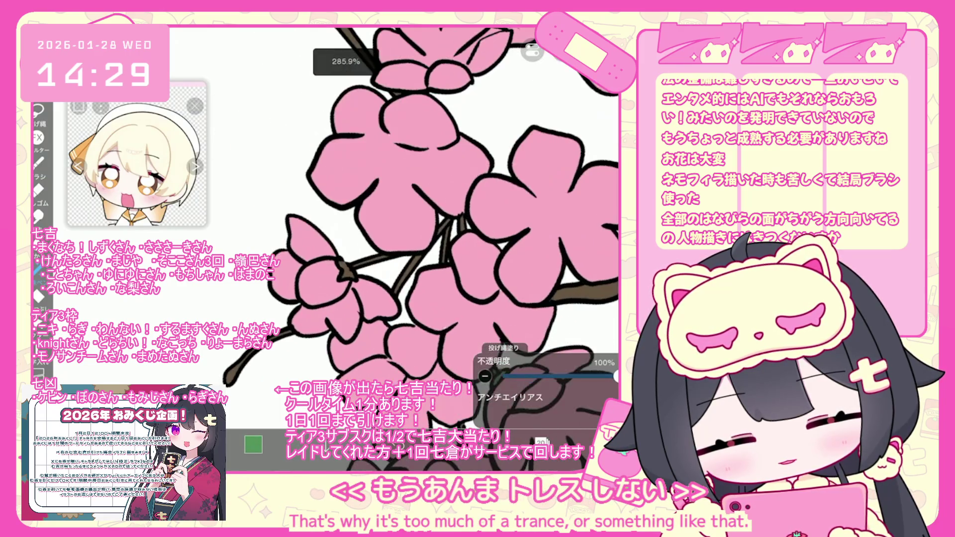
scroll(443, 249, down, 5)
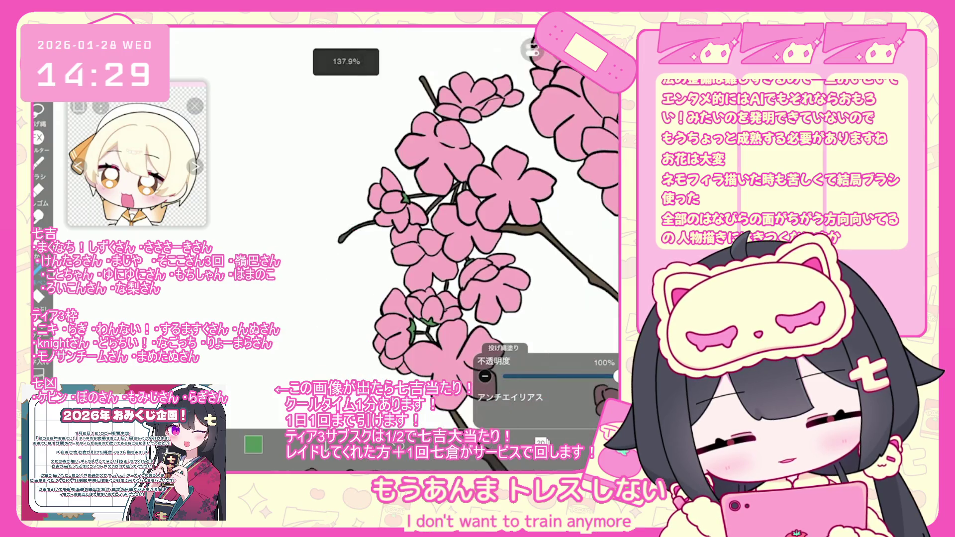
scroll(378, 249, up, 4)
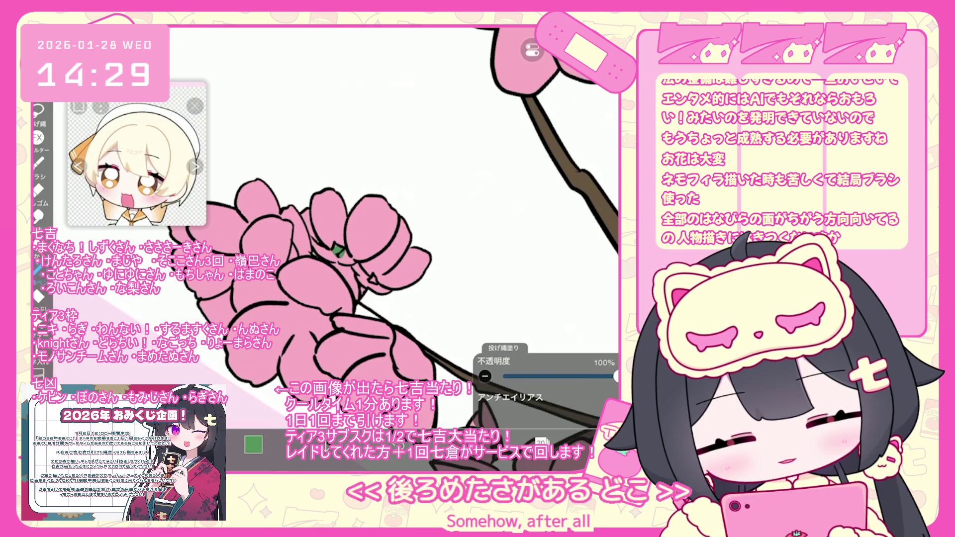
key(ctrl+z)
Switch to layer 19 with brown and undo the last lasso fill
scroll(378, 248, down, 2)
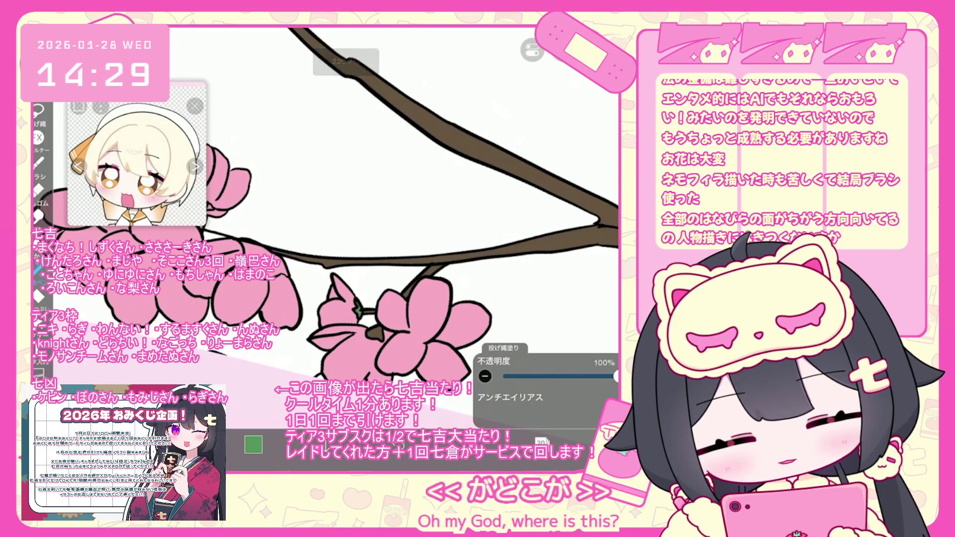
scroll(326, 206, down, 3)
scroll(334, 249, up, 3)
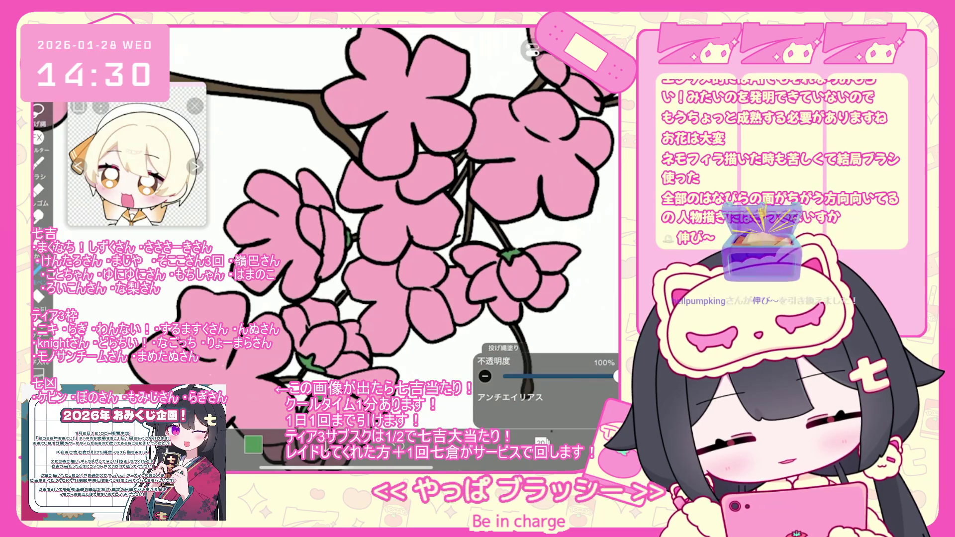
scroll(394, 208, down, 1)
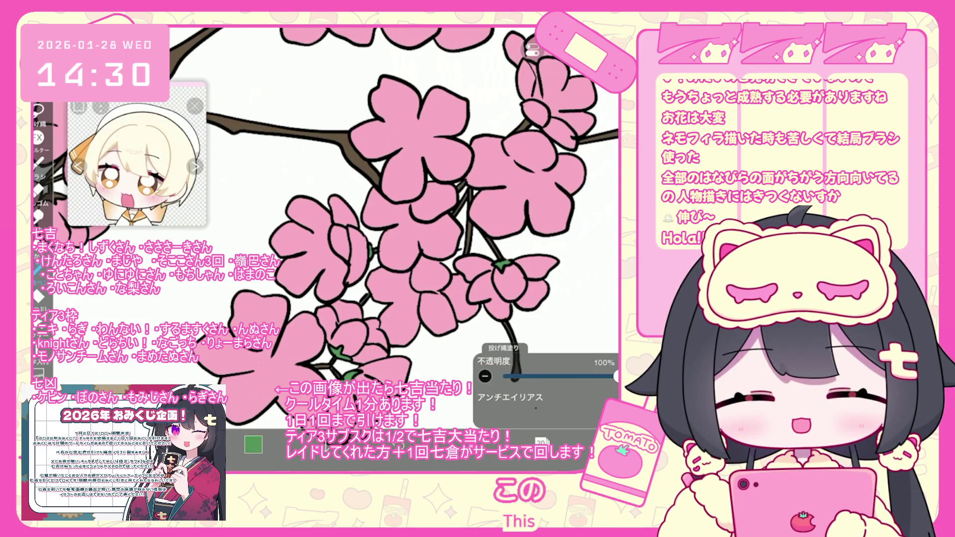
scroll(413, 219, down, 3)
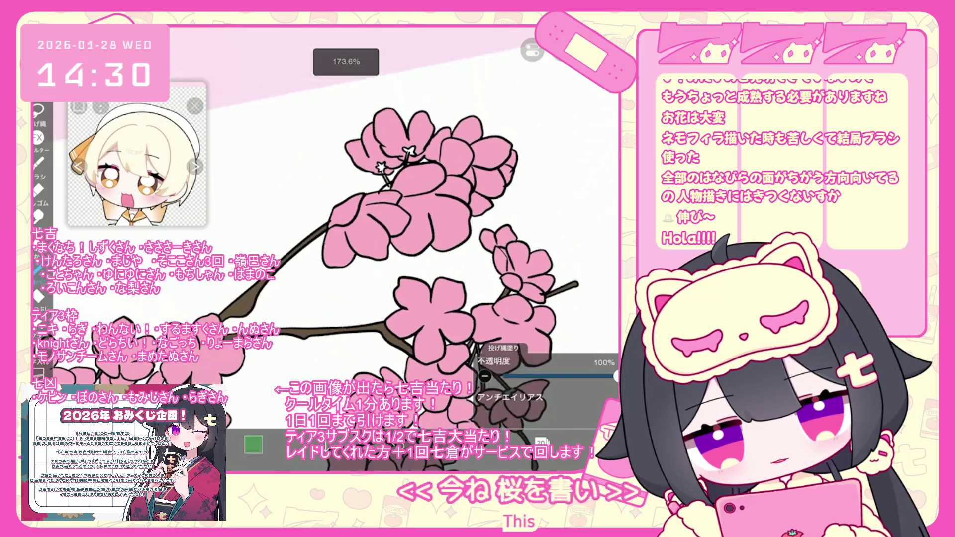
scroll(378, 239, up, 5)
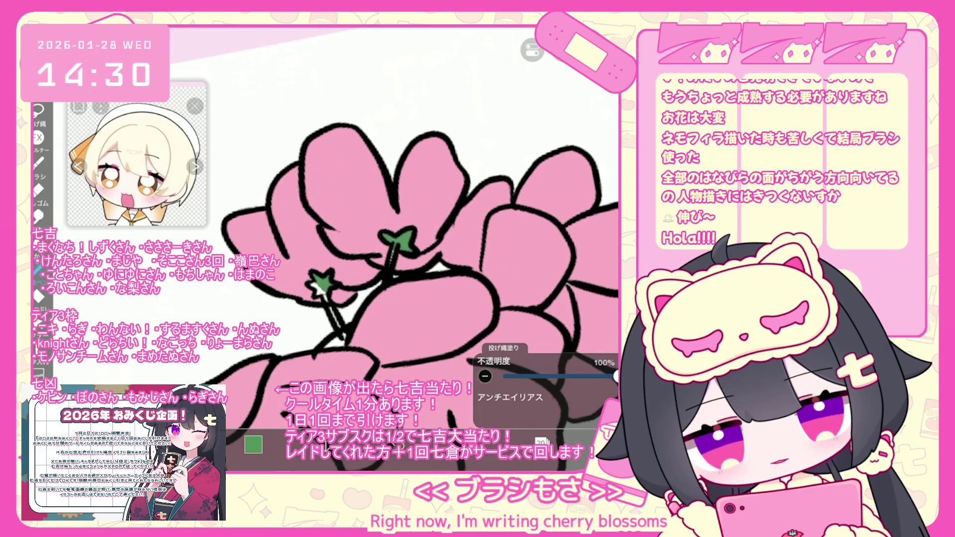
click(541, 441)
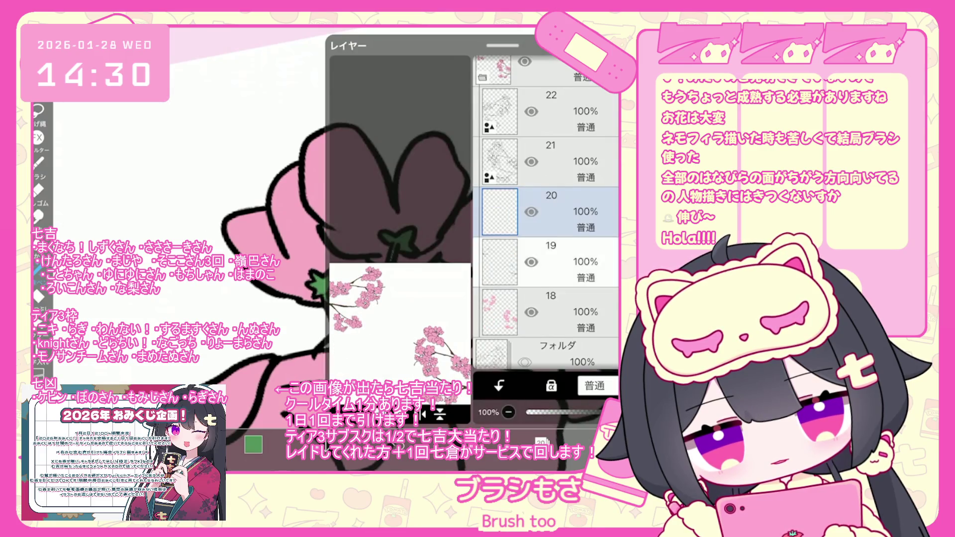
click(502, 251)
click(541, 441)
scroll(413, 249, down, 5)
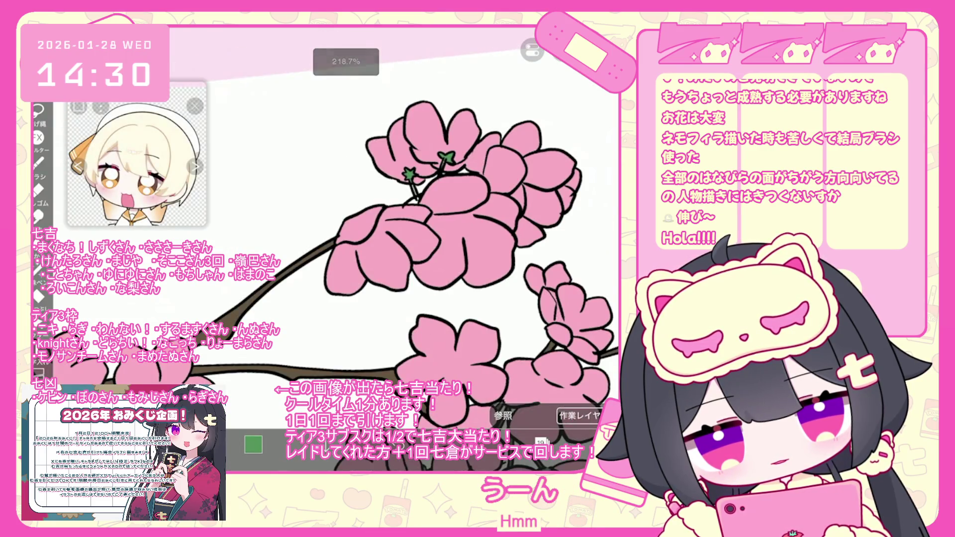
click(37, 270)
scroll(393, 223, up, 5)
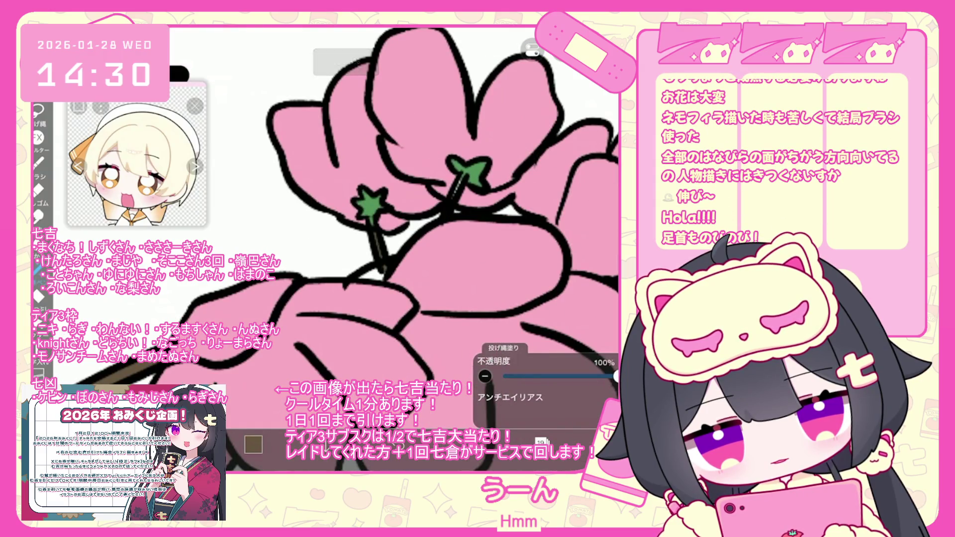
key(ctrl+z)
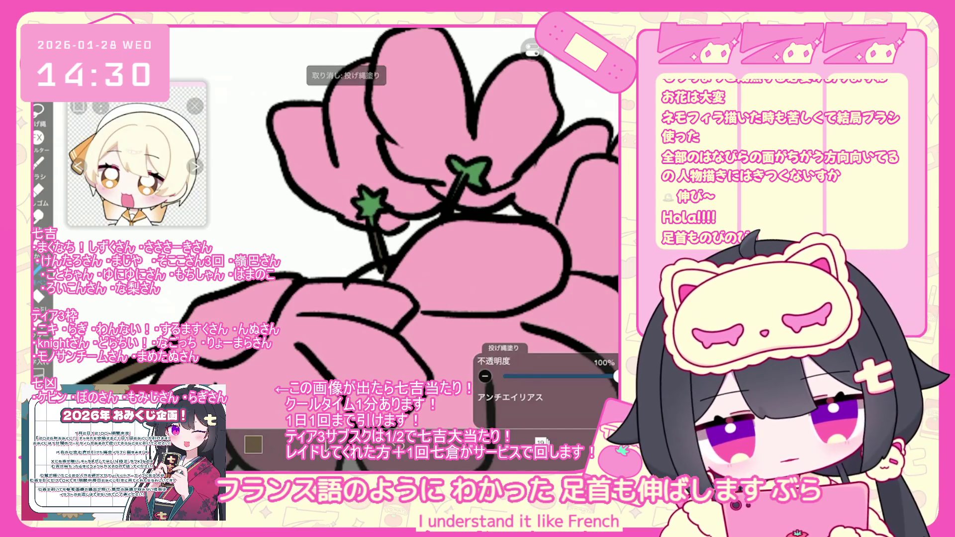
On layer 18, choose green and fill a small calyx under a blossom
click(541, 442)
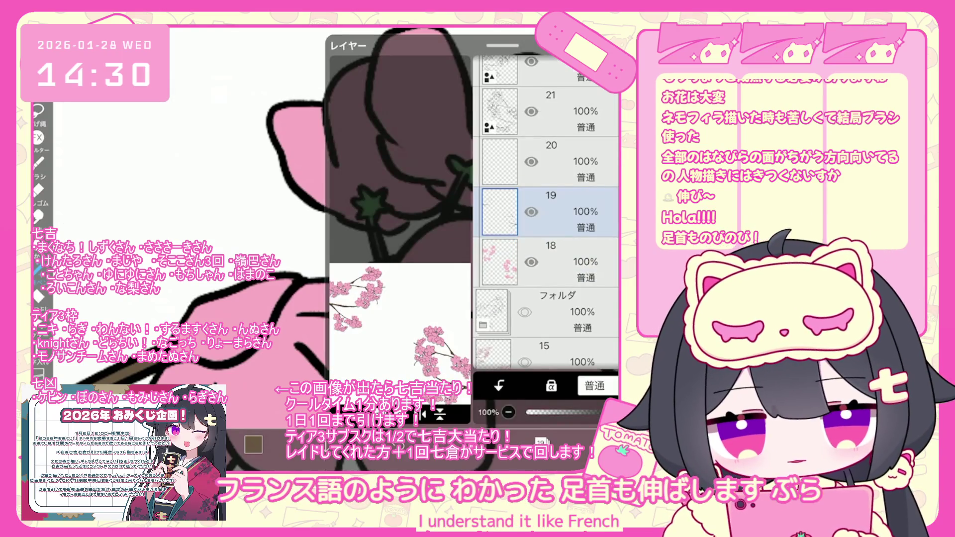
click(542, 442)
click(541, 441)
click(566, 249)
click(542, 441)
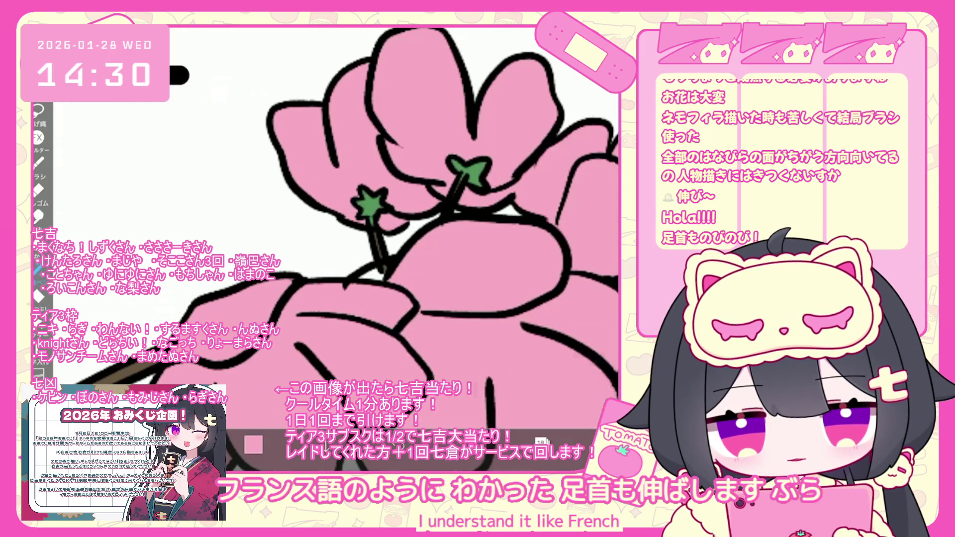
scroll(323, 248, down, 5)
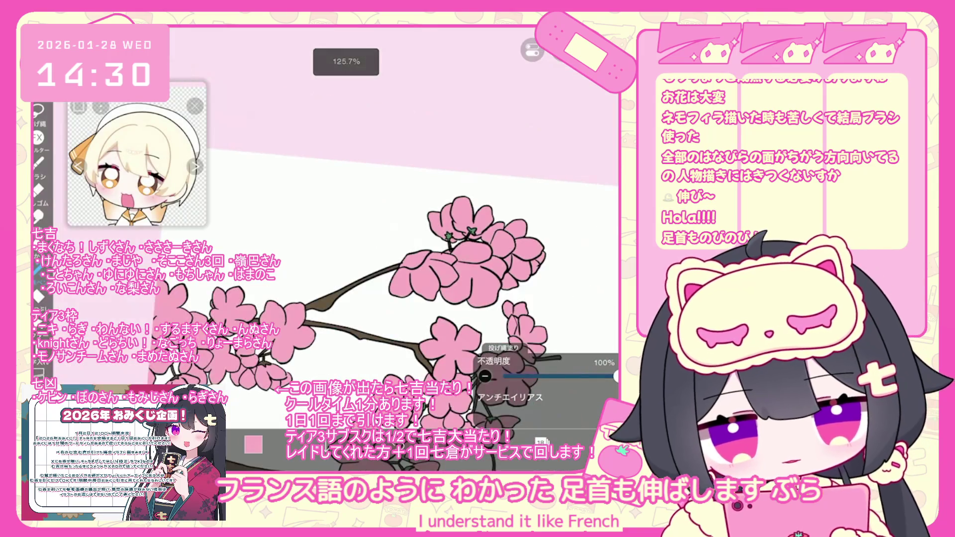
scroll(398, 248, up, 3)
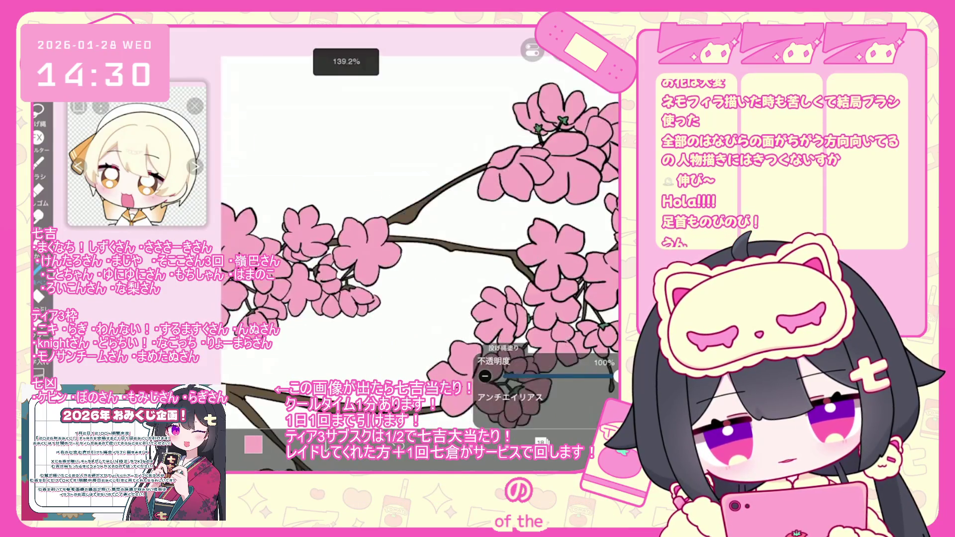
click(541, 441)
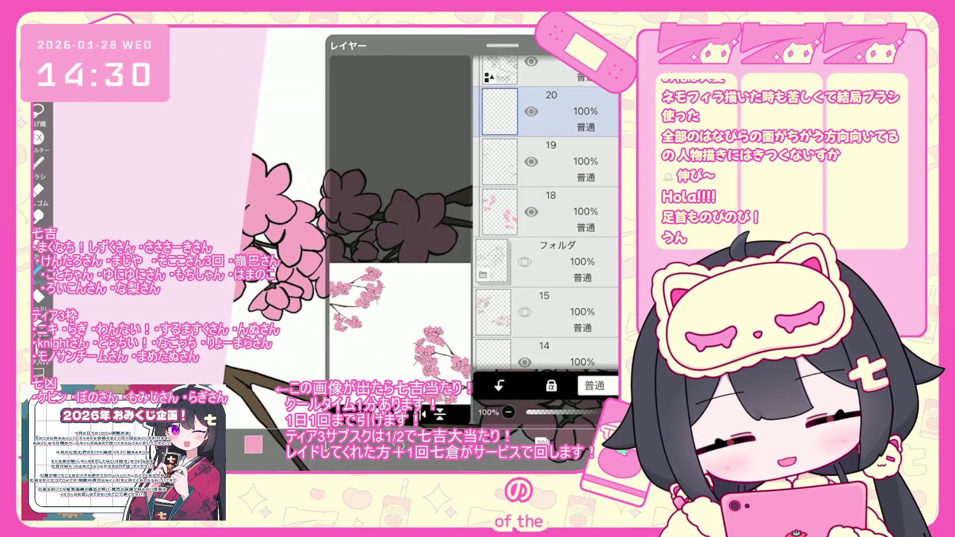
click(252, 444)
click(286, 132)
click(253, 445)
scroll(398, 224, up, 5)
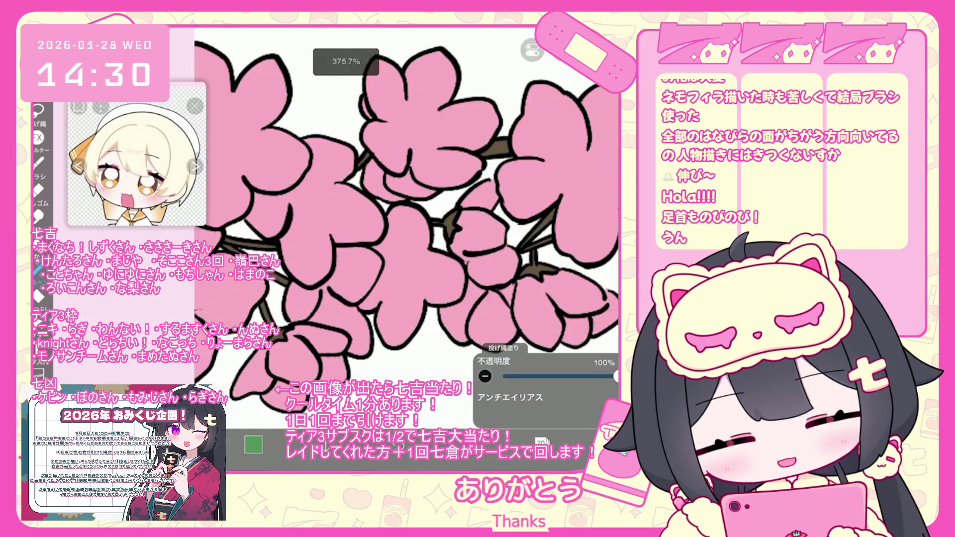
drag(272, 335, 282, 341)
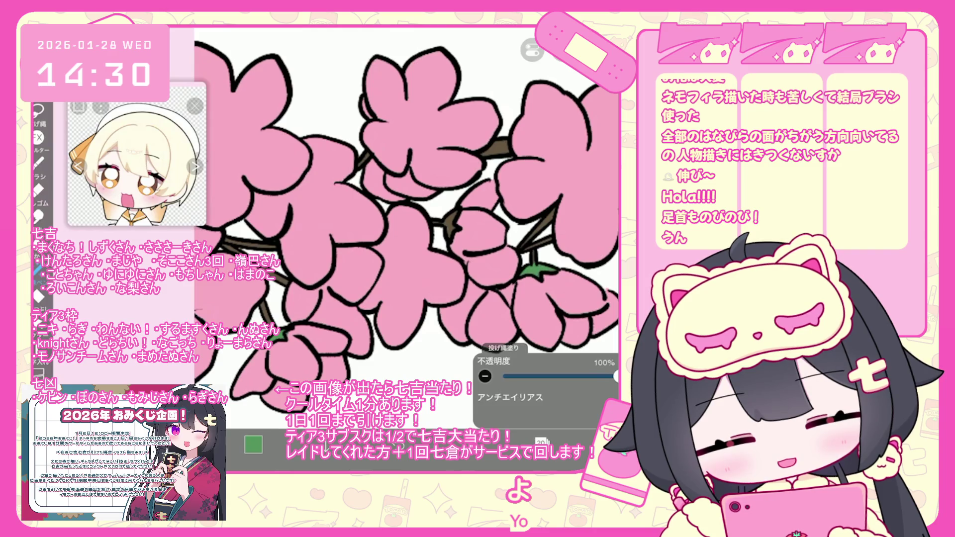
scroll(405, 224, down, 10)
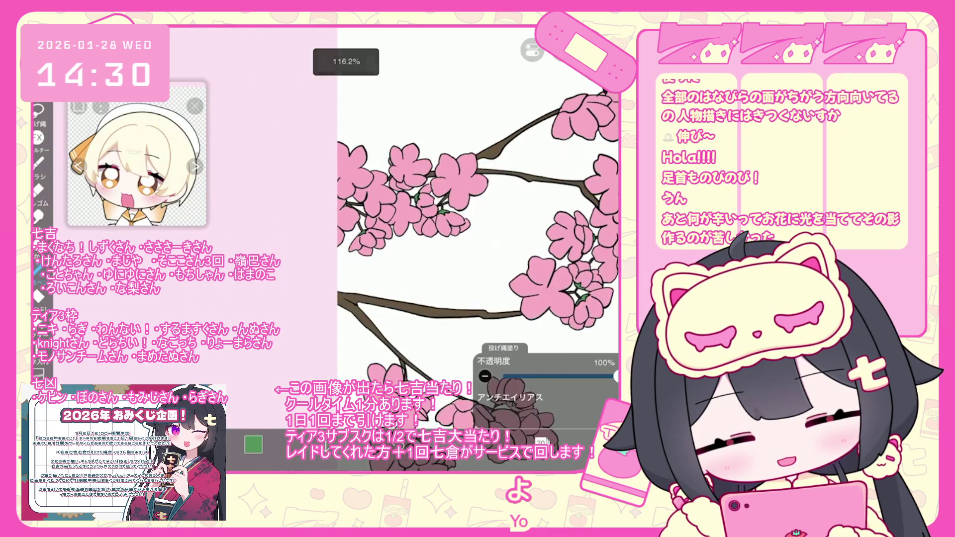
Zoom out to the whole page and make layer 19, clipped to 18, the working layer
scroll(398, 279, up, 10)
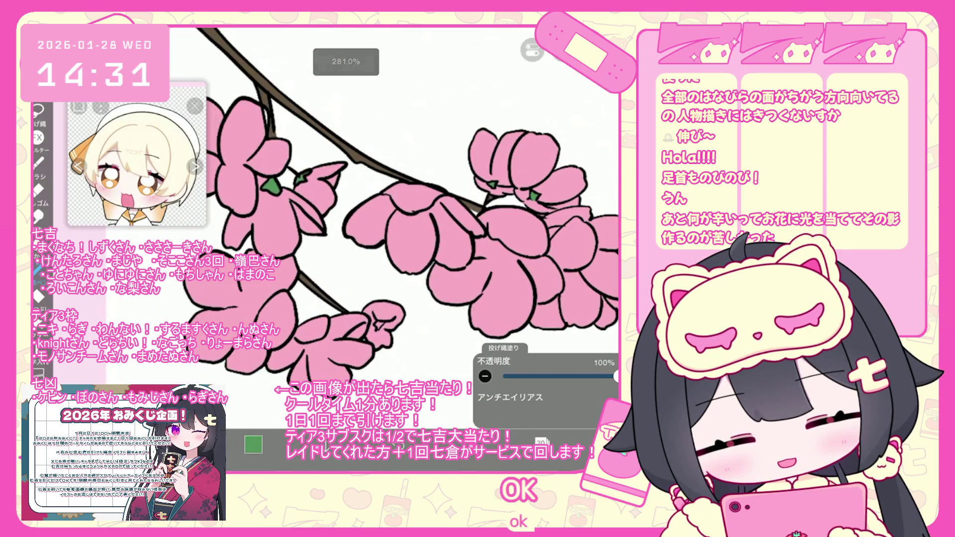
scroll(398, 224, down, 5)
scroll(398, 224, down, 3)
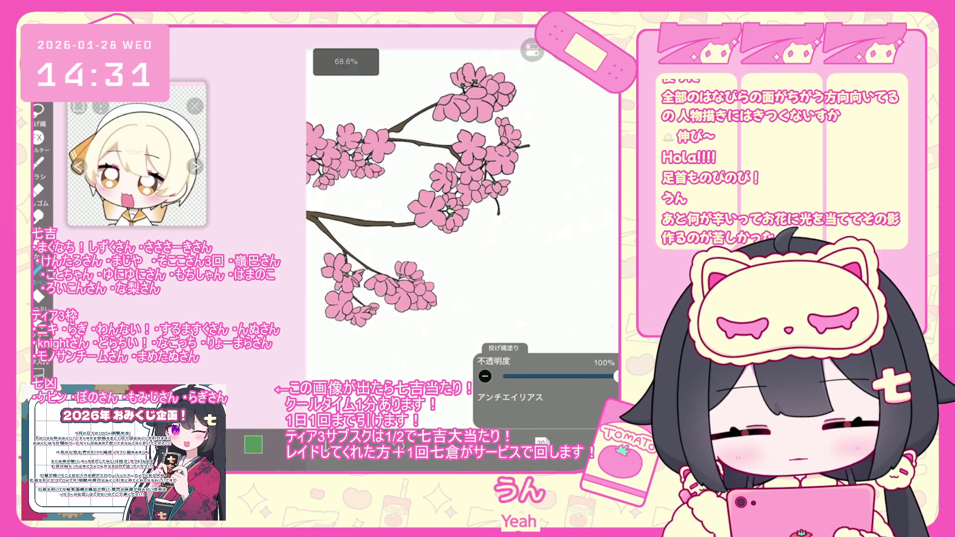
scroll(458, 249, down, 3)
scroll(458, 249, down, 2)
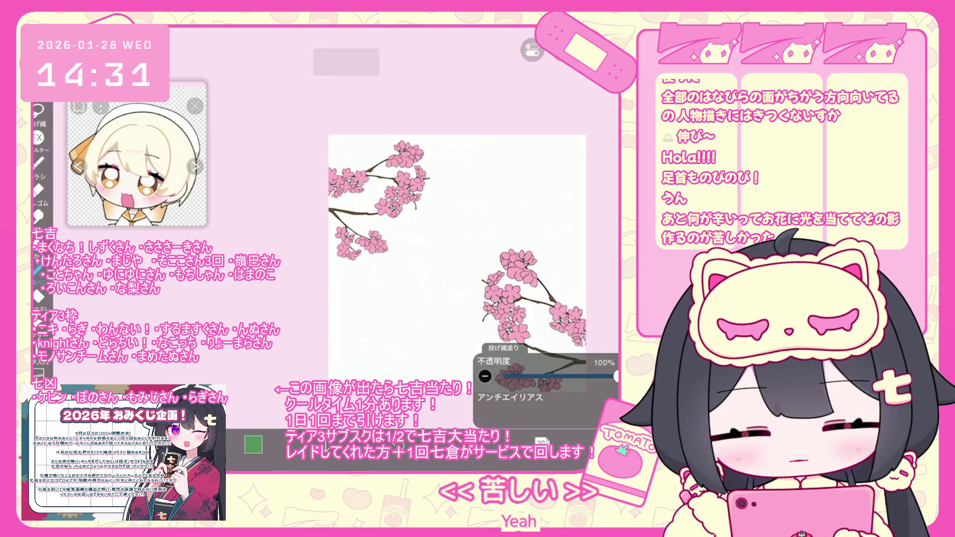
click(541, 442)
scroll(547, 214, down, 2)
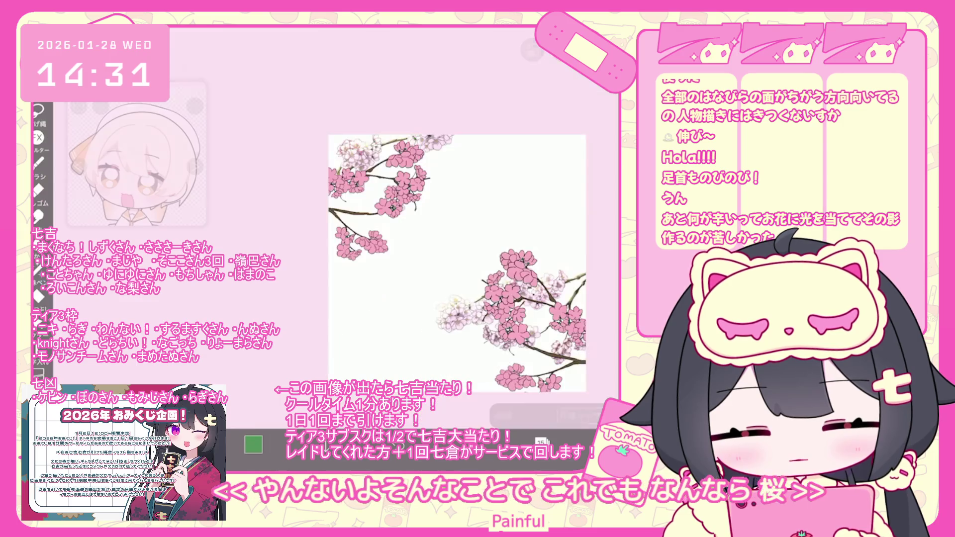
scroll(378, 199, up, 1)
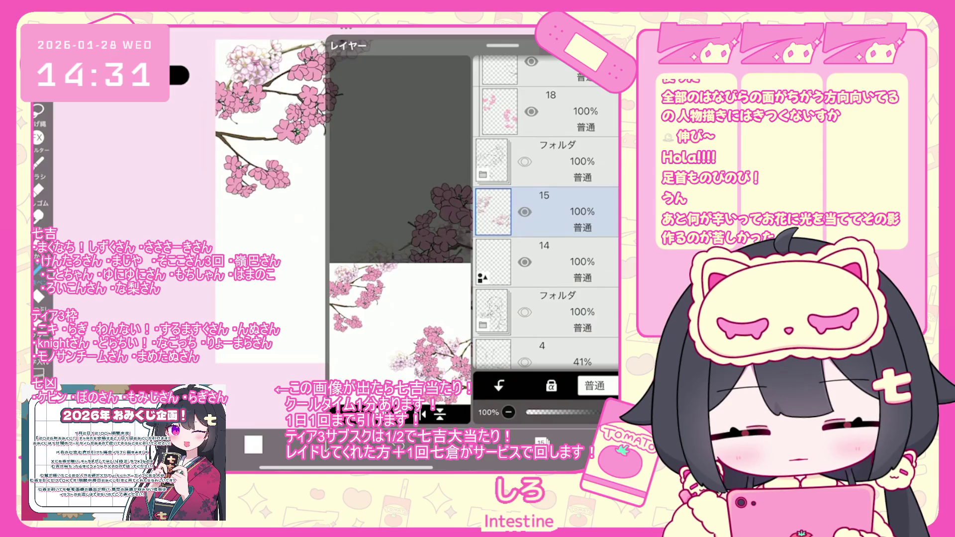
click(552, 111)
click(552, 212)
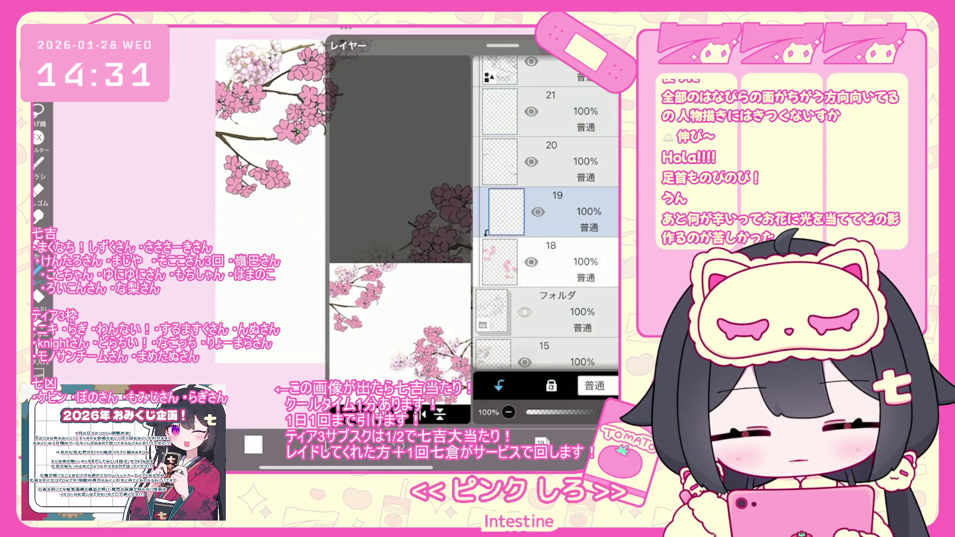
click(541, 442)
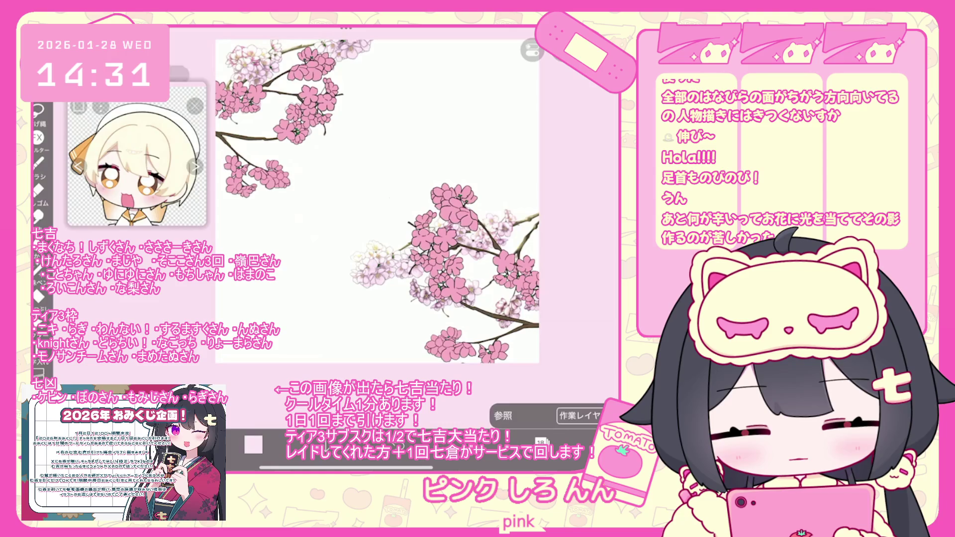
Set the drawing colour to pale pink
click(253, 444)
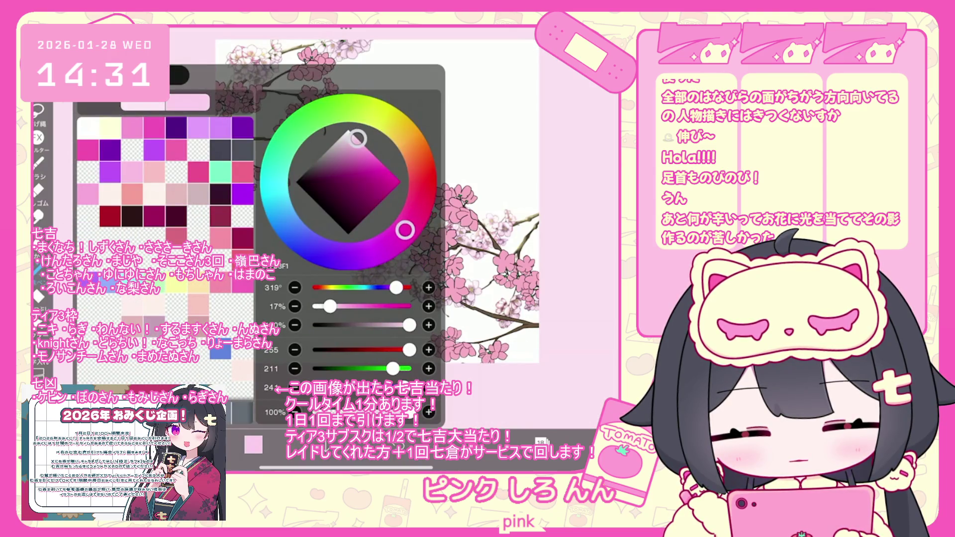
click(37, 162)
scroll(411, 246, down, 3)
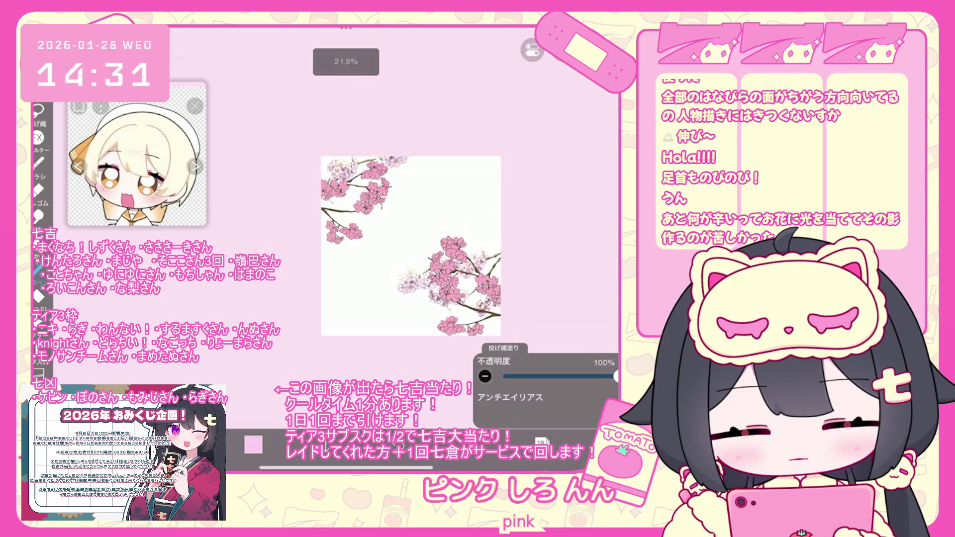
Switch the drawing colour to white and check the brush settings
click(541, 443)
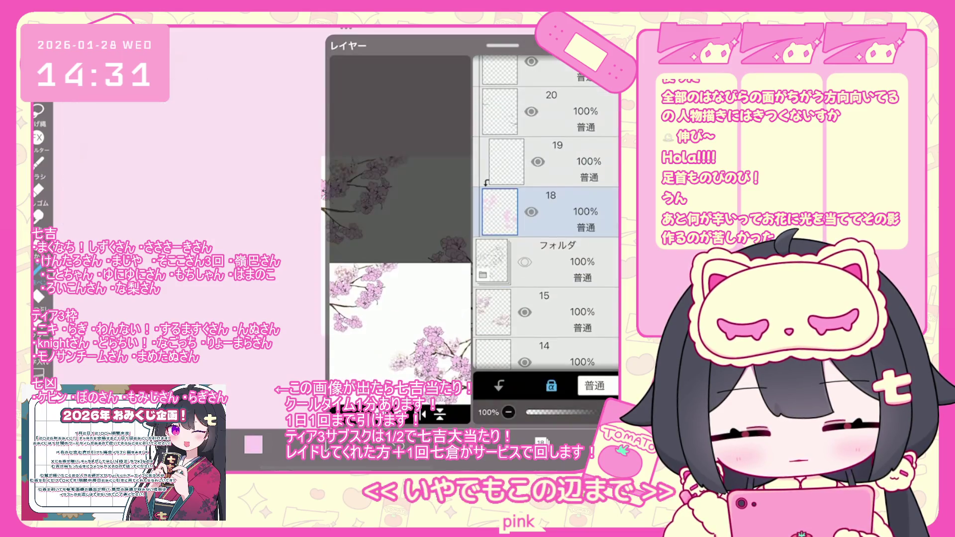
click(253, 444)
click(253, 444)
click(38, 161)
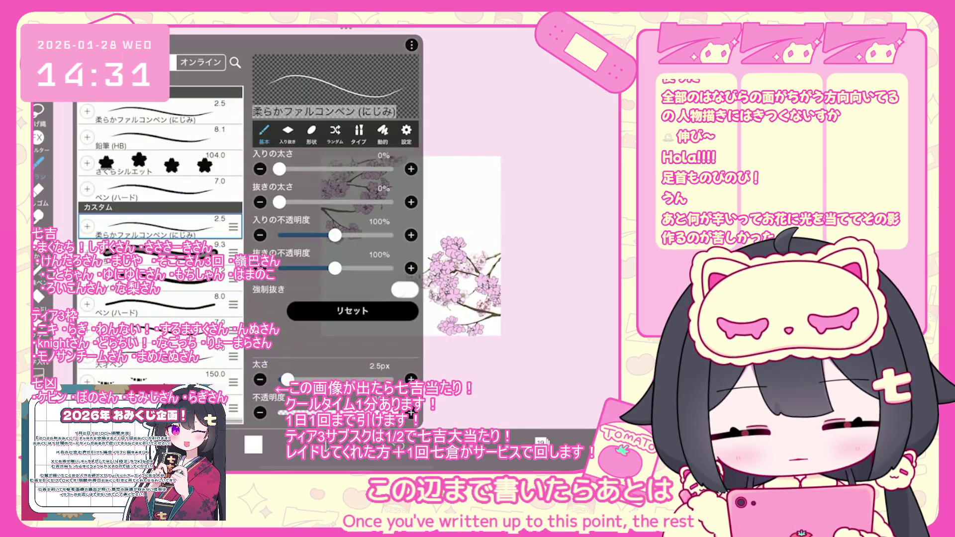
click(270, 351)
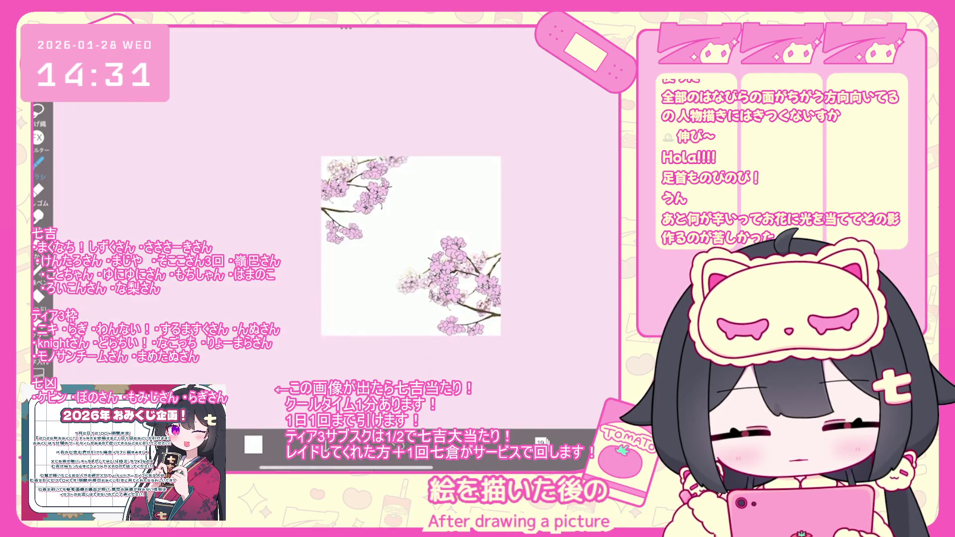
scroll(411, 245, up, 2)
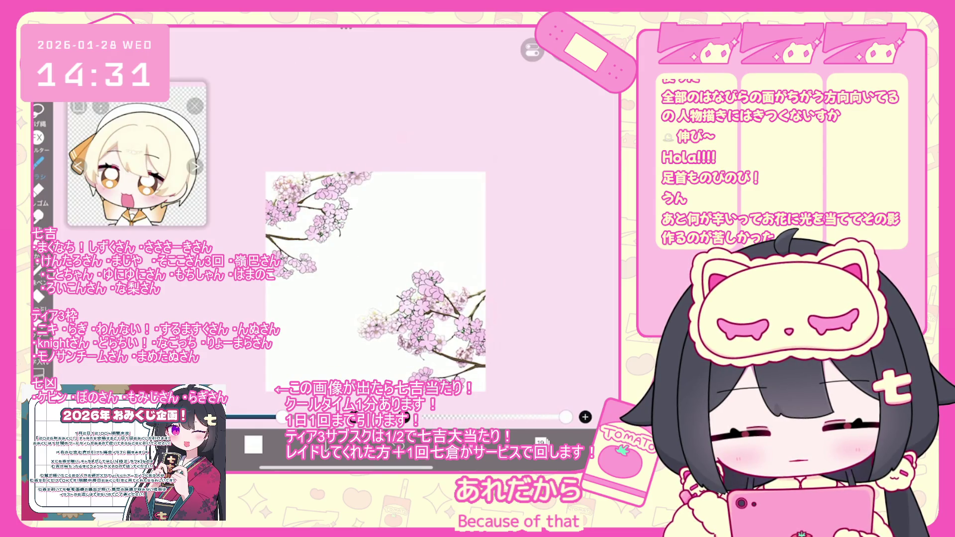
Step through layers 21, 23 and 18 to make layer 15 the working layer
click(541, 442)
click(547, 111)
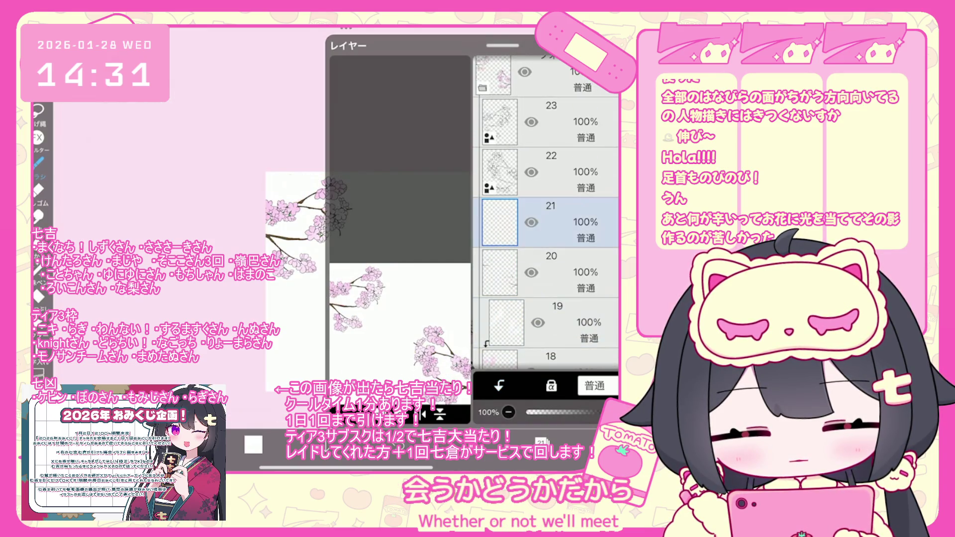
click(551, 122)
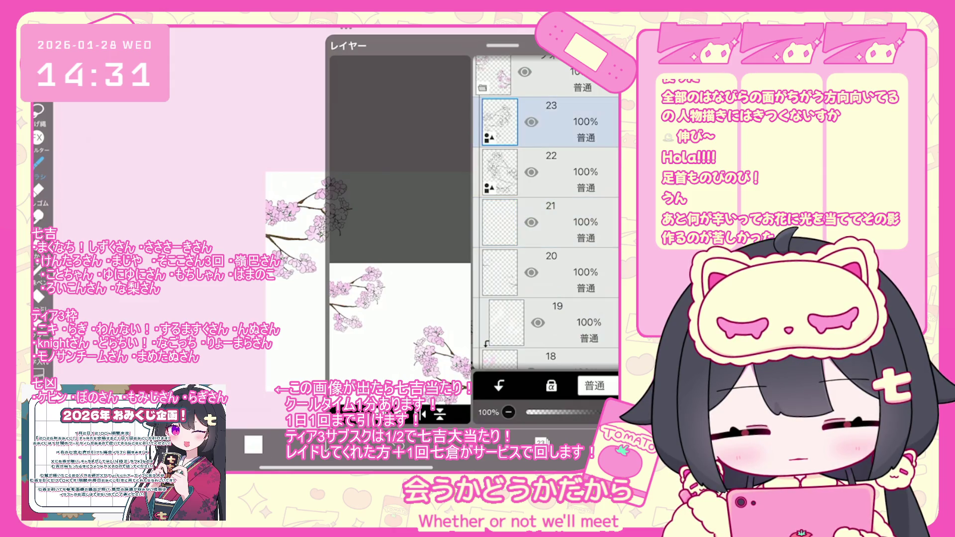
scroll(547, 214, down, 3)
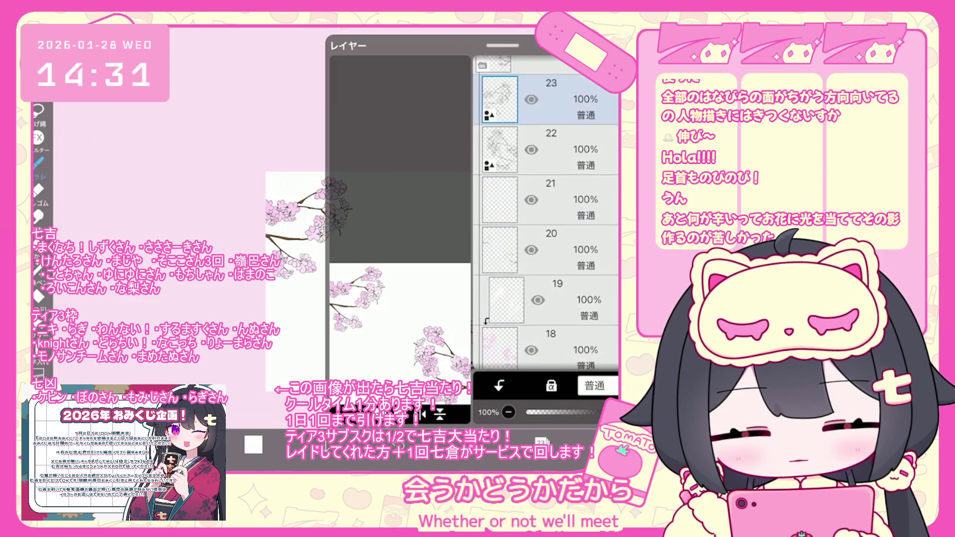
click(547, 252)
click(547, 348)
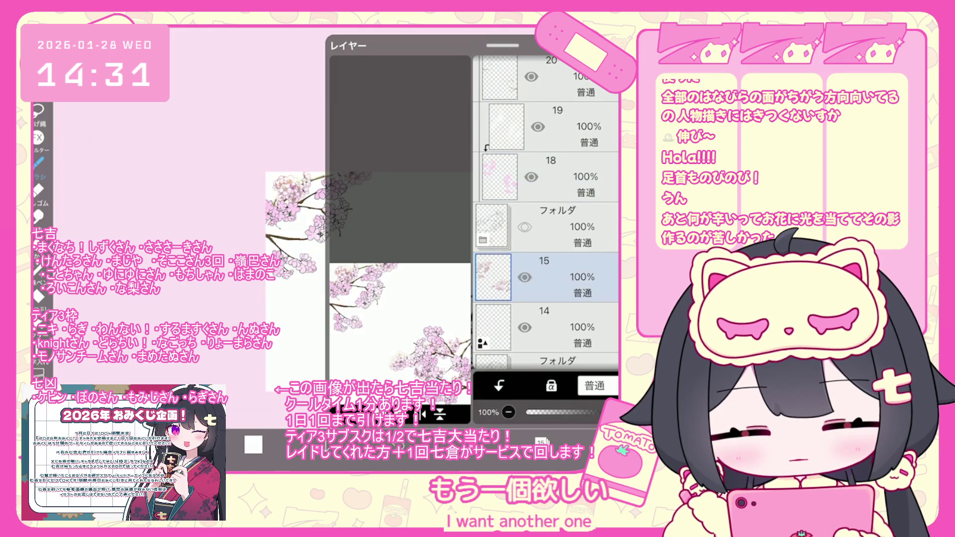
Try rotating the branch artwork about 42° with Transform, then cancel it
key(ctrl+t)
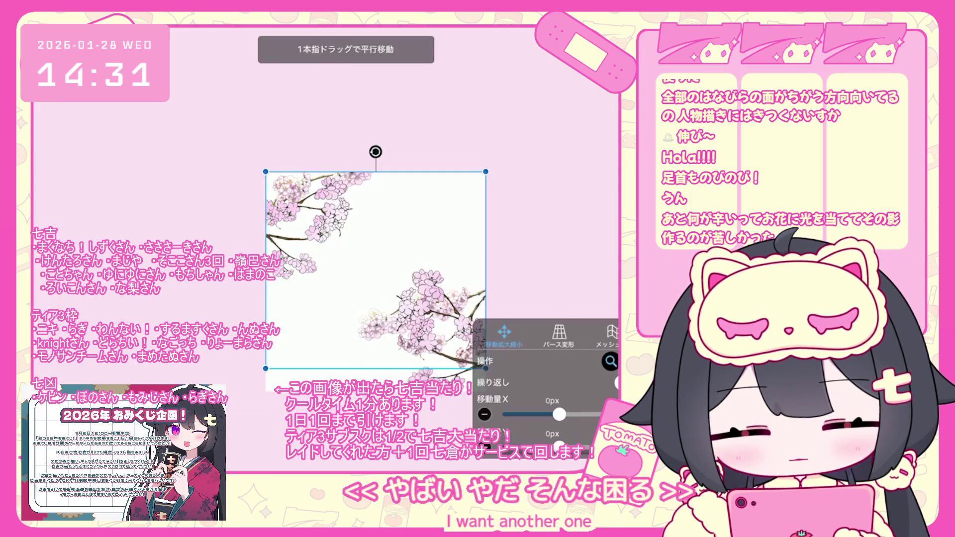
key(Return)
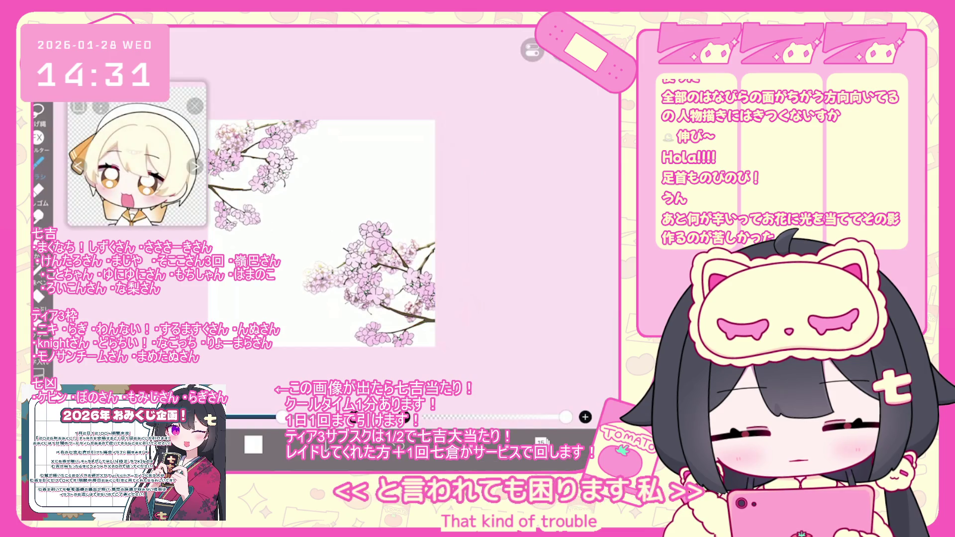
key(ctrl+t)
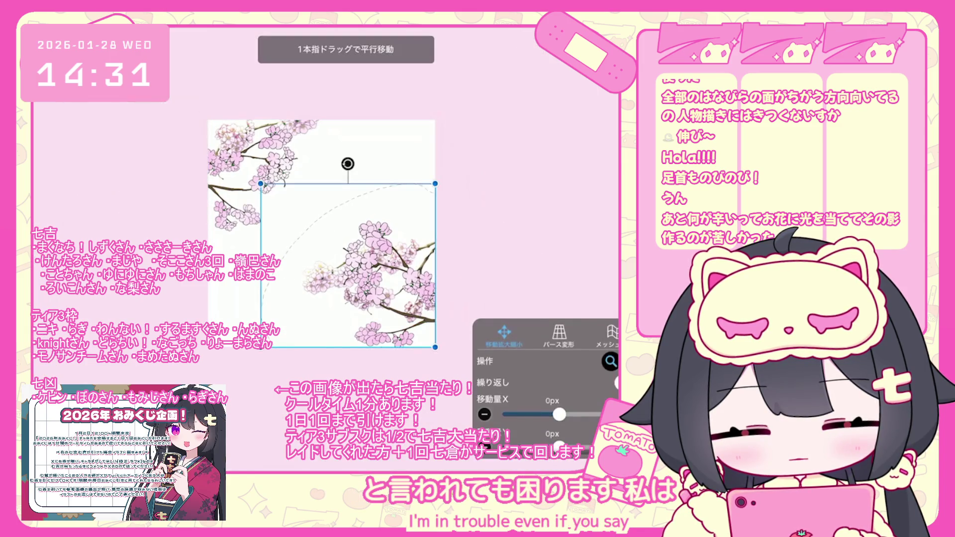
drag(347, 160, 413, 210)
drag(337, 297, 351, 283)
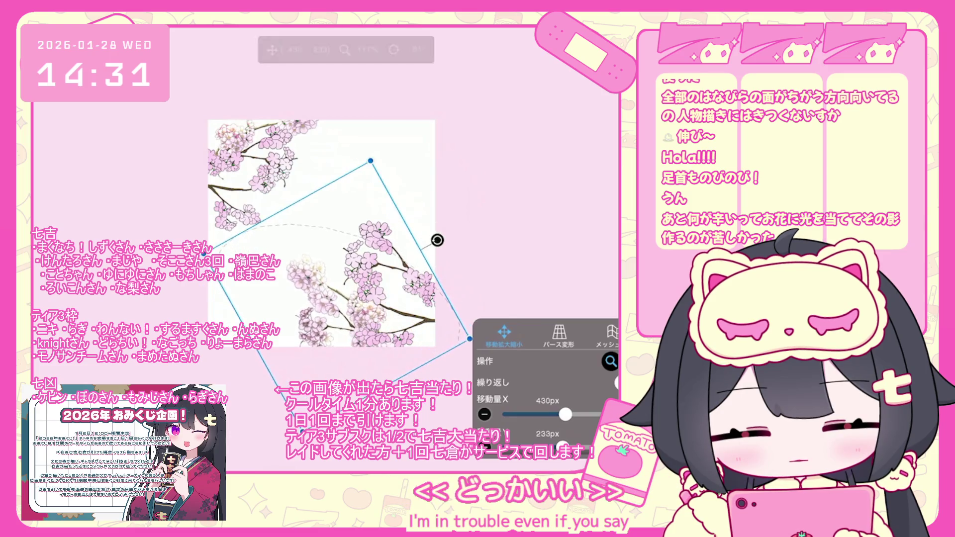
key(Escape)
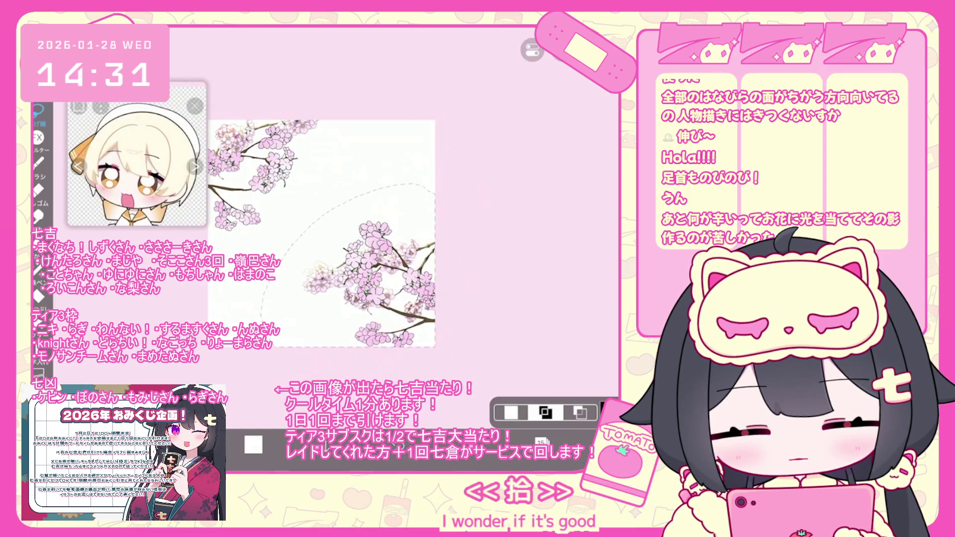
Lasso the lower blossom cluster on the right-hand branch and cut it out
click(542, 441)
scroll(546, 209, up, 3)
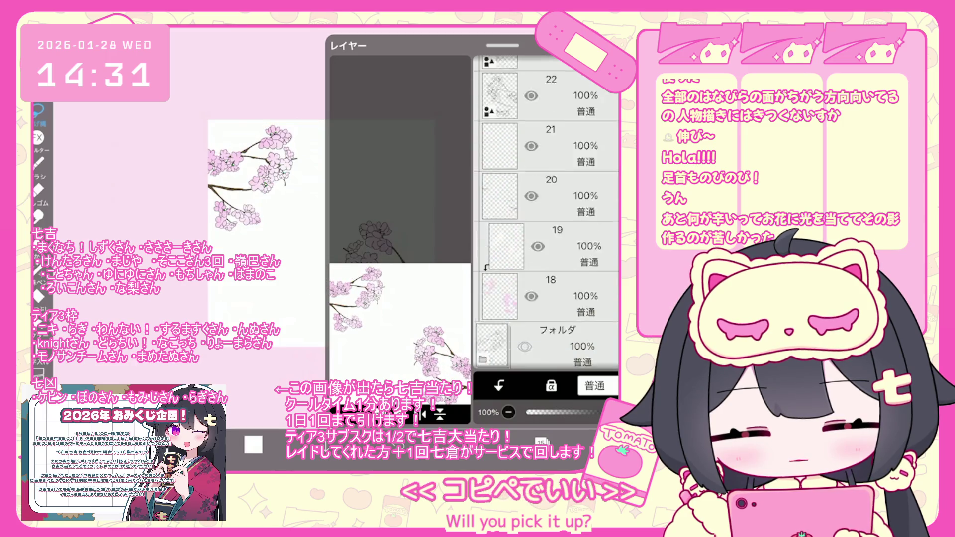
scroll(546, 209, up, 5)
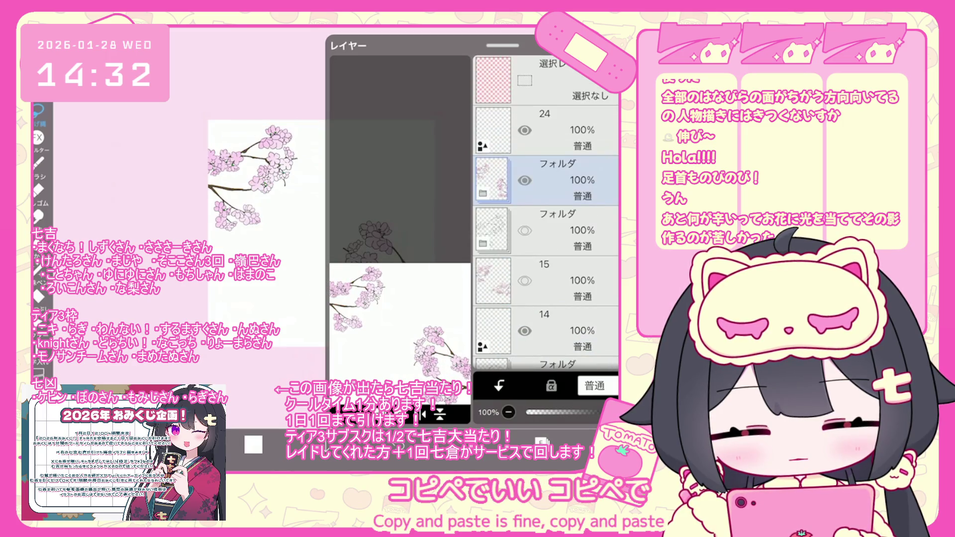
click(542, 441)
scroll(383, 214, up, 3)
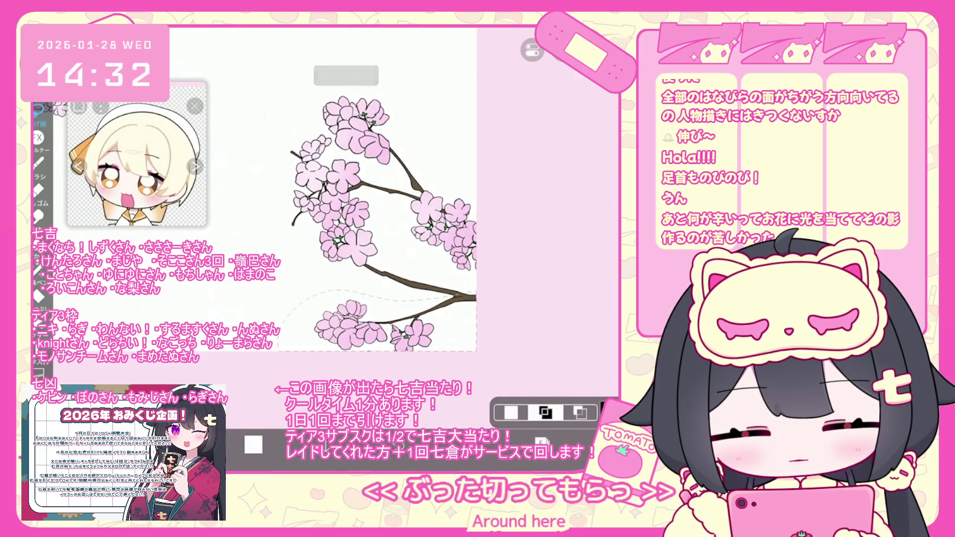
click(560, 50)
click(513, 184)
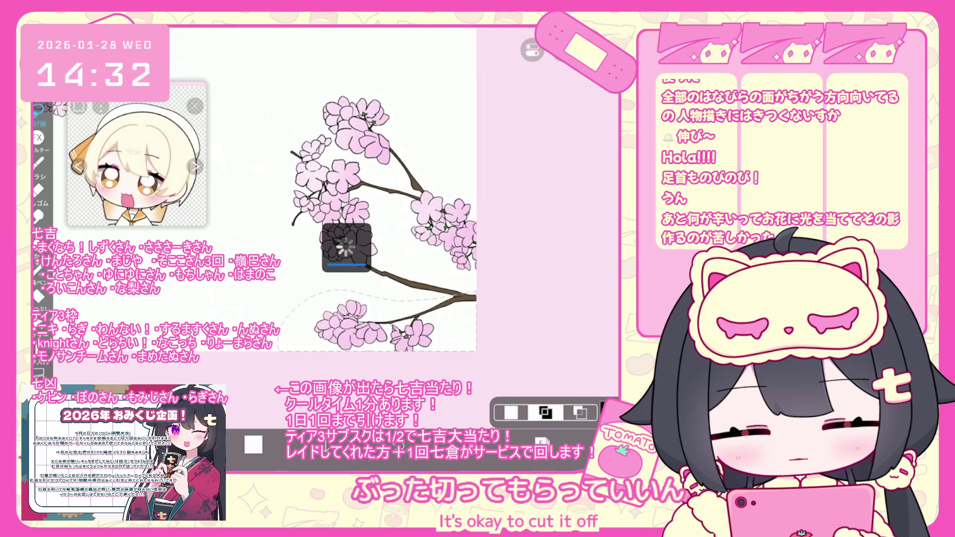
Move the cut branch piece up-left, rotate it about 36° and commit it against the branch
click(561, 50)
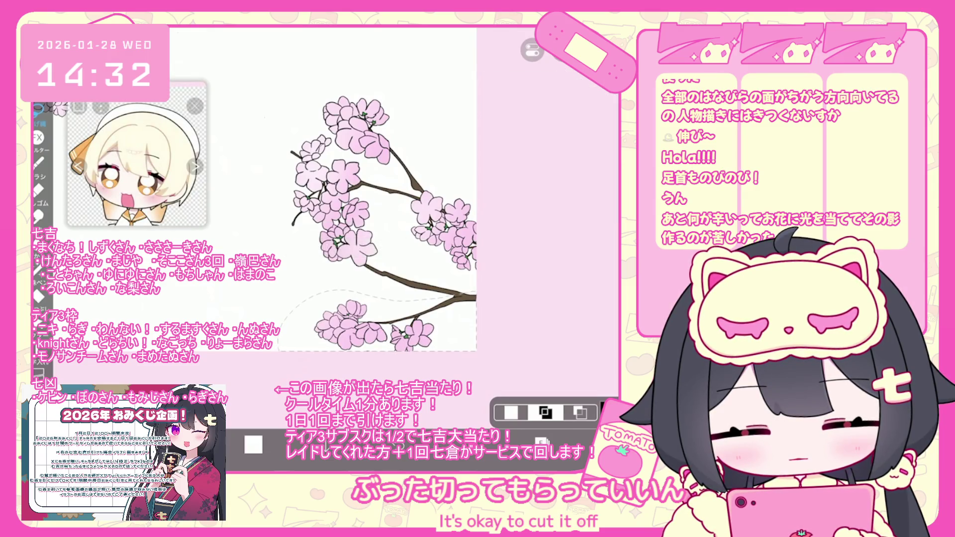
click(545, 412)
click(486, 383)
mouse_move(377, 321)
mouse_down()
mouse_move(302, 145)
mouse_move(268, 130)
mouse_up()
mouse_move(338, 207)
mouse_down()
mouse_move(374, 205)
mouse_move(330, 269)
mouse_up()
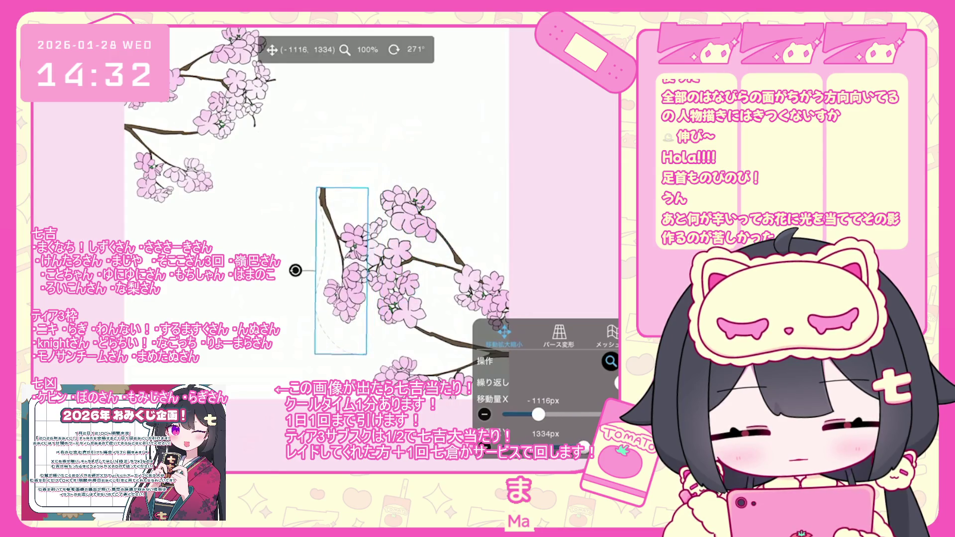
drag(313, 234, 367, 263)
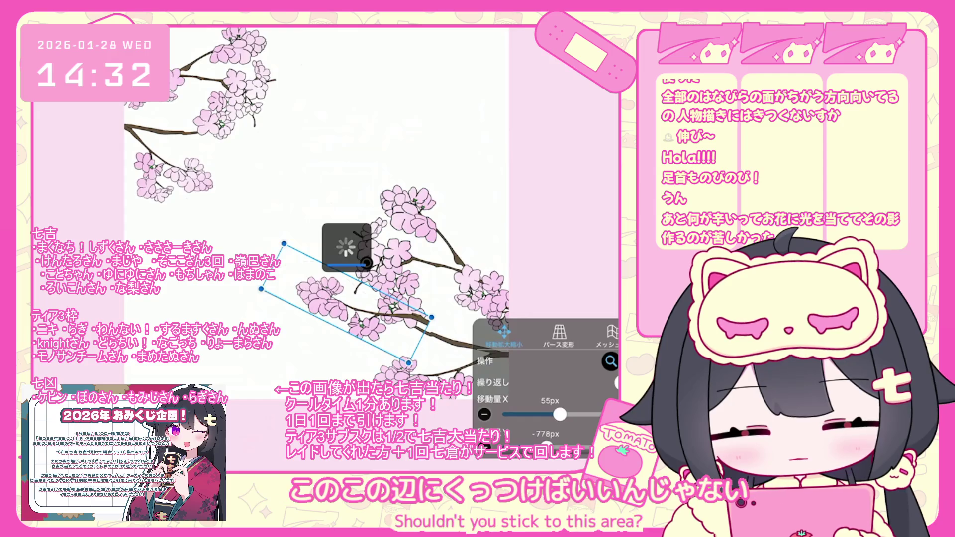
scroll(405, 221, up, 3)
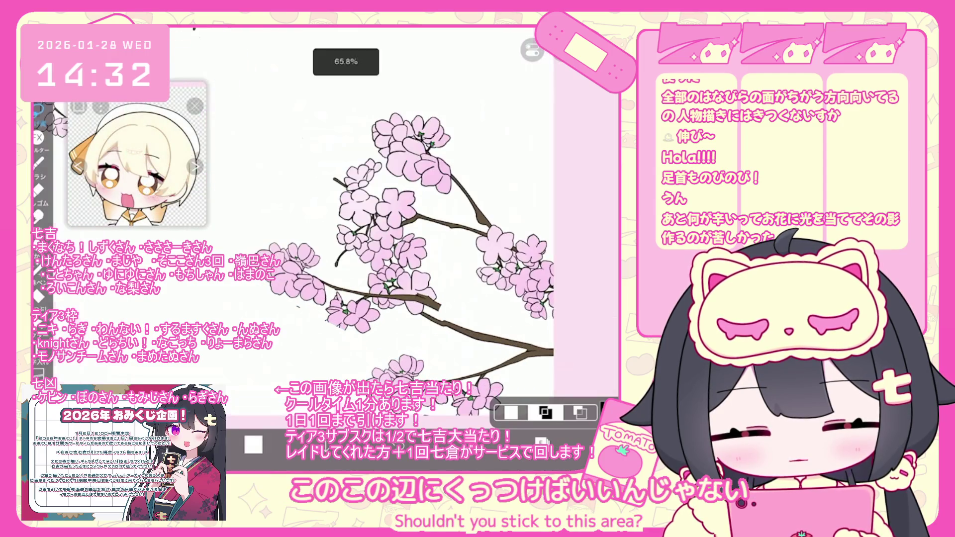
key(ctrl+d)
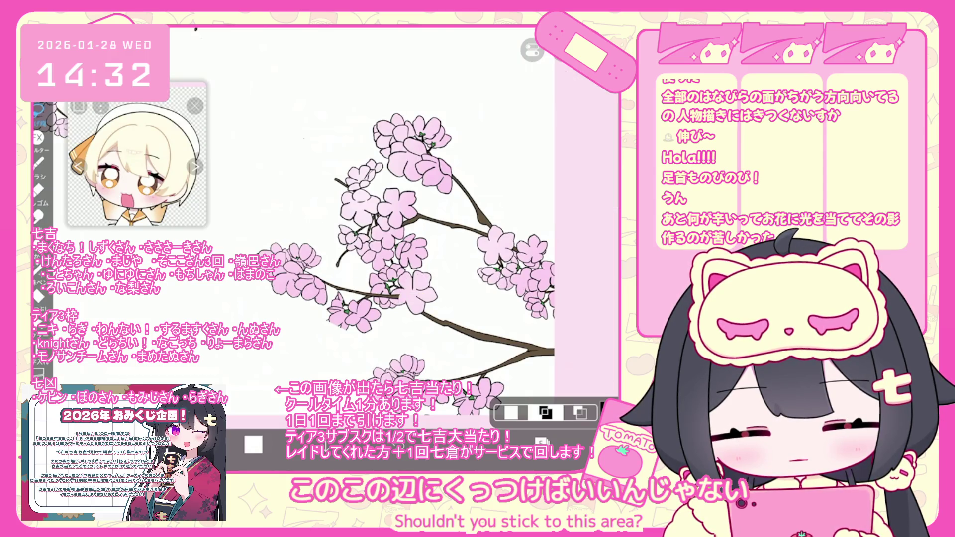
Select layer 22 in the blossom folder and set the drawing colour to black
click(557, 230)
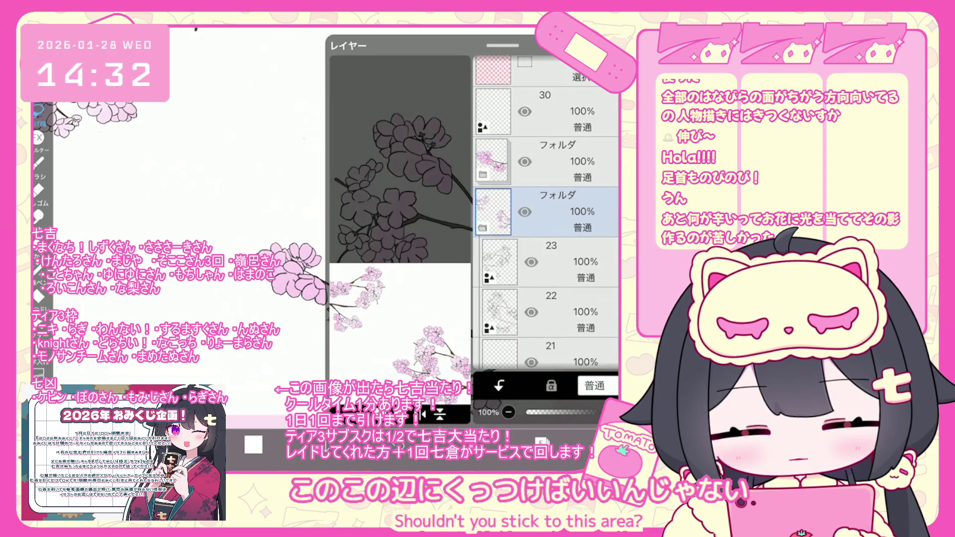
click(557, 211)
click(557, 236)
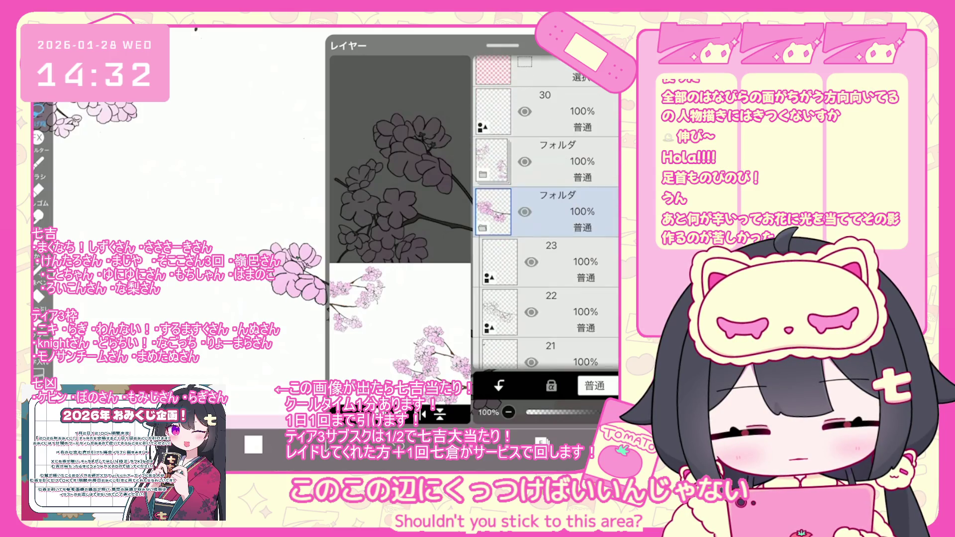
click(557, 312)
click(253, 444)
click(253, 444)
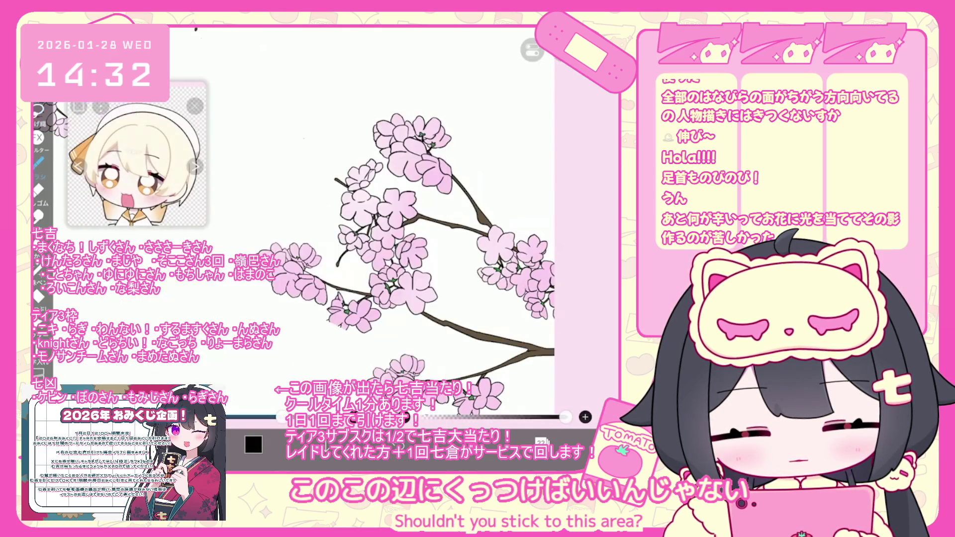
Switch to the 柔らかファルコンペン brush
click(37, 162)
scroll(159, 224, down, 5)
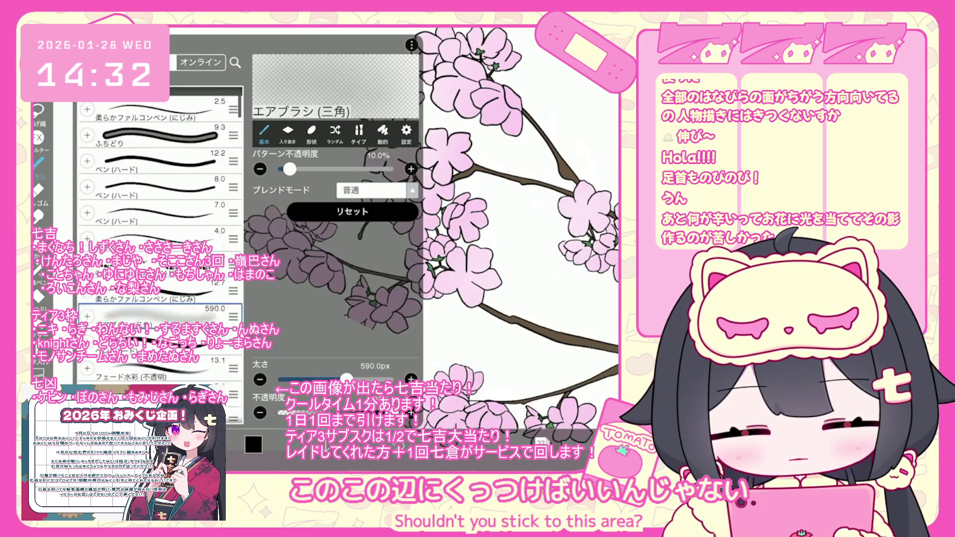
click(159, 100)
click(497, 199)
scroll(366, 328, up, 5)
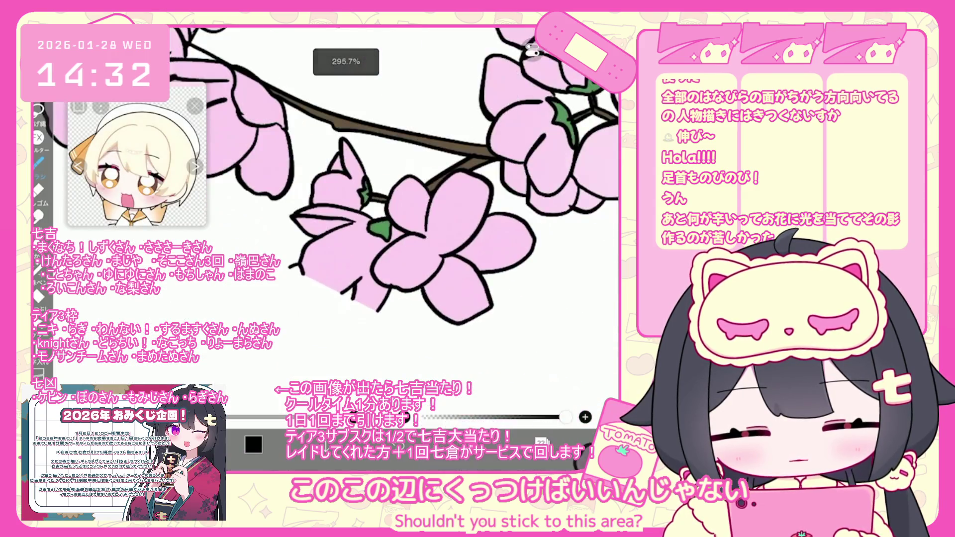
Undo the stray pink stroke and redraw the missing outline along the lower petal
key(ctrl+z)
drag(351, 301, 360, 316)
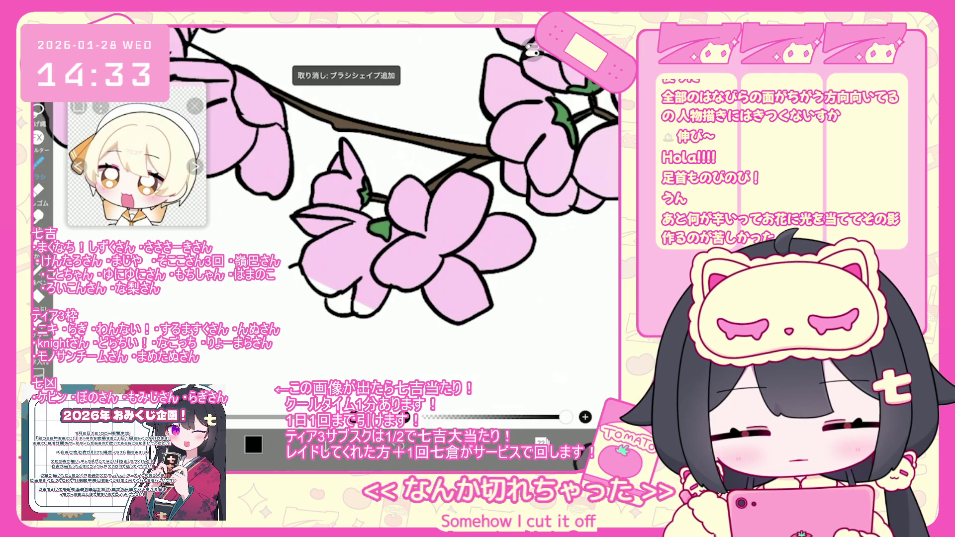
scroll(393, 194, up, 2)
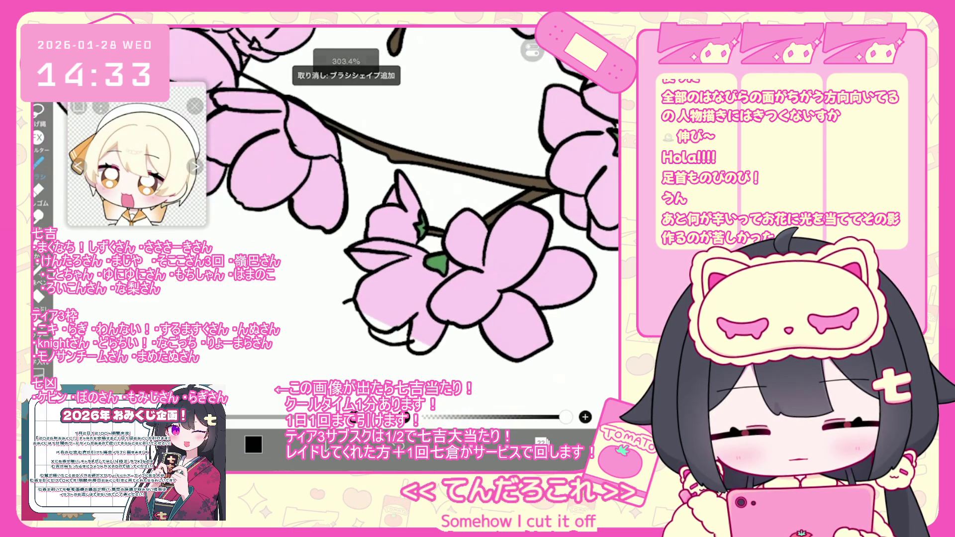
click(37, 268)
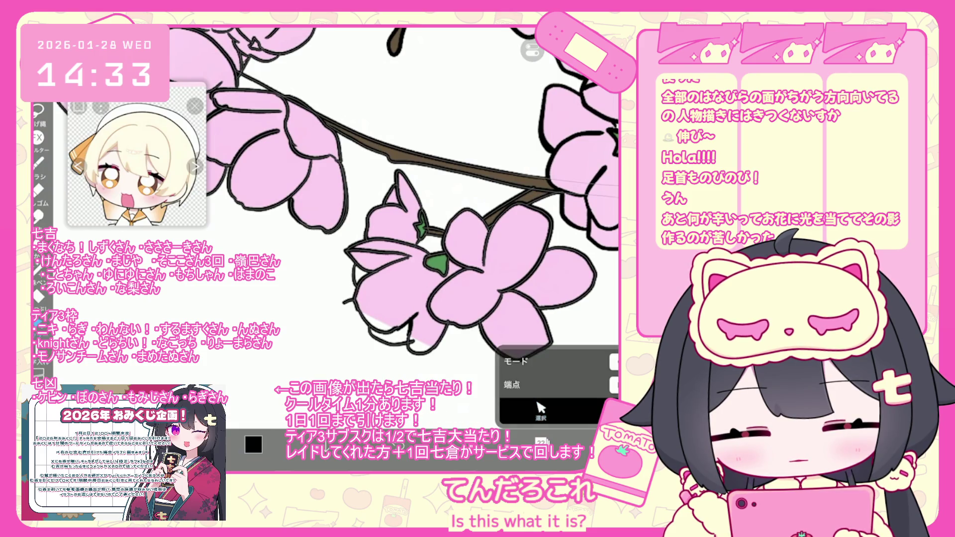
Select petal fill layer 18 and lasso-fill the white gap at the petal edge pink
scroll(418, 194, down, 3)
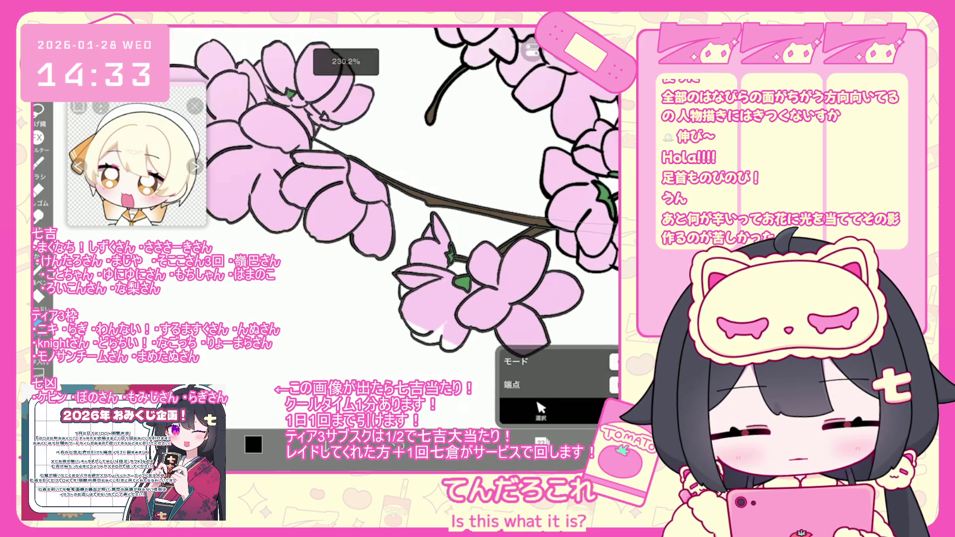
scroll(418, 194, down, 2)
scroll(417, 194, down, 1)
click(541, 441)
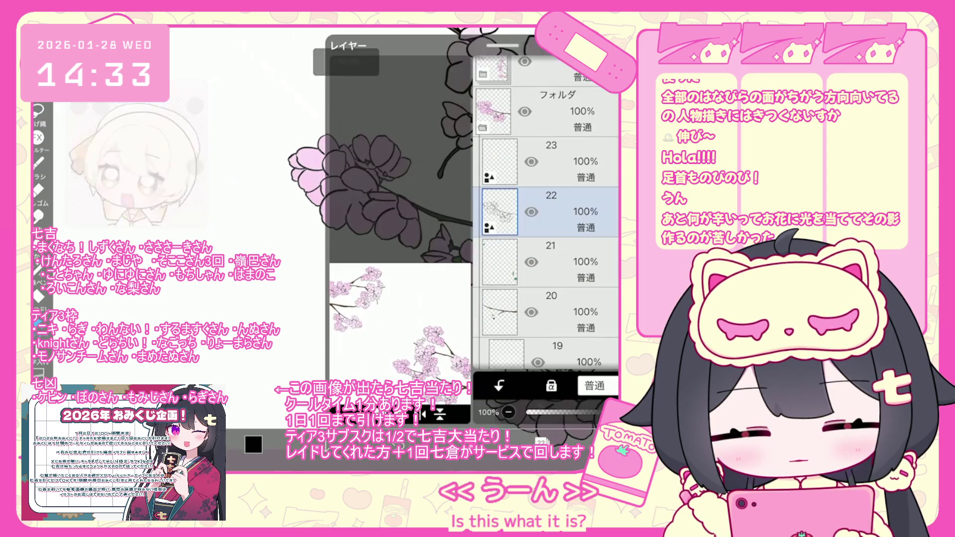
click(547, 224)
click(547, 279)
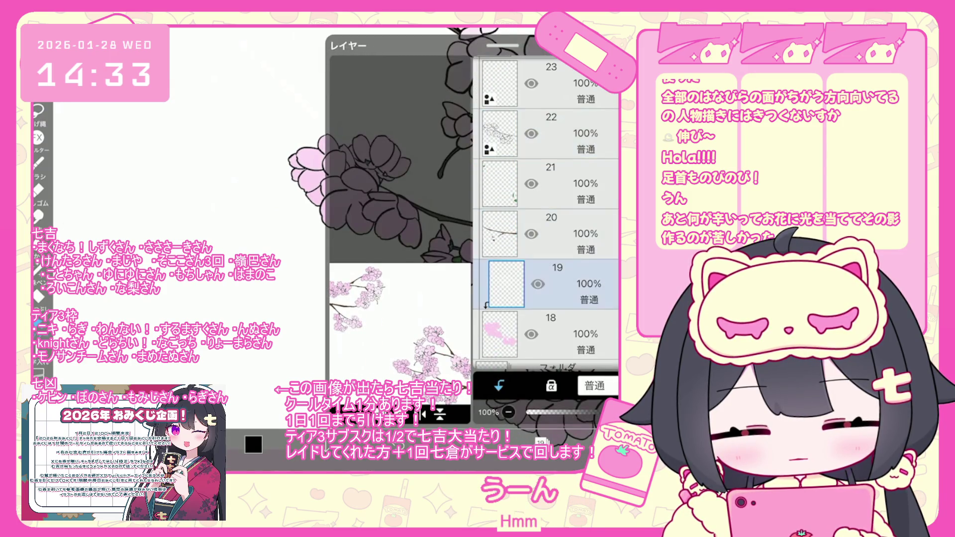
click(547, 335)
scroll(393, 199, up, 5)
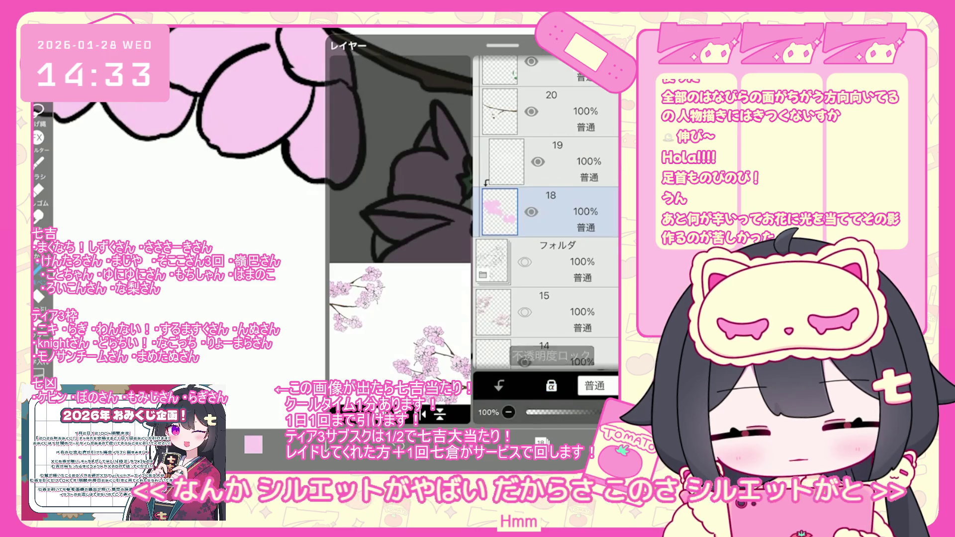
drag(393, 304, 463, 339)
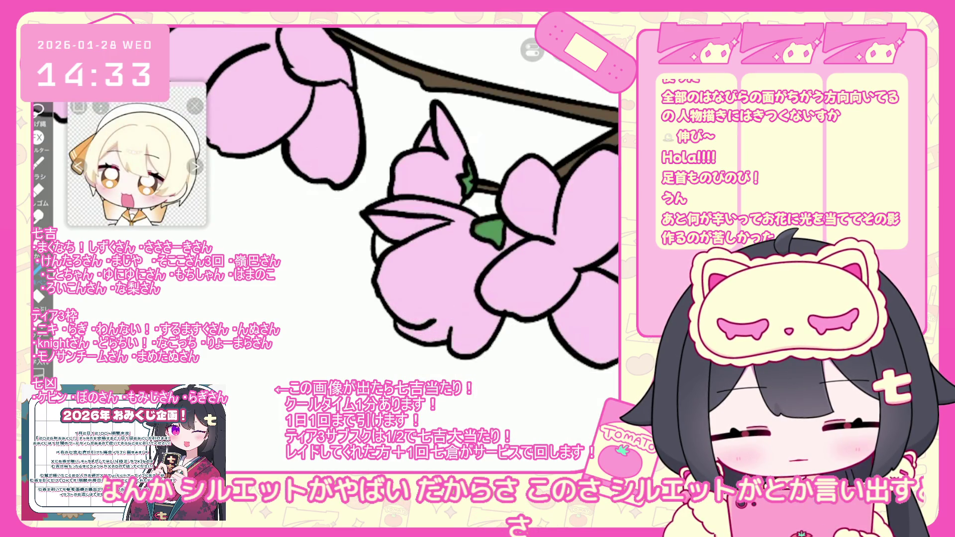
scroll(393, 199, down, 10)
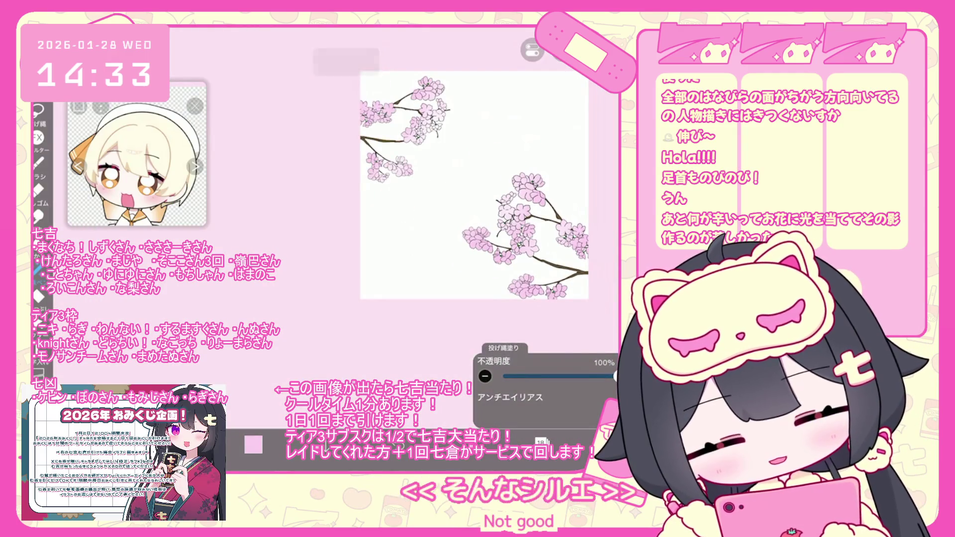
Turn the character sketch folder's visibility back on
click(541, 442)
scroll(547, 214, up, 3)
click(547, 211)
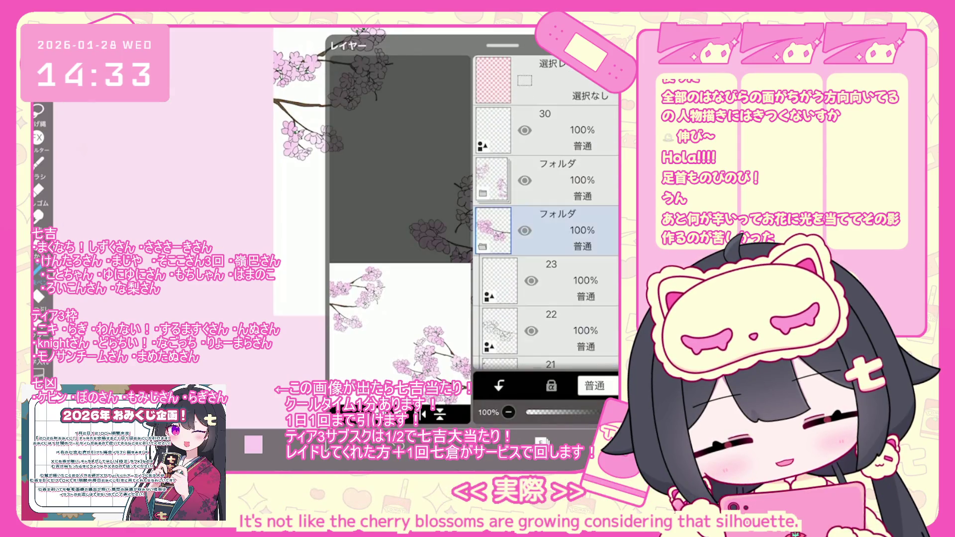
scroll(547, 214, down, 2)
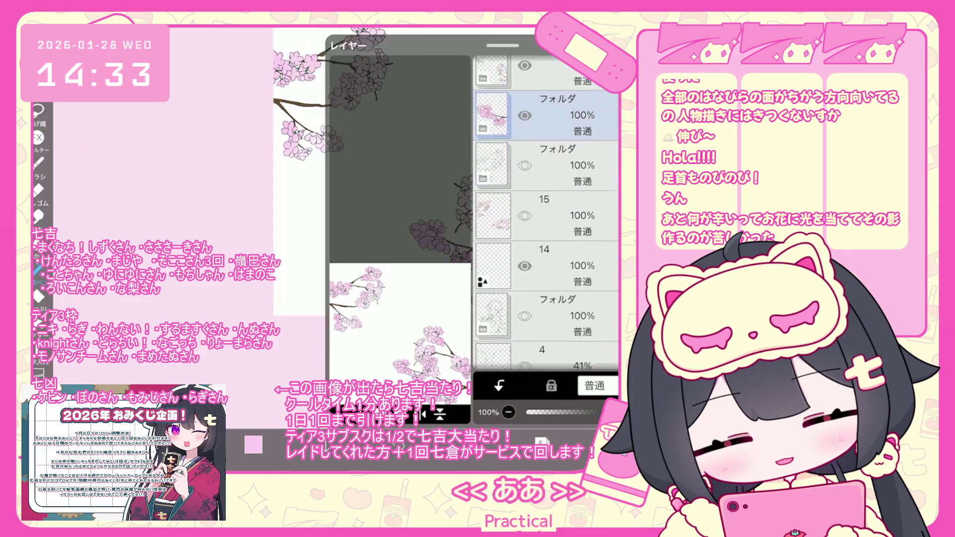
click(547, 211)
drag(503, 45, 502, 333)
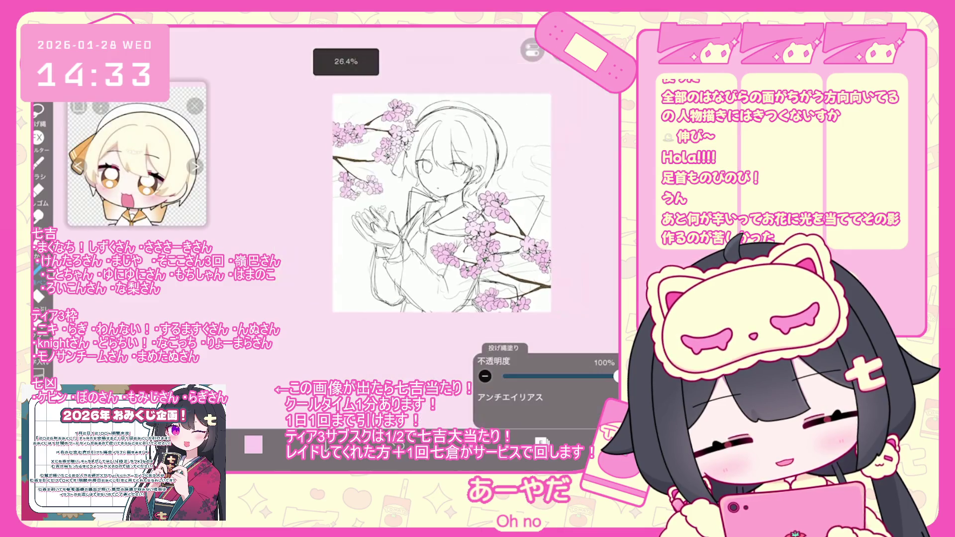
scroll(390, 224, down, 3)
Expand the blossom folder and select layer 22 inside it
click(542, 442)
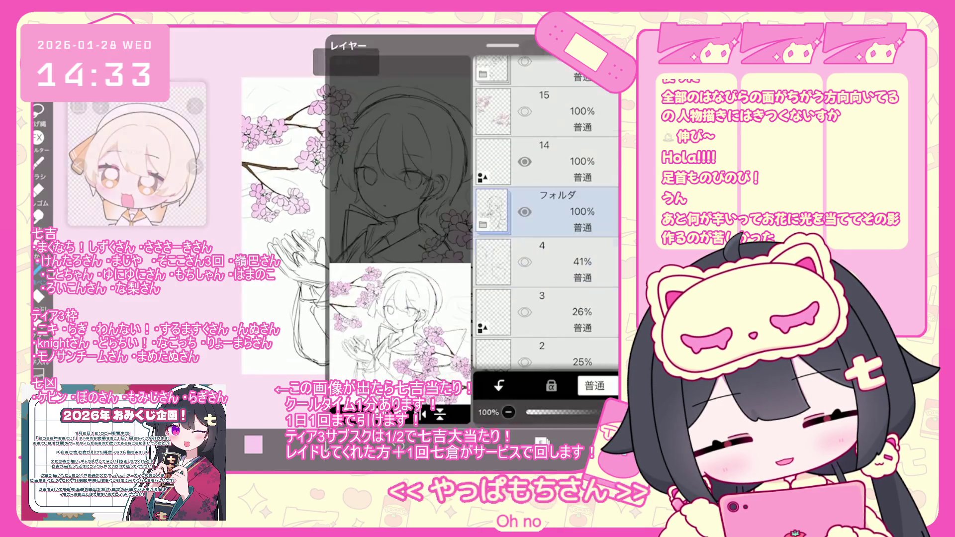
click(483, 269)
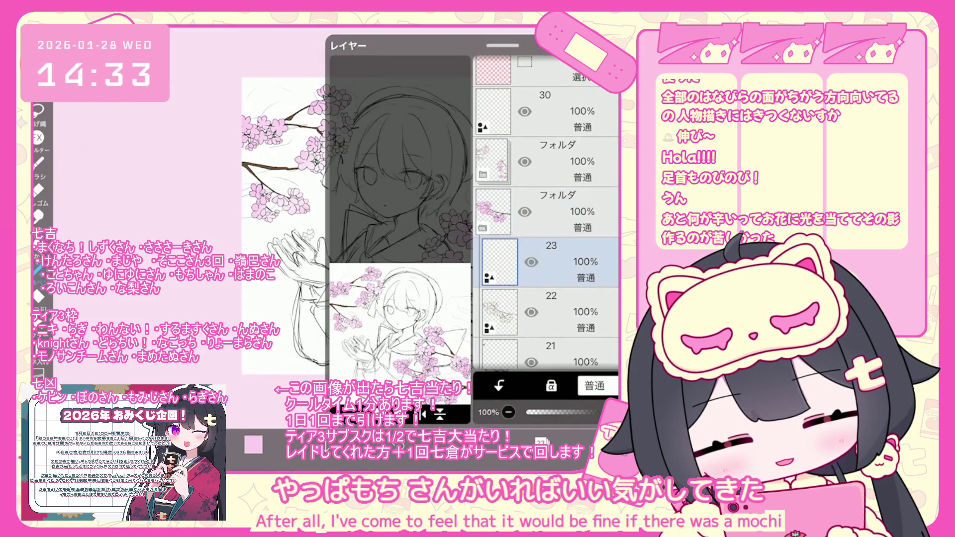
click(547, 311)
click(542, 442)
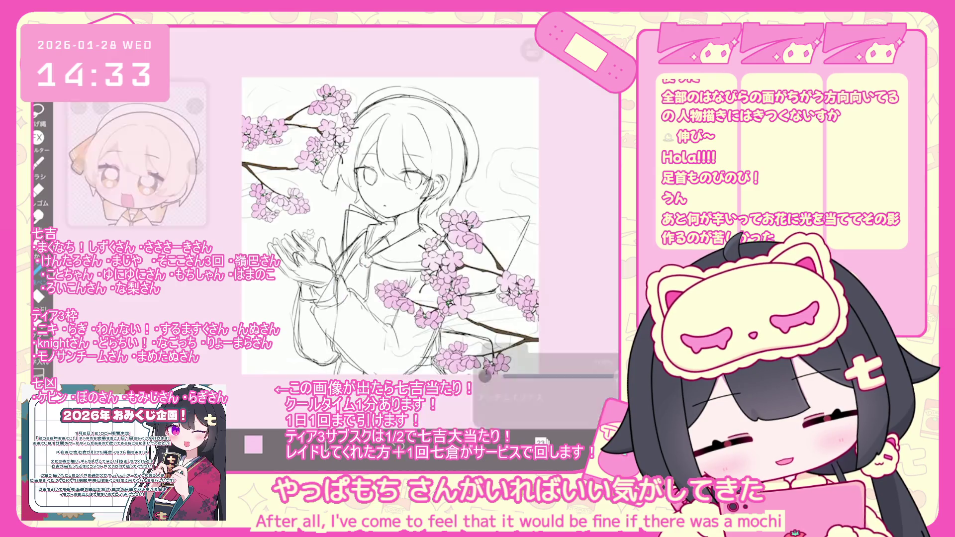
Choose pink and fill the flower cluster beside the character
click(253, 444)
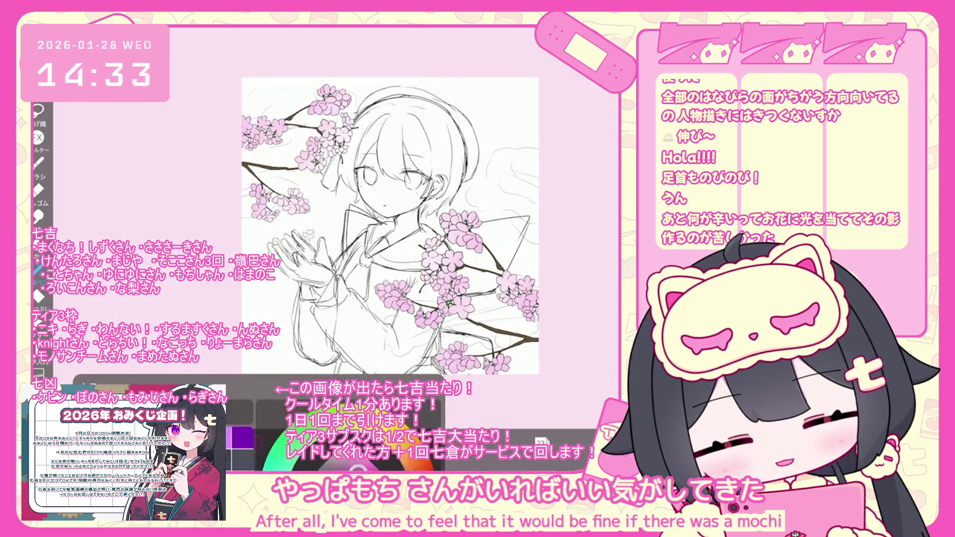
scroll(348, 224, up, 3)
scroll(393, 223, up, 5)
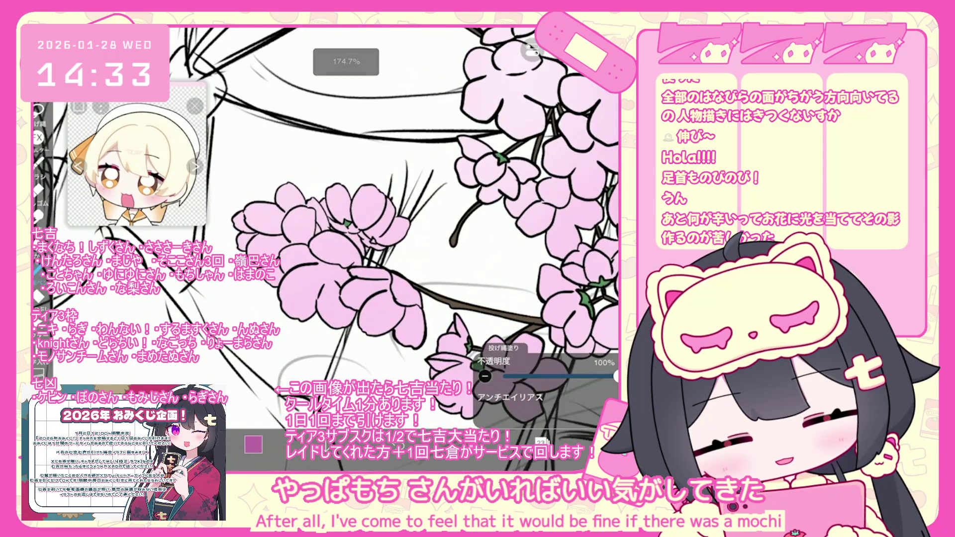
scroll(393, 248, up, 2)
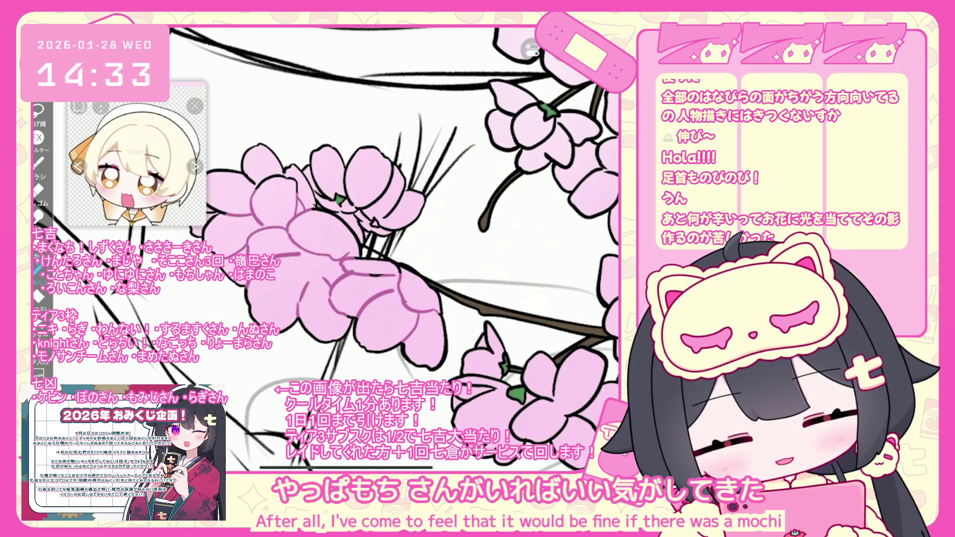
scroll(393, 238, up, 2)
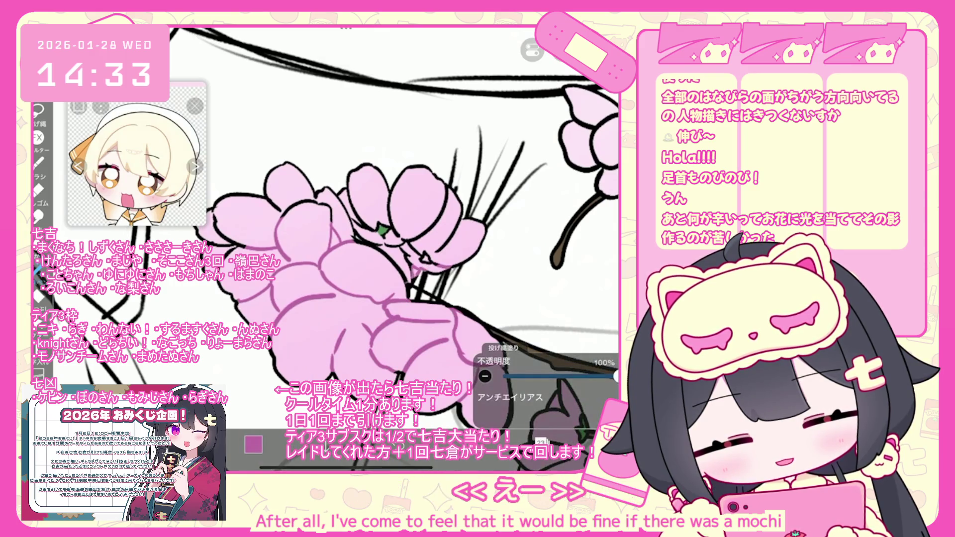
scroll(393, 239, up, 2)
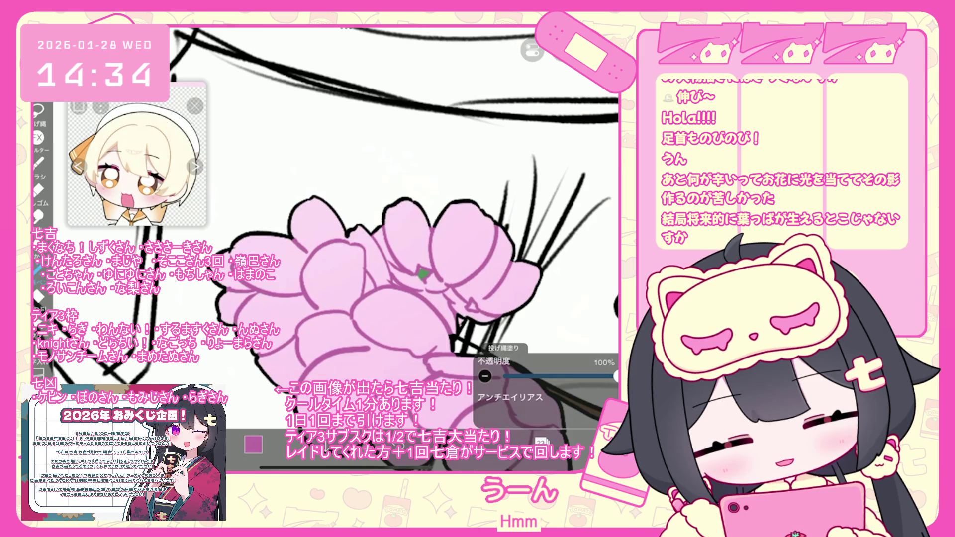
scroll(394, 249, down, 2)
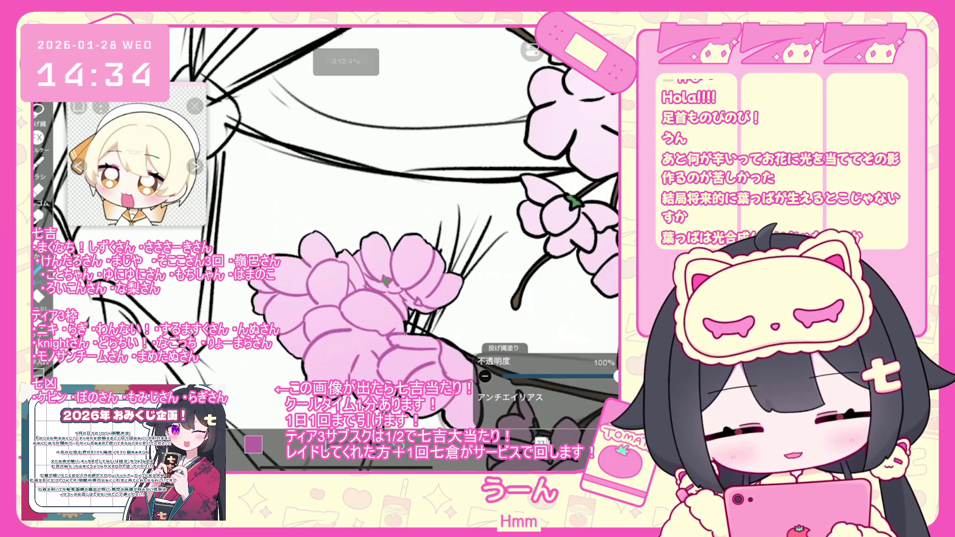
scroll(390, 238, down, 2)
scroll(398, 239, down, 3)
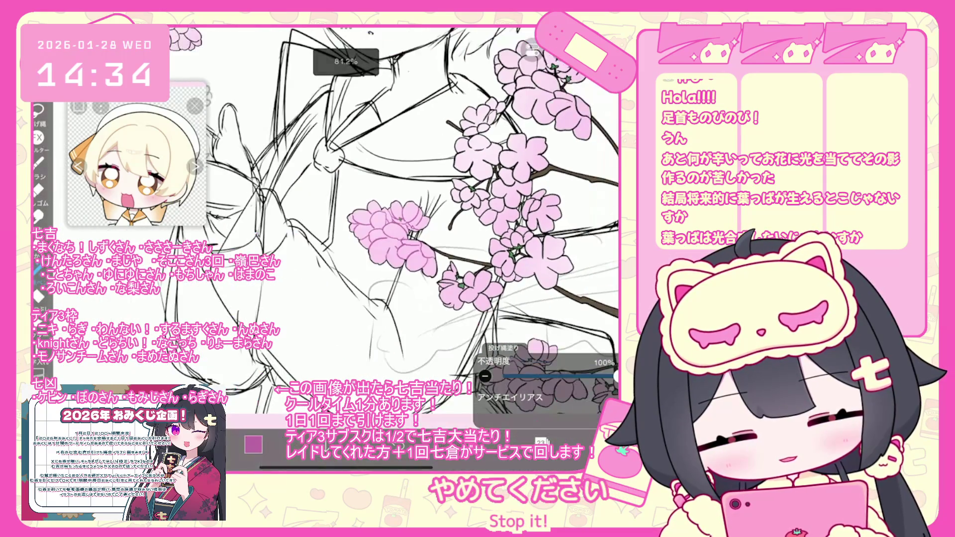
Pick a green at hue 130 as the drawing colour for the calyxes
click(541, 441)
click(253, 444)
click(300, 125)
click(340, 186)
scroll(348, 249, up, 5)
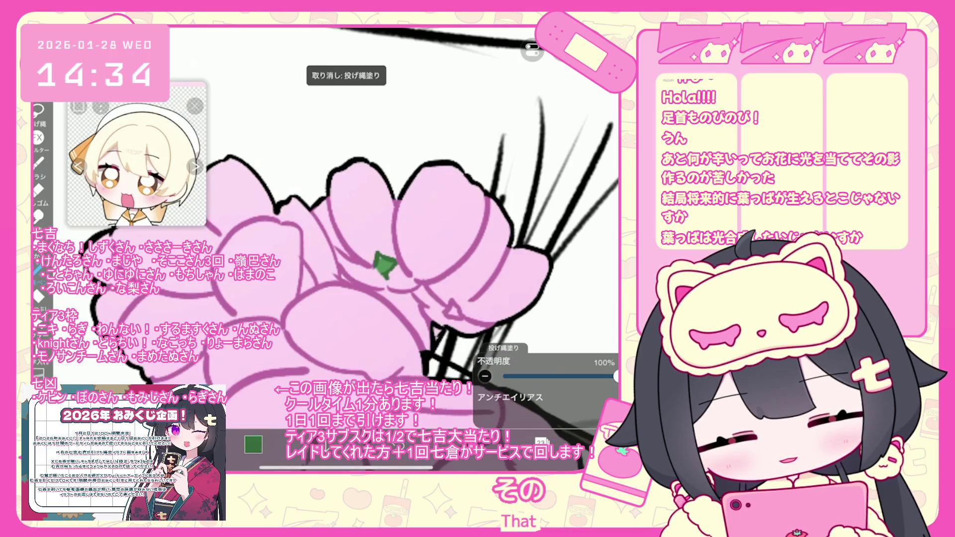
scroll(348, 249, down, 5)
click(542, 441)
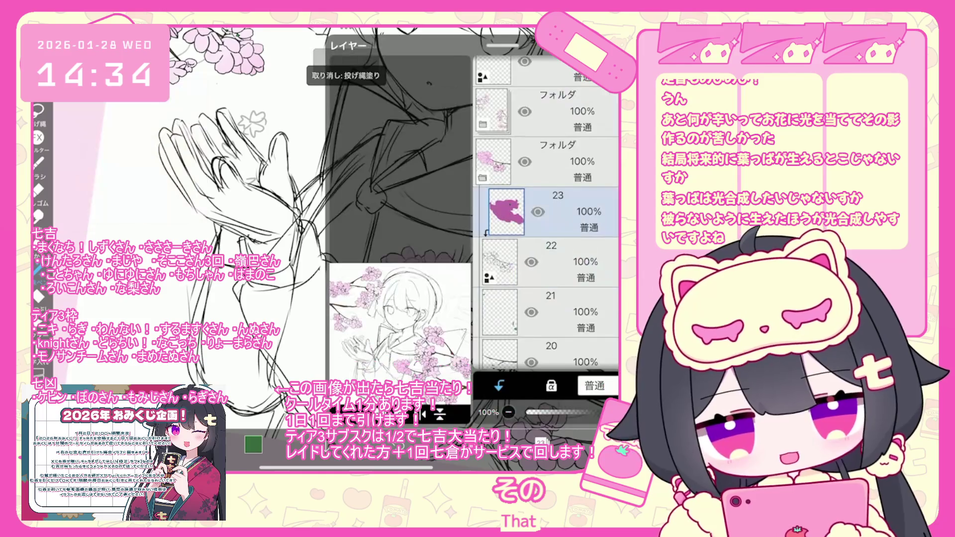
Expand the other blossom folder, delete layer 29, and sample the pink petal colour
click(547, 212)
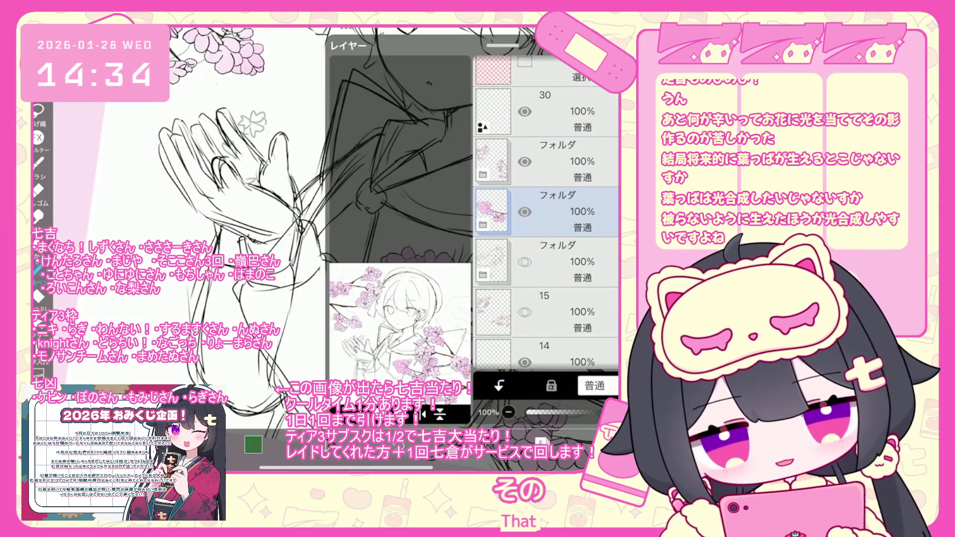
click(482, 224)
click(552, 230)
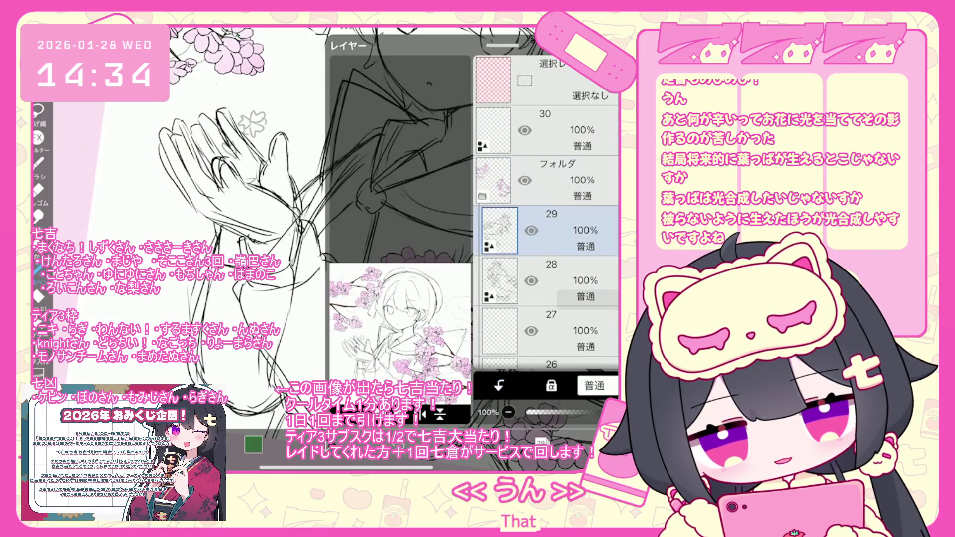
key(Delete)
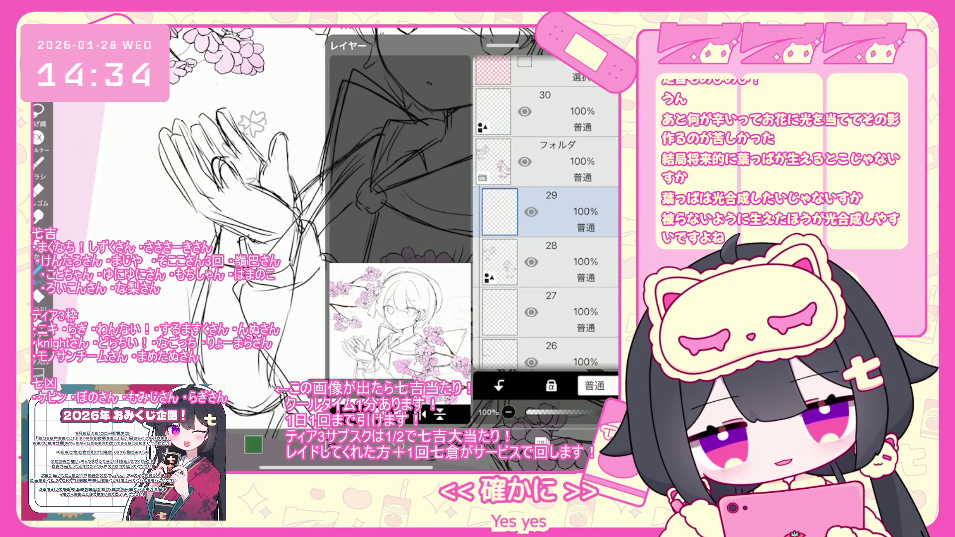
click(441, 293)
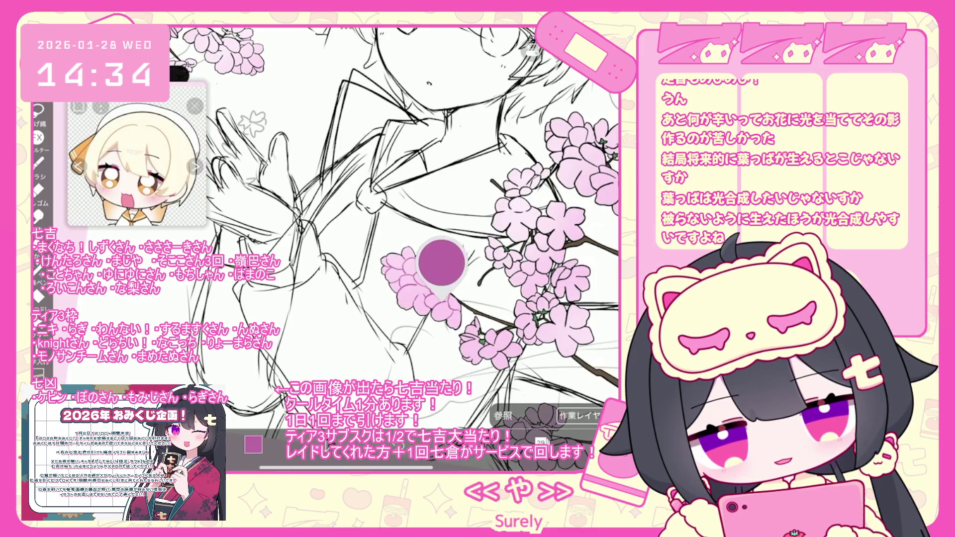
scroll(398, 224, down, 3)
scroll(398, 223, up, 8)
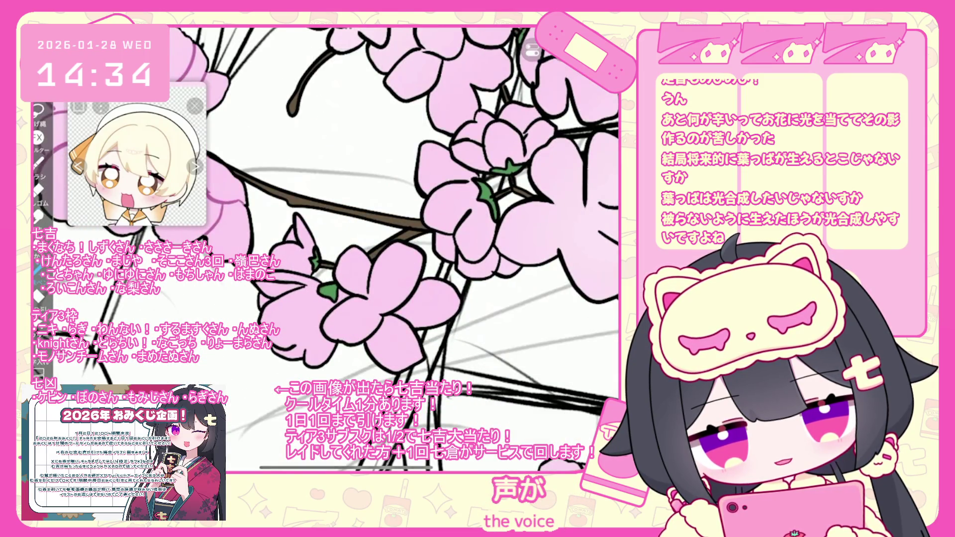
Hide layer 29 with the magenta blob and make layer 23 the painting layer
click(541, 442)
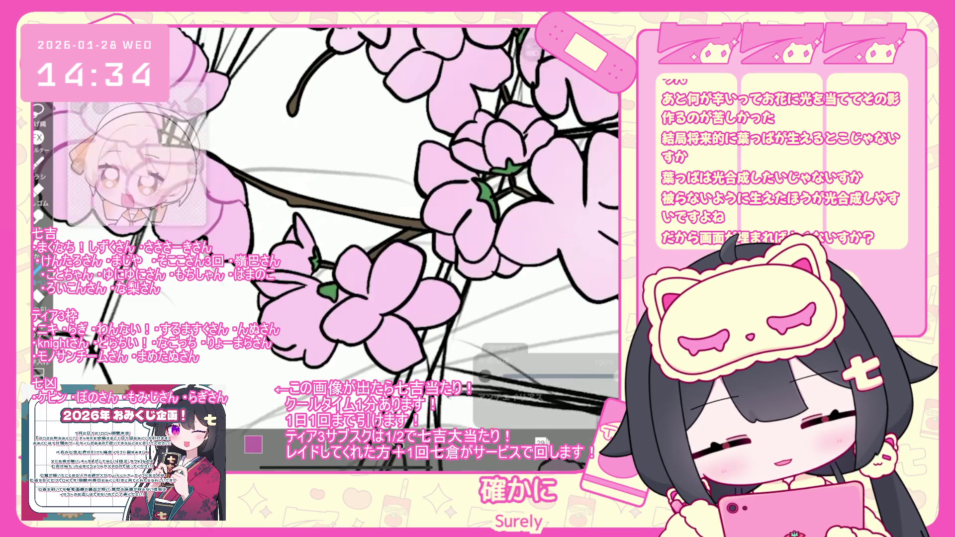
scroll(385, 248, down, 3)
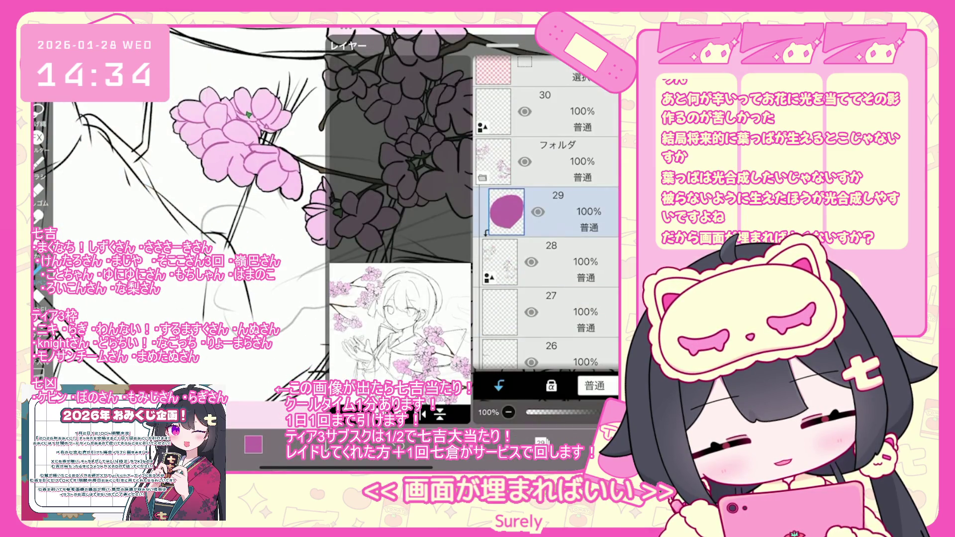
click(537, 212)
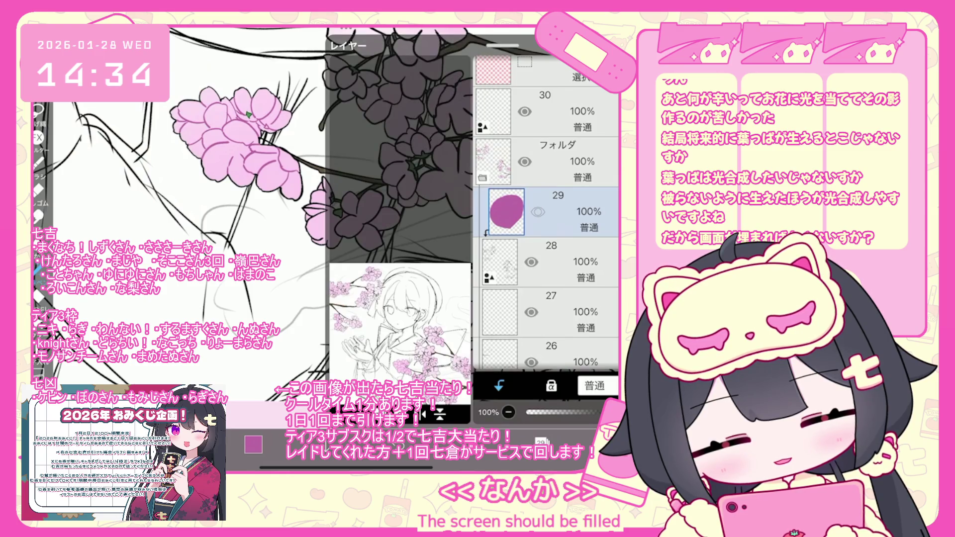
click(547, 212)
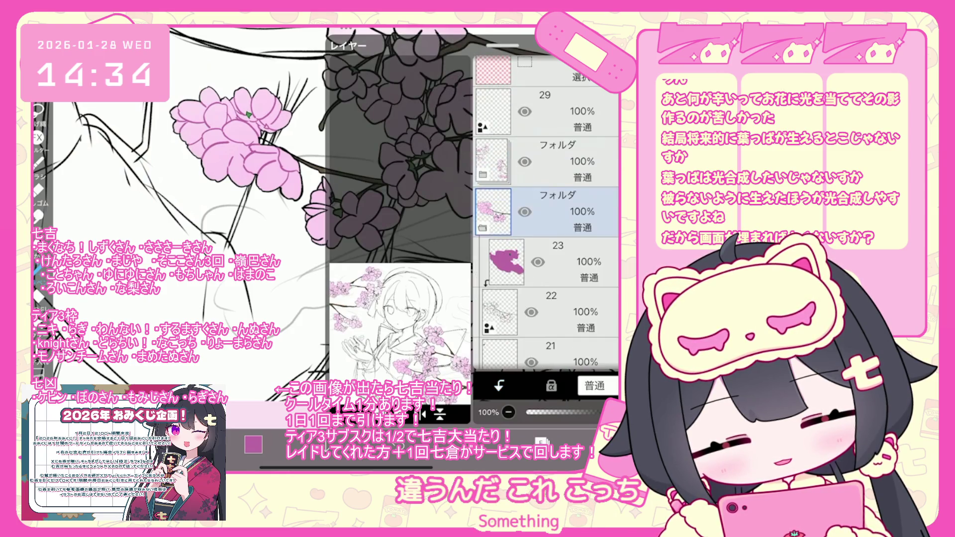
click(572, 262)
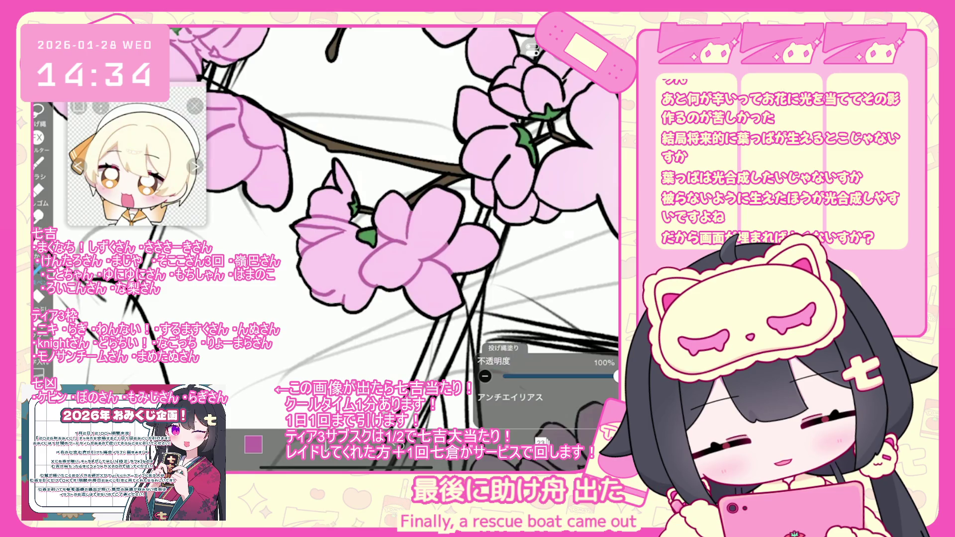
Sample the calyx green and lasso-fill to enlarge the calyx on the lower blossom
scroll(343, 209, up, 3)
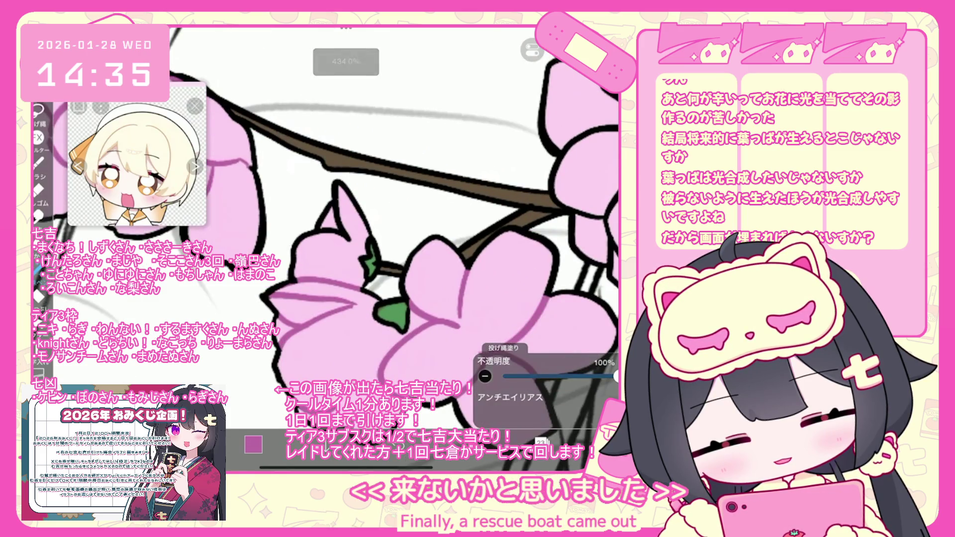
scroll(393, 249, down, 3)
click(205, 78)
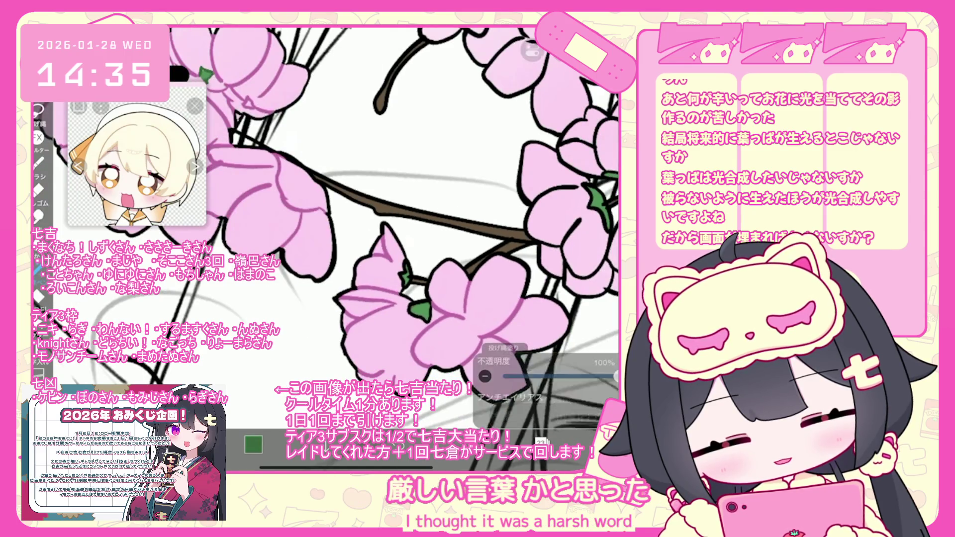
scroll(393, 249, up, 3)
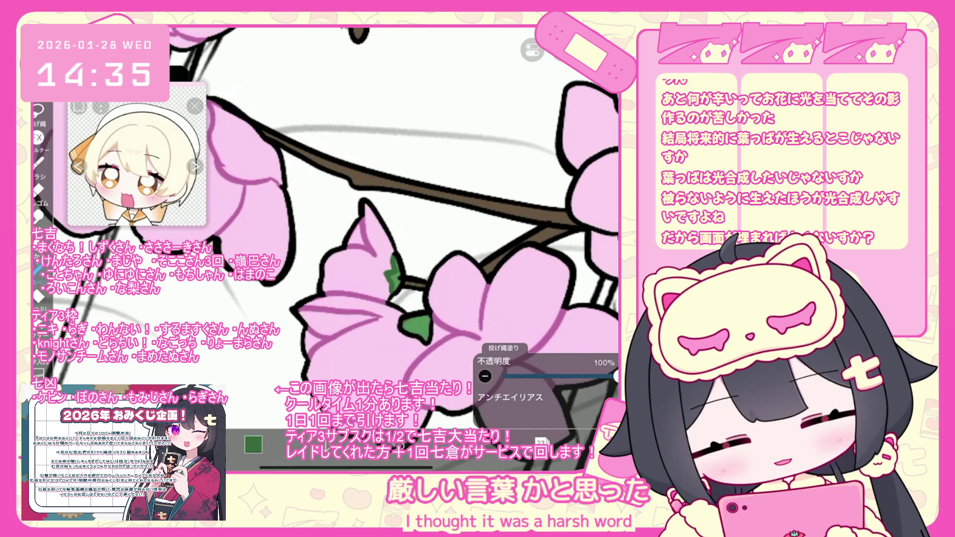
drag(403, 330, 430, 343)
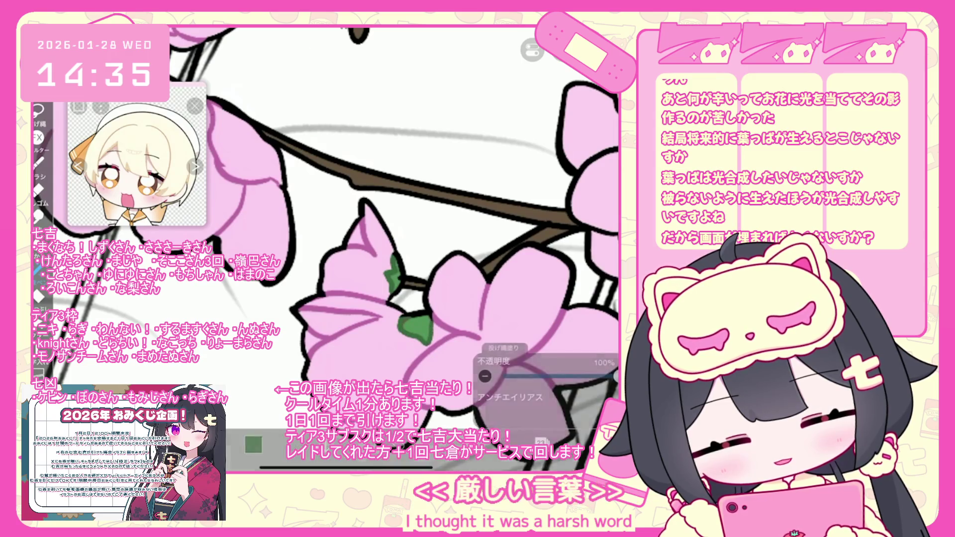
scroll(393, 249, down, 3)
Change the drawing colour from green to dark brown
click(254, 444)
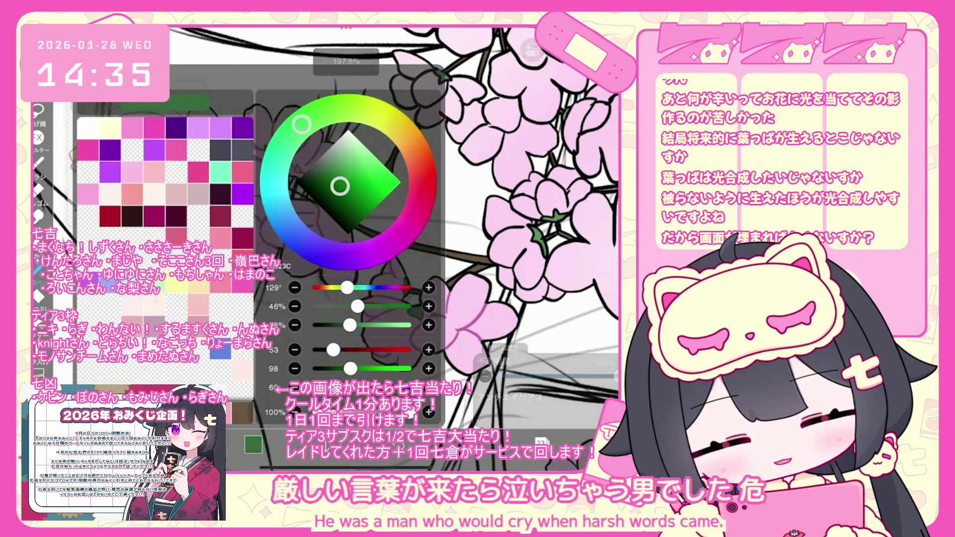
drag(301, 123, 404, 139)
click(332, 195)
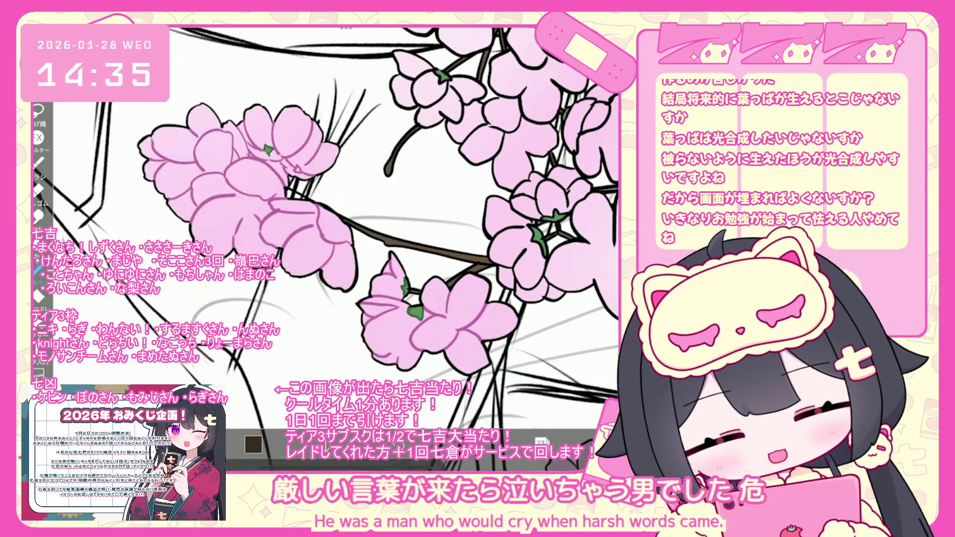
click(253, 445)
scroll(358, 238, up, 5)
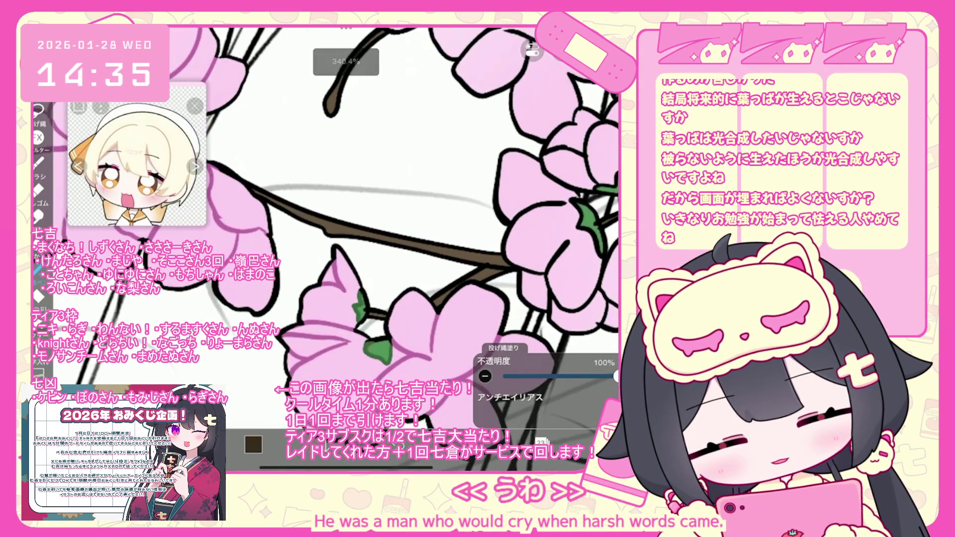
scroll(368, 234, down, 3)
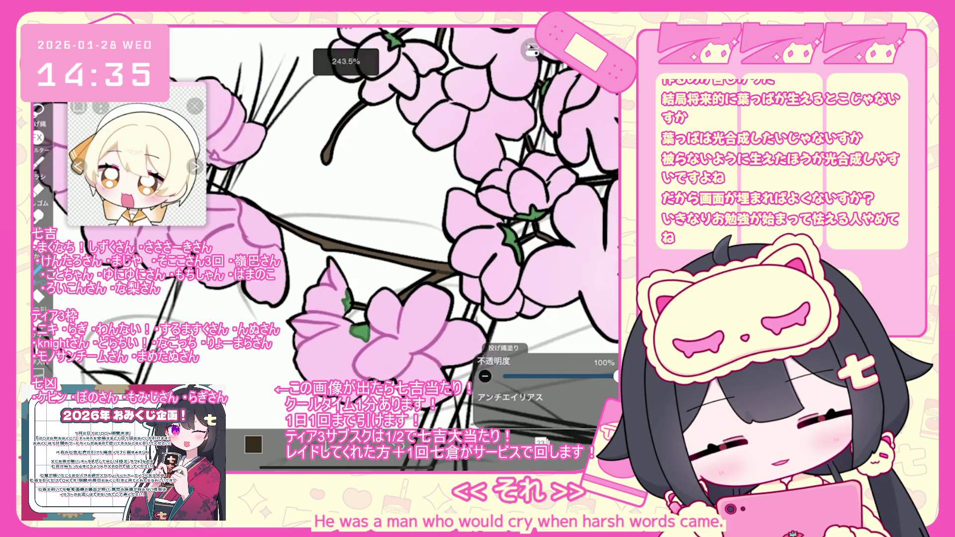
scroll(358, 239, down, 5)
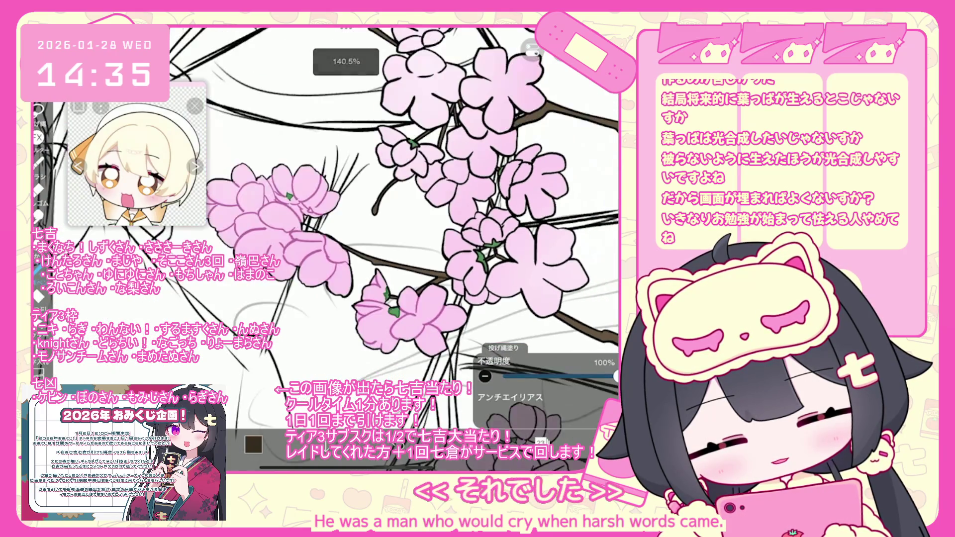
click(541, 441)
scroll(547, 214, up, 3)
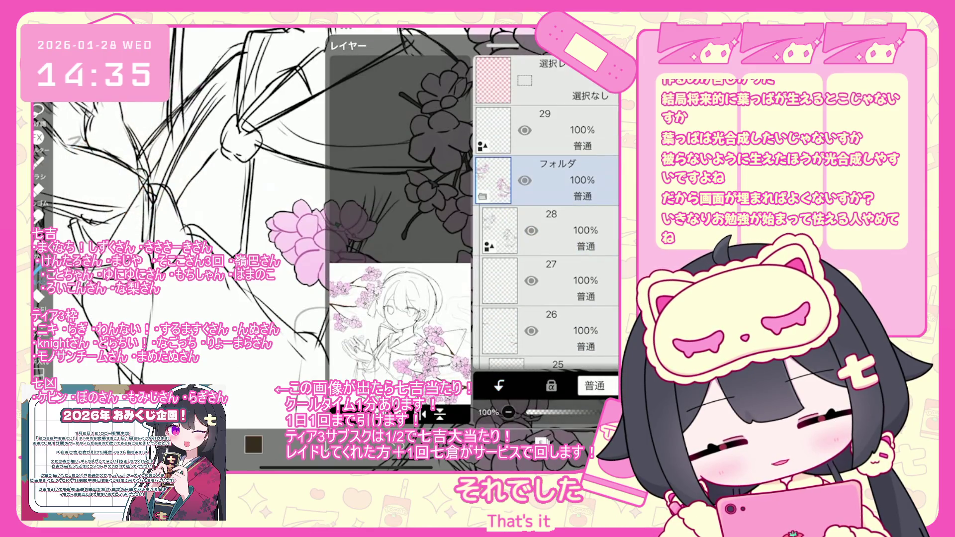
Add a new blank layer in the blossom folder and choose a pink-magenta colour
click(547, 280)
click(547, 230)
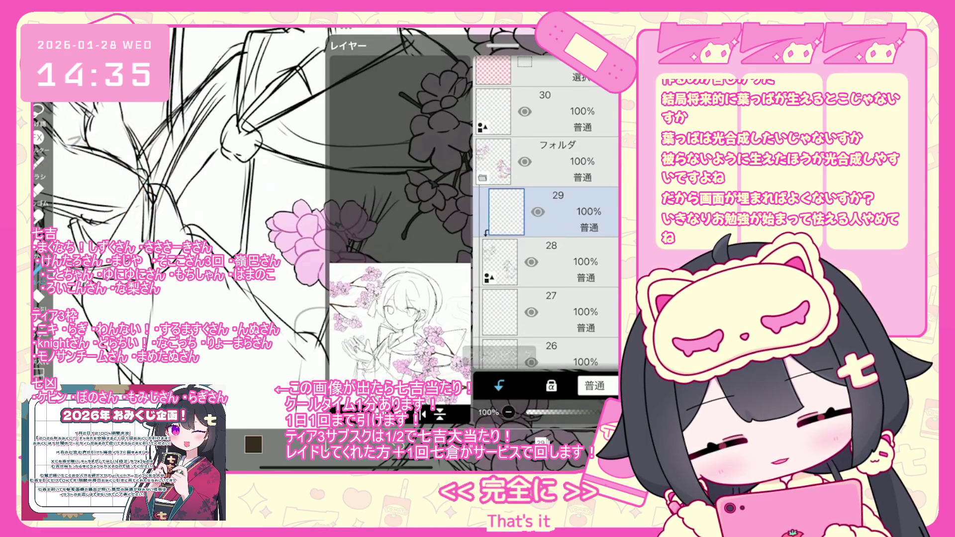
click(254, 443)
drag(409, 136, 400, 221)
scroll(393, 224, up, 3)
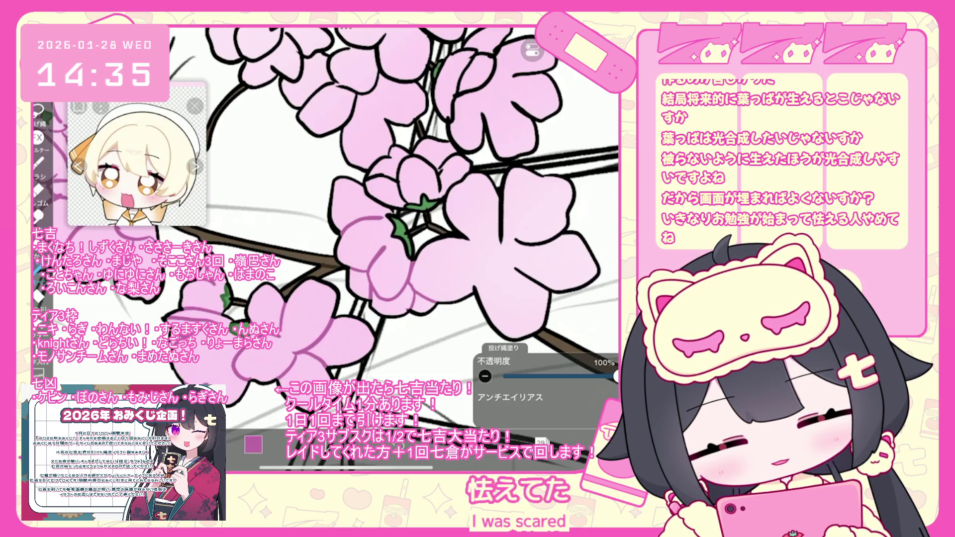
scroll(323, 249, up, 2)
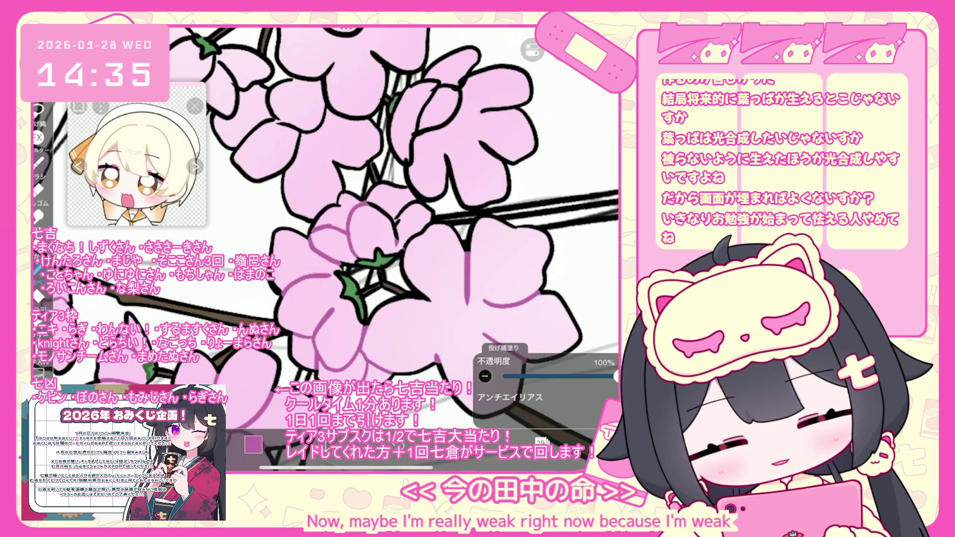
scroll(348, 224, up, 3)
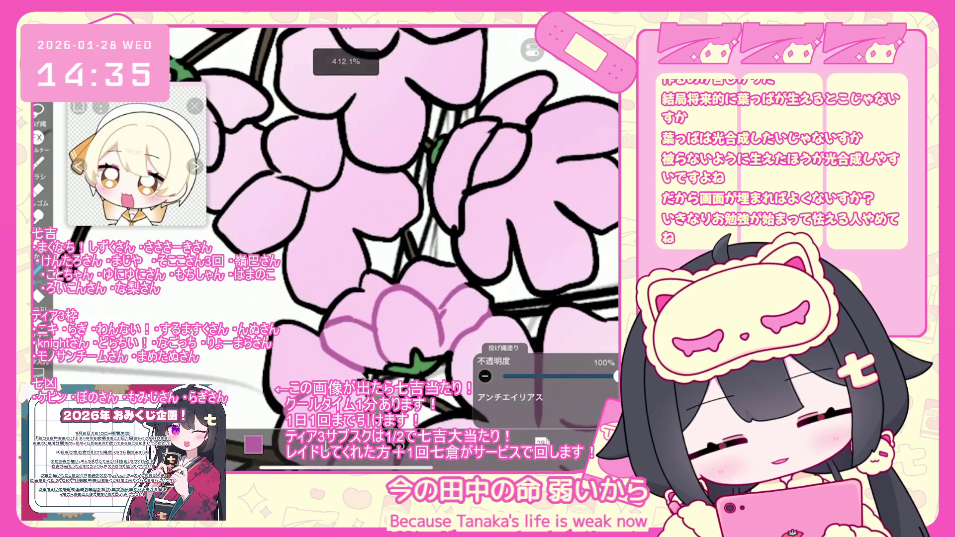
scroll(348, 223, up, 1)
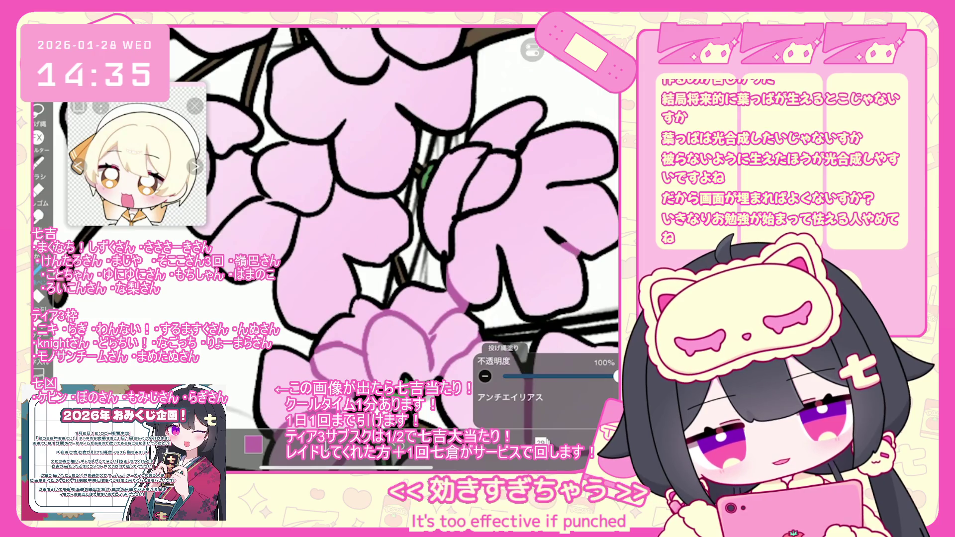
Draw purple lines on the upper flower's petals, then undo them
drag(544, 228, 577, 255)
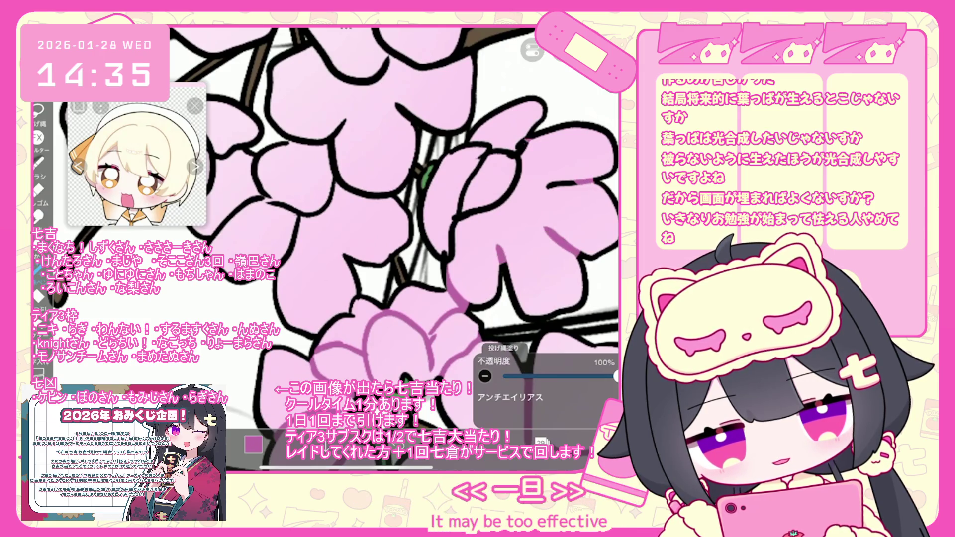
drag(528, 142, 472, 164)
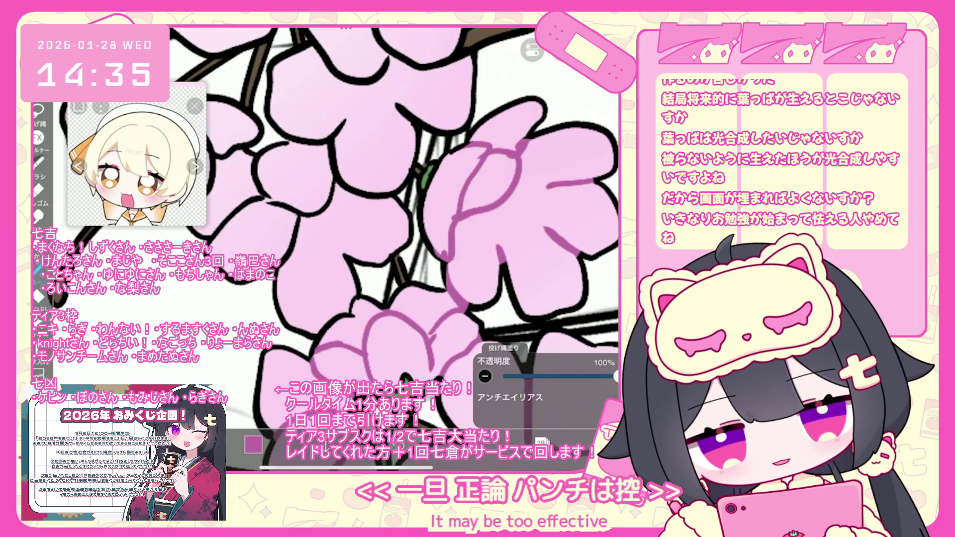
key(ctrl+z)
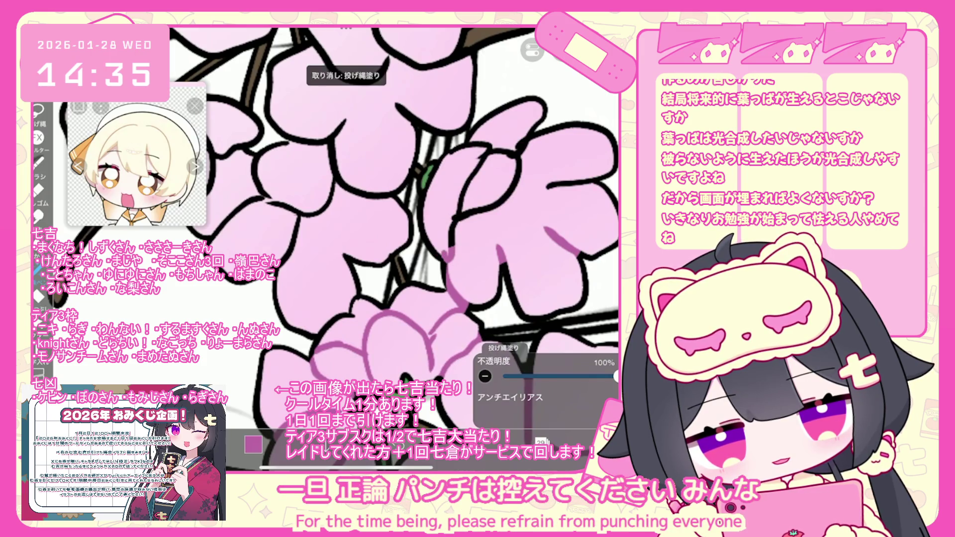
Trace purple inner outlines along the petal edges of the neighbouring flowers
drag(348, 224, 413, 244)
drag(497, 298, 547, 324)
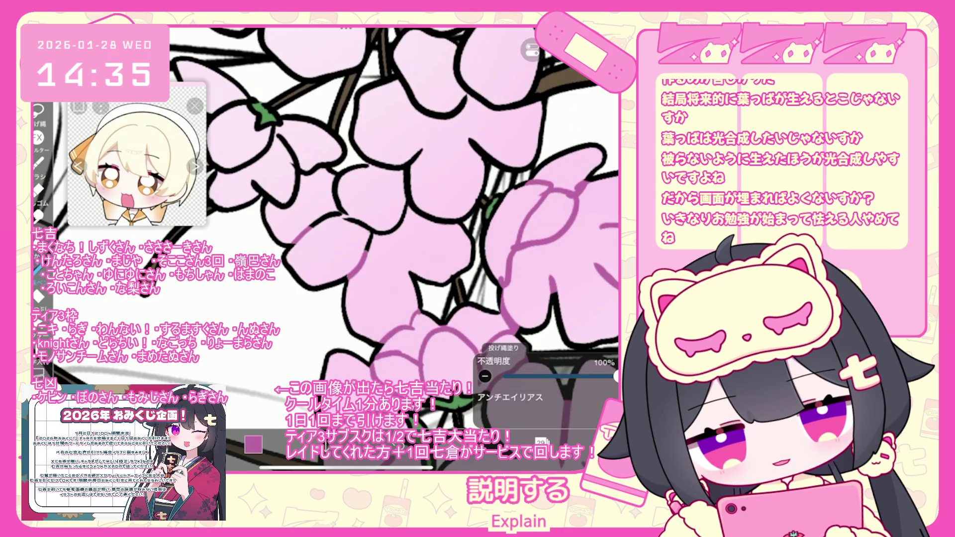
drag(243, 157, 262, 168)
drag(290, 184, 301, 201)
drag(261, 149, 312, 137)
drag(326, 162, 339, 183)
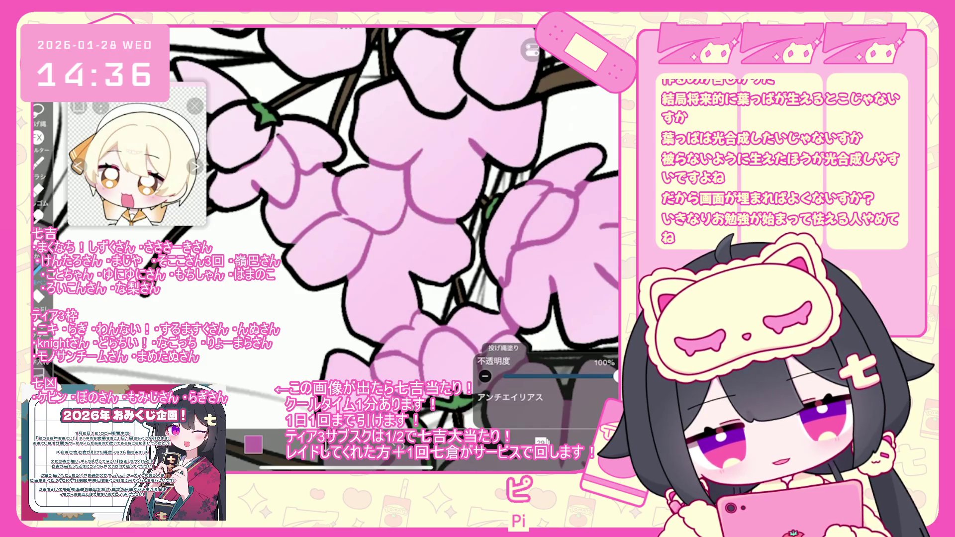
scroll(393, 239, up, 3)
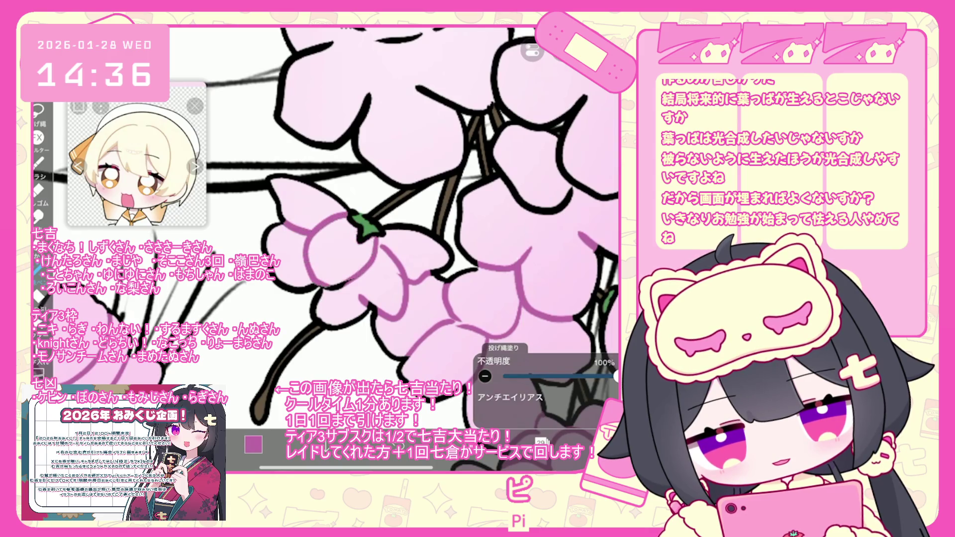
scroll(326, 239, up, 3)
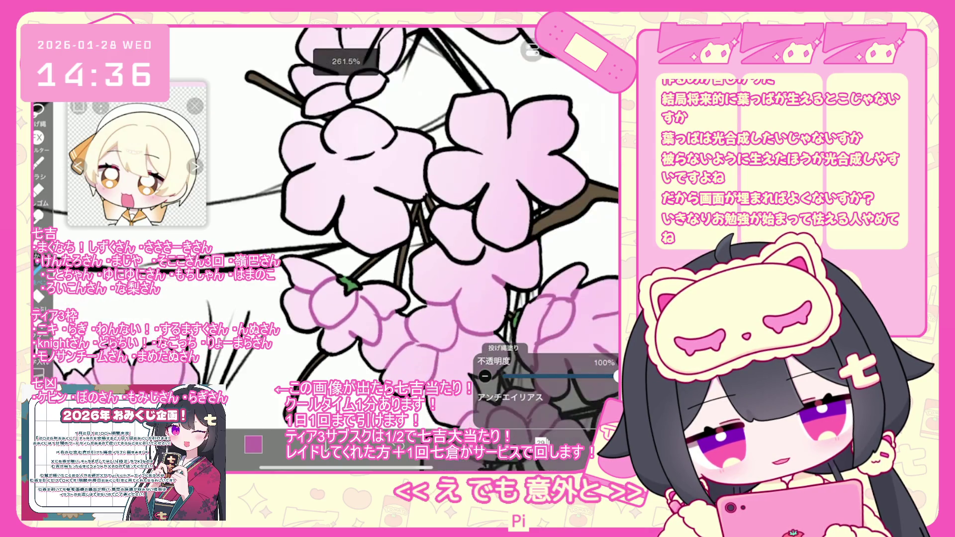
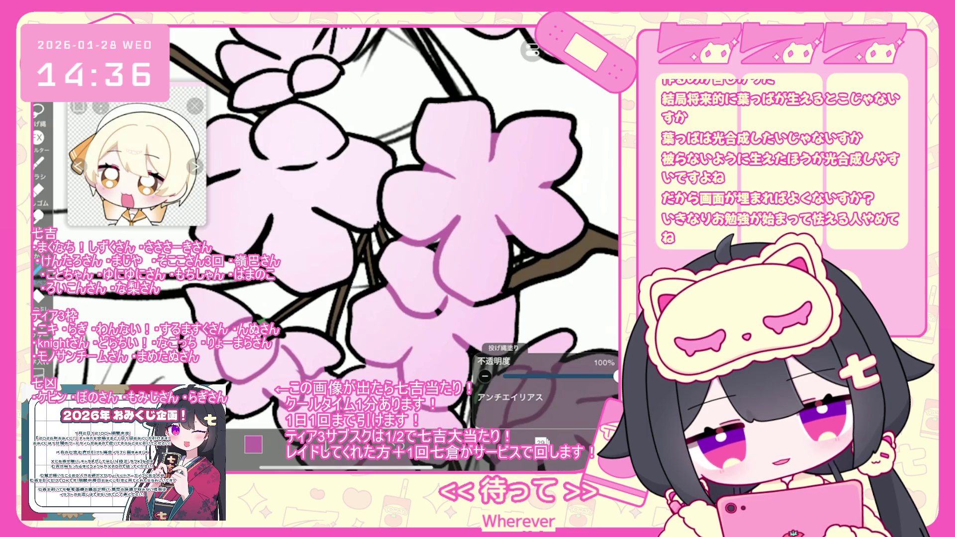
Lasso four purple shading shapes onto the pink blossom petals, returning to Lasso Fill from the eraser
key(e)
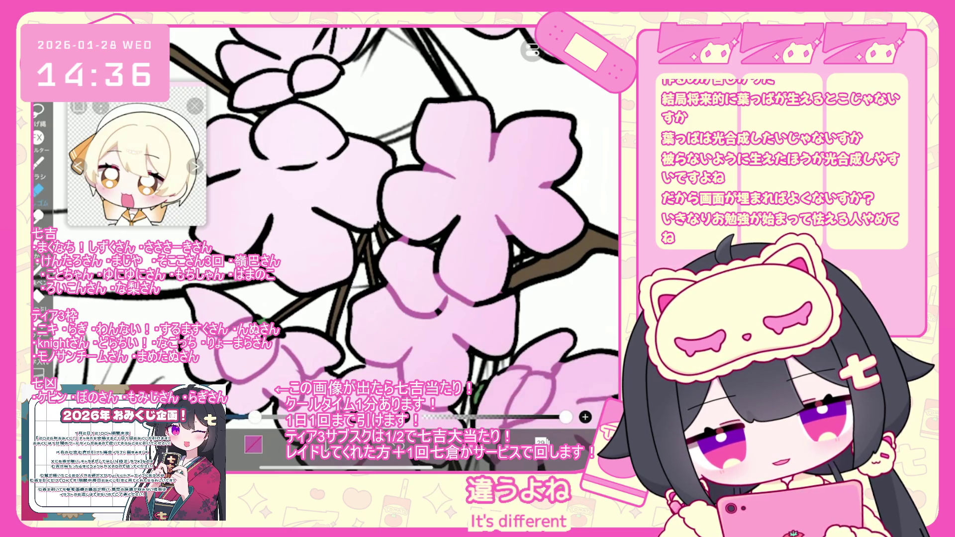
click(38, 269)
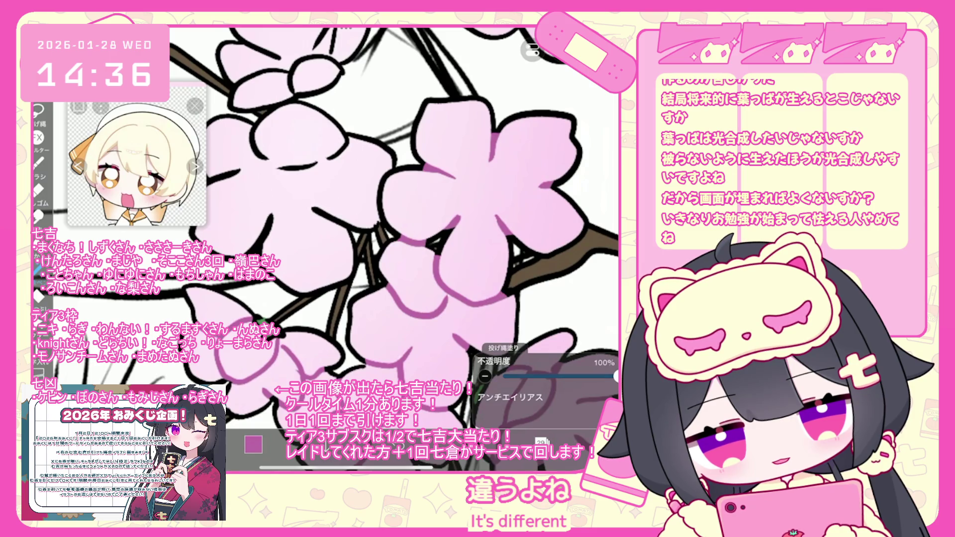
scroll(326, 249, down, 3)
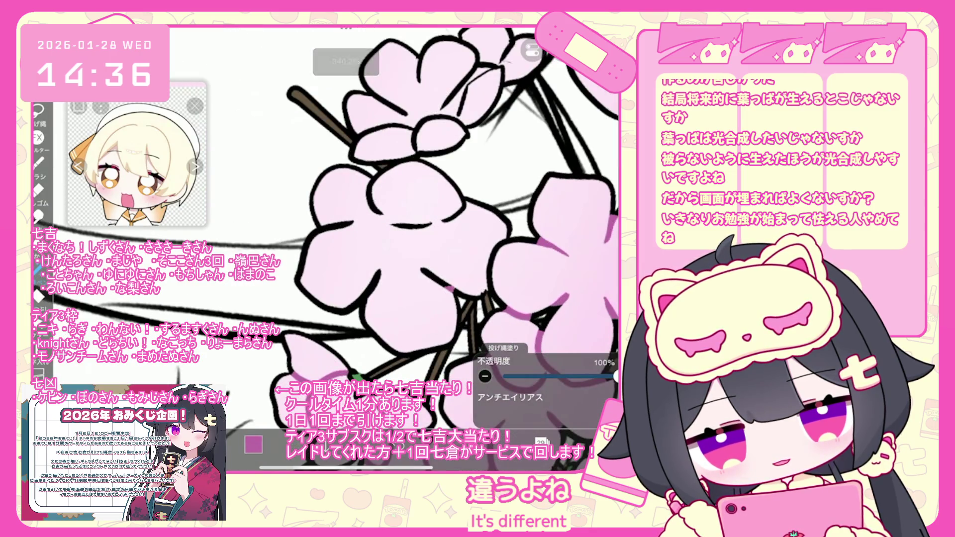
drag(420, 272, 448, 284)
drag(324, 231, 354, 221)
drag(416, 221, 432, 228)
drag(441, 223, 454, 214)
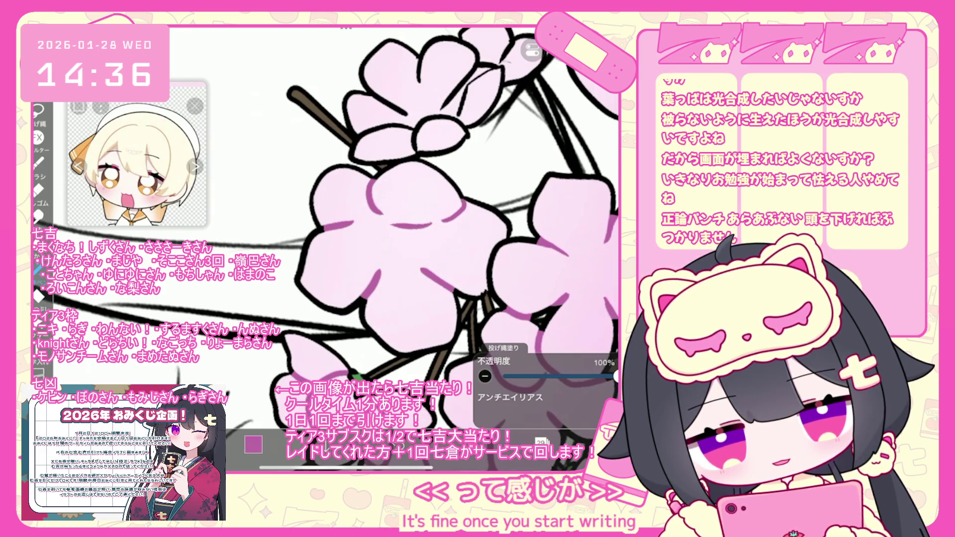
Zoom in and out around the blossoms to check the new purple shading
scroll(326, 249, down, 2)
scroll(326, 249, up, 2)
scroll(326, 249, up, 2)
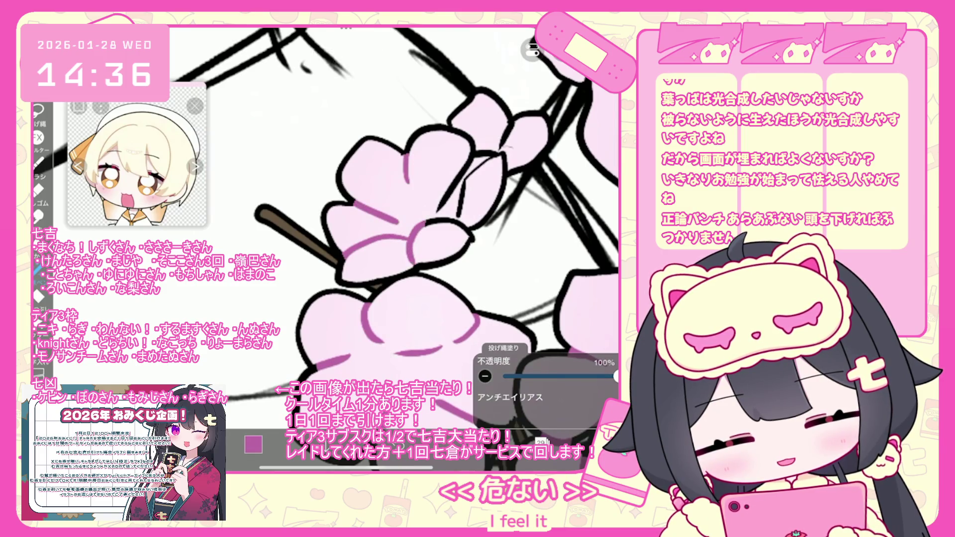
scroll(396, 249, up, 3)
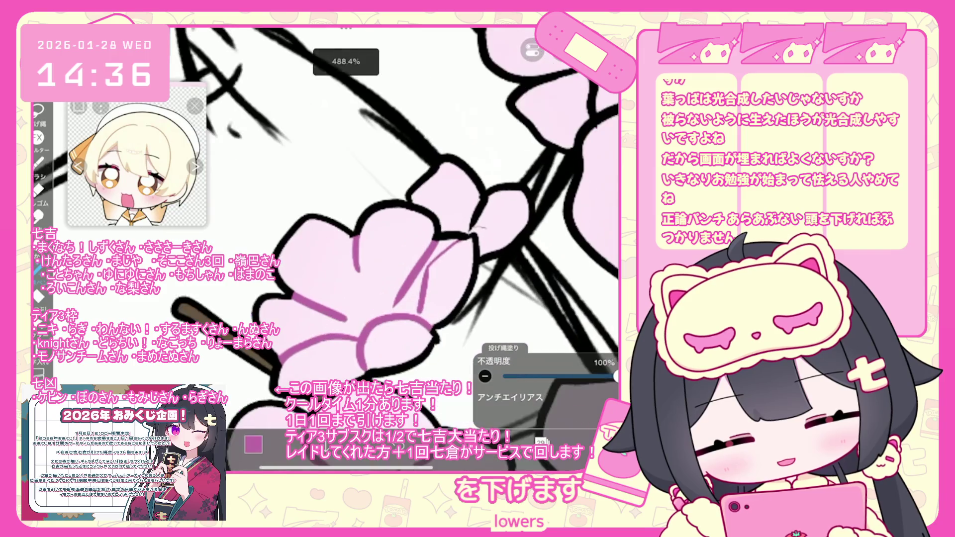
scroll(395, 248, up, 1)
scroll(348, 224, down, 5)
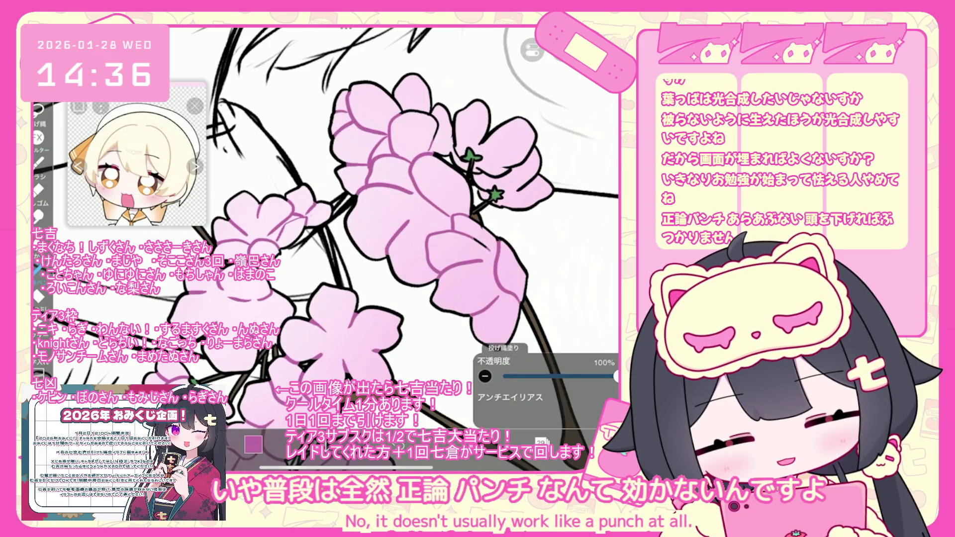
scroll(328, 249, up, 3)
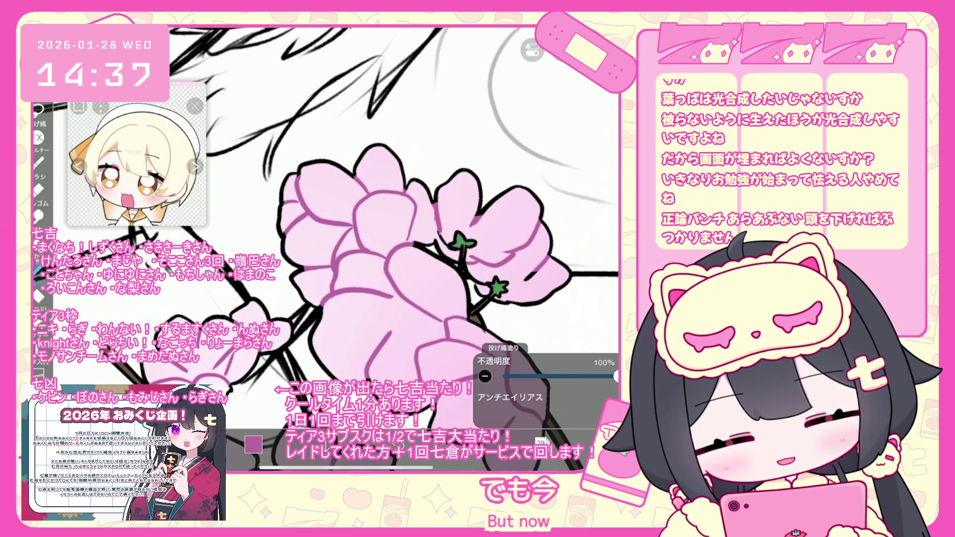
scroll(498, 288, up, 3)
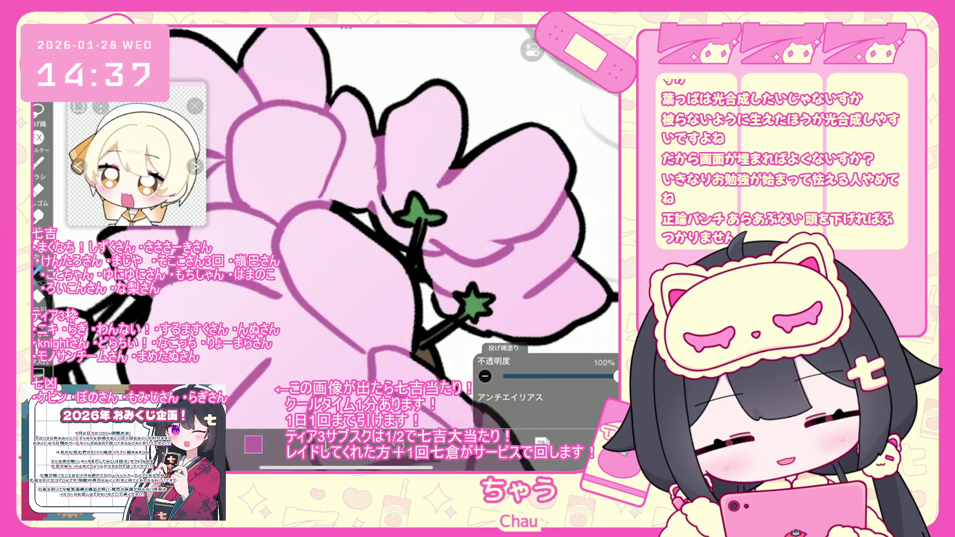
scroll(323, 249, down, 10)
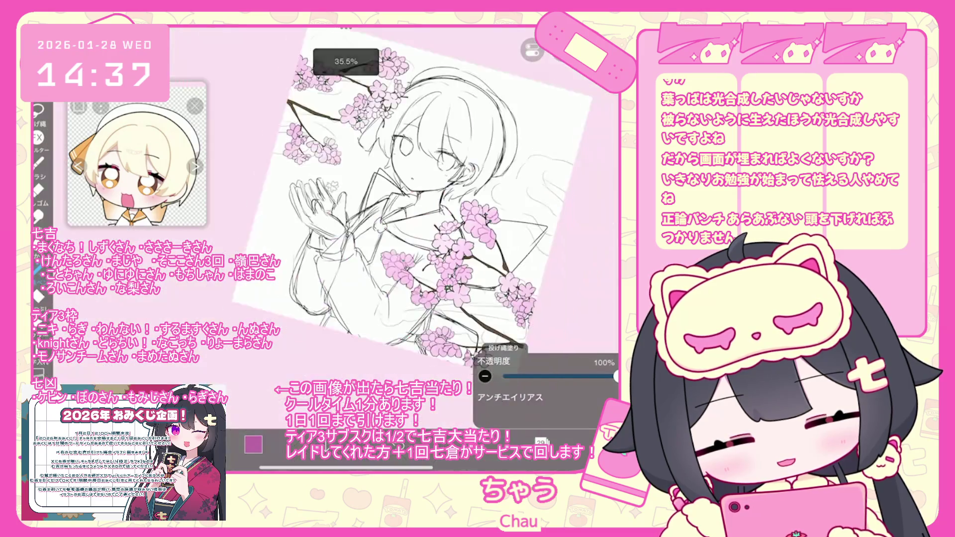
Zoom around the cherry blossom clusters to inspect the shading fills
scroll(348, 199, up, 5)
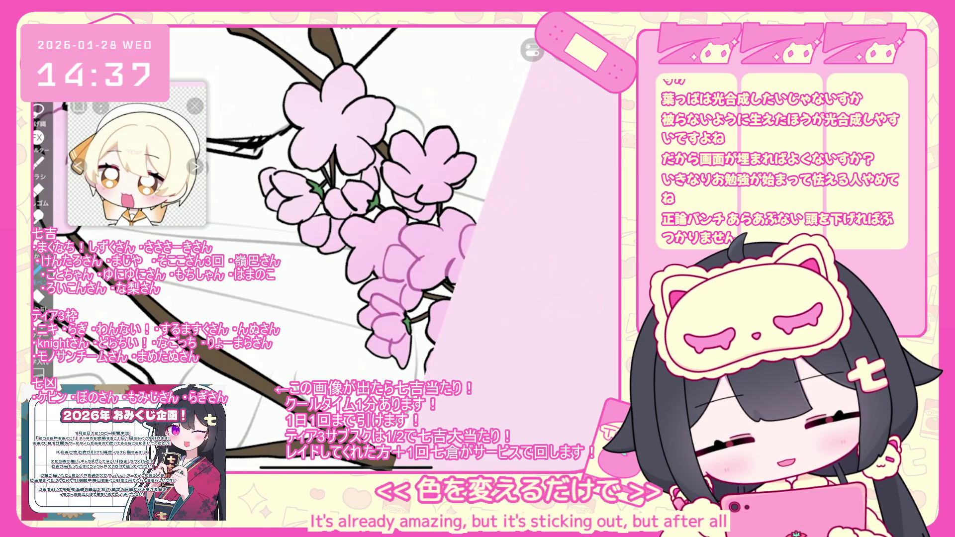
scroll(390, 223, up, 3)
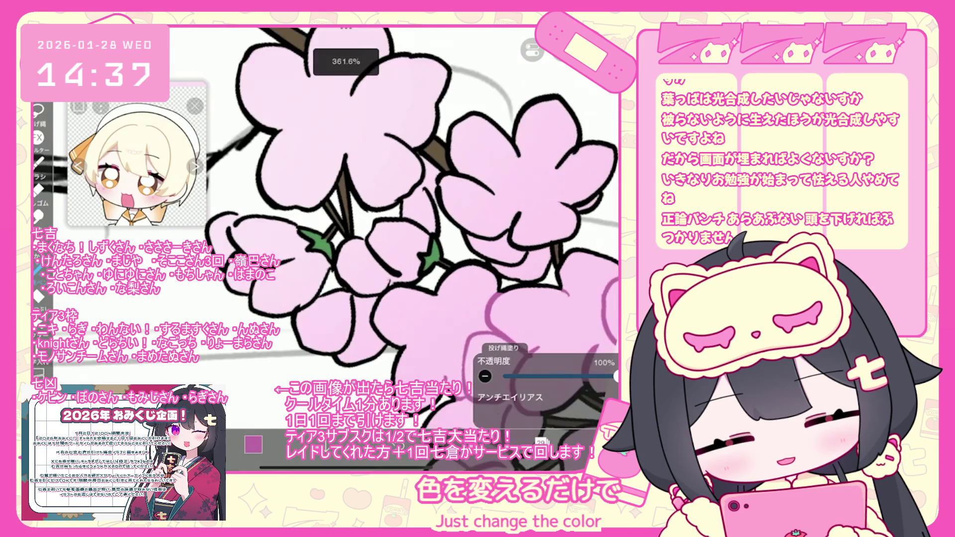
scroll(408, 249, up, 2)
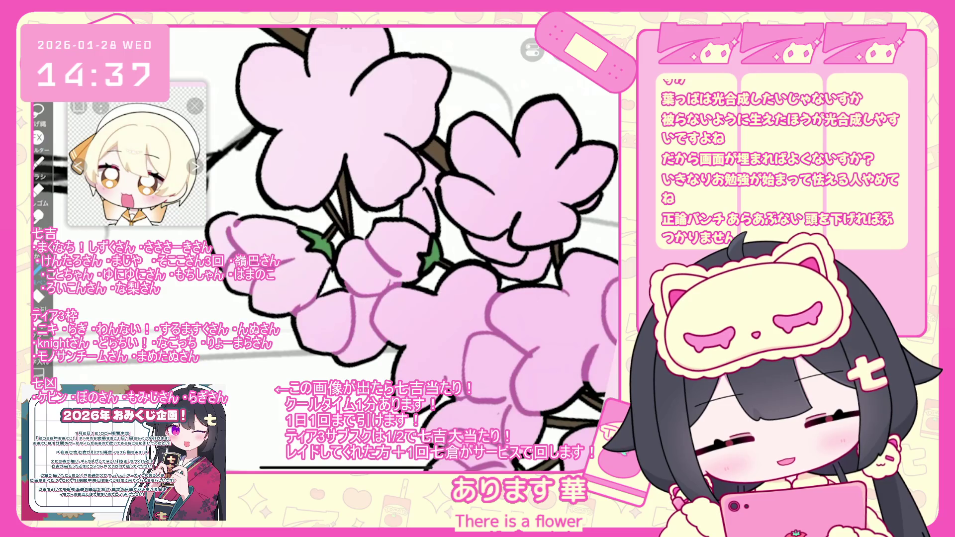
scroll(328, 249, down, 2)
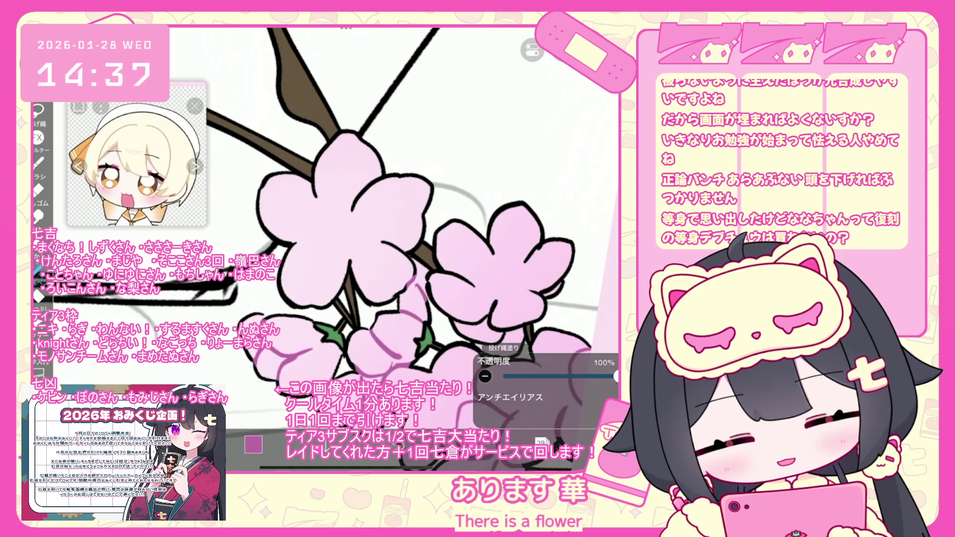
scroll(348, 224, up, 2)
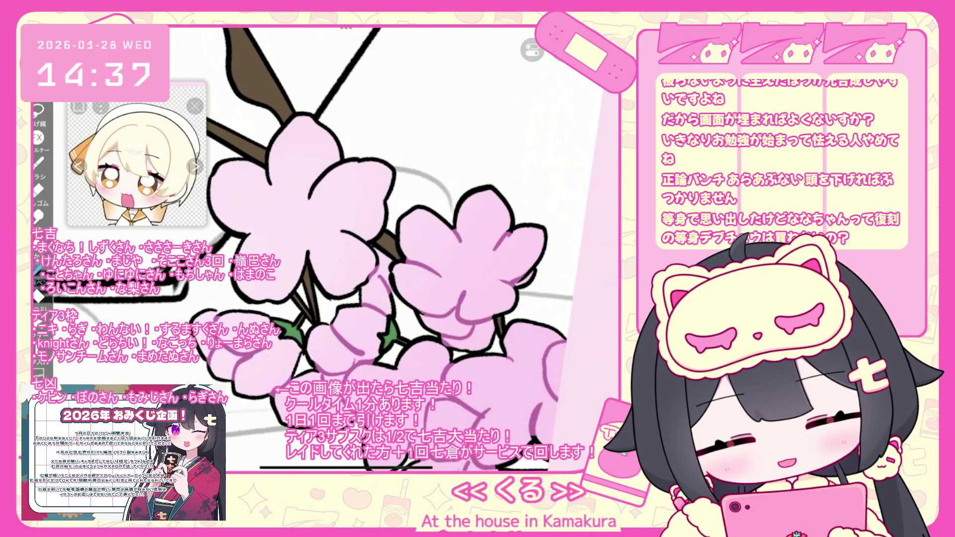
scroll(323, 238, up, 3)
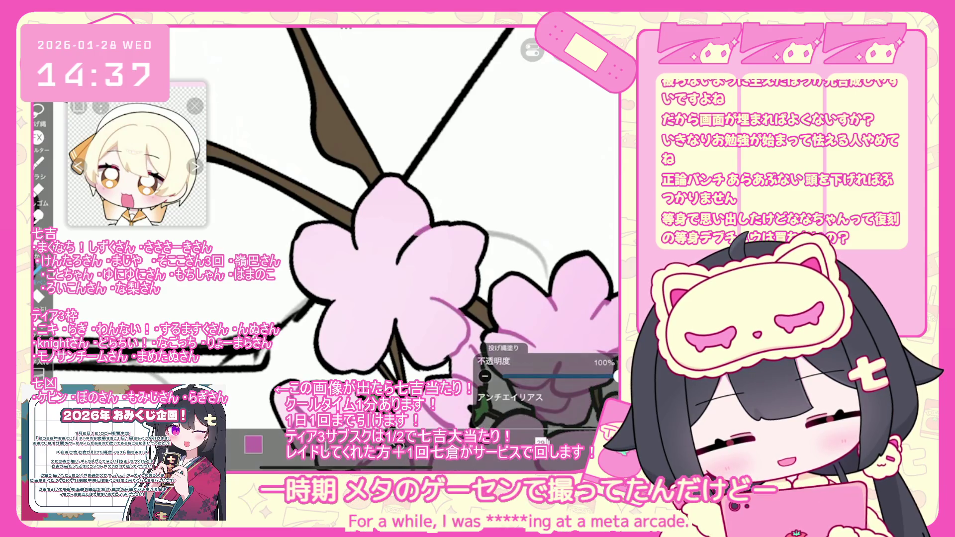
scroll(326, 248, down, 3)
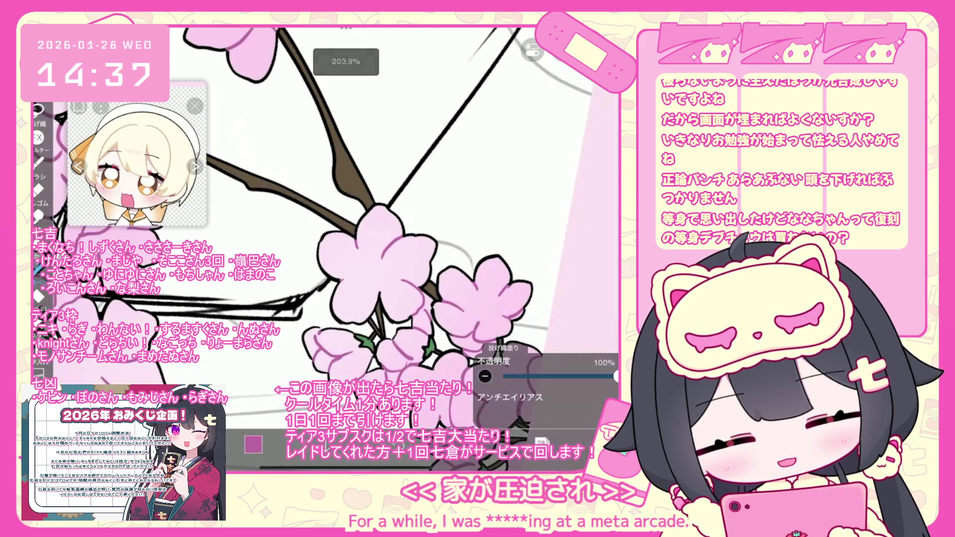
scroll(298, 209, down, 3)
scroll(298, 223, up, 1)
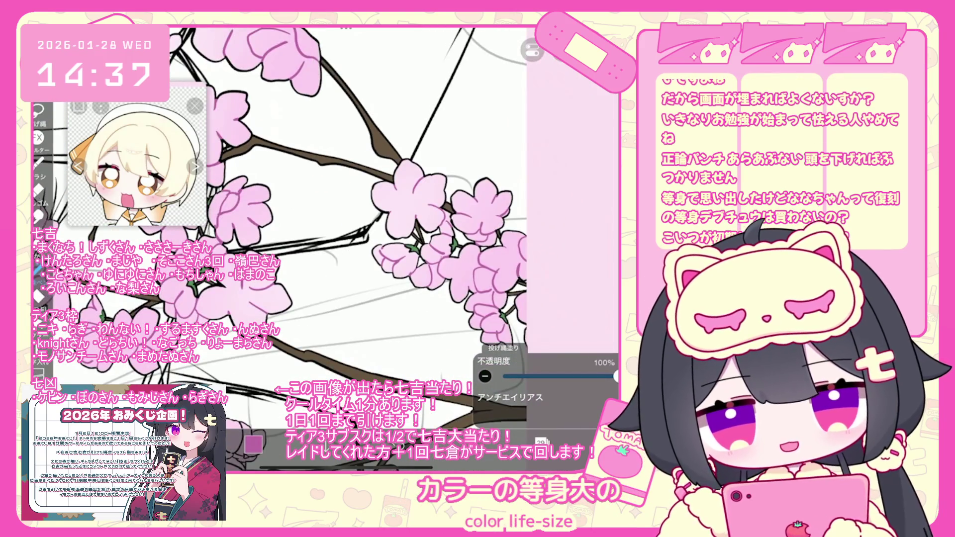
scroll(298, 223, up, 3)
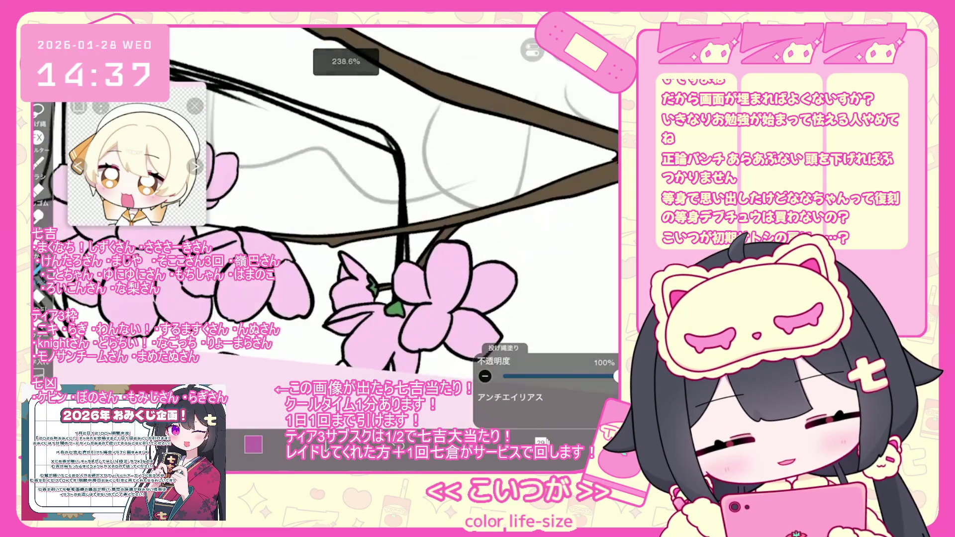
scroll(348, 224, up, 2)
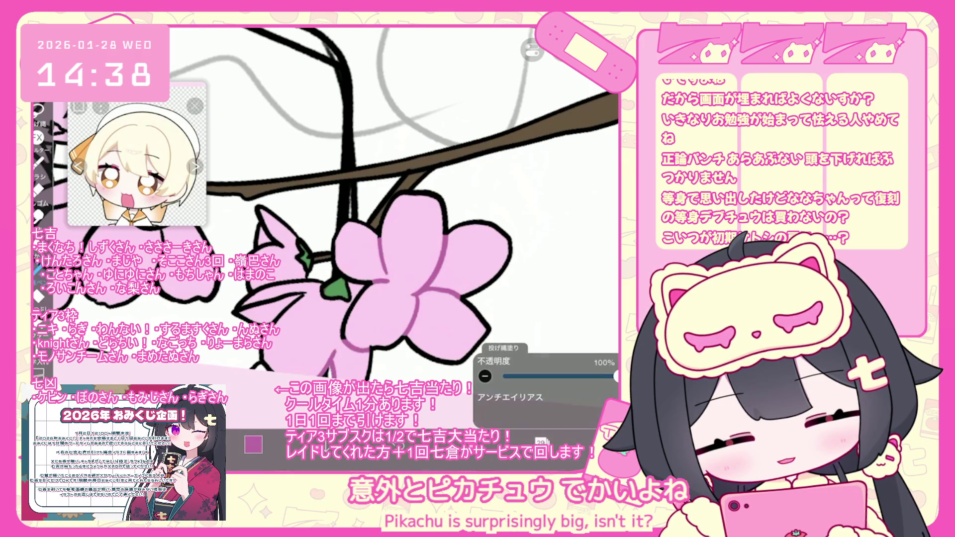
Undo the latest purple lasso fill on the blossoms
key(ctrl+z)
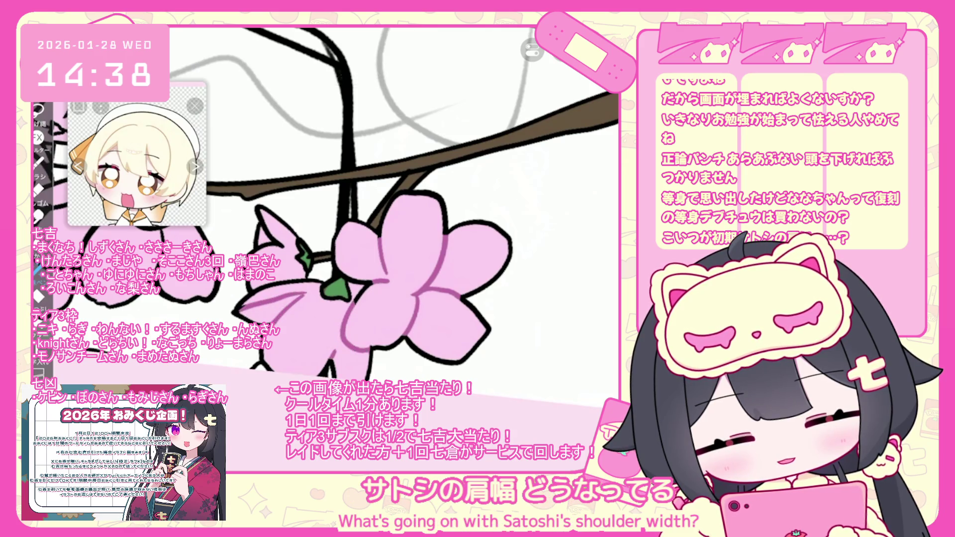
scroll(336, 208, down, 2)
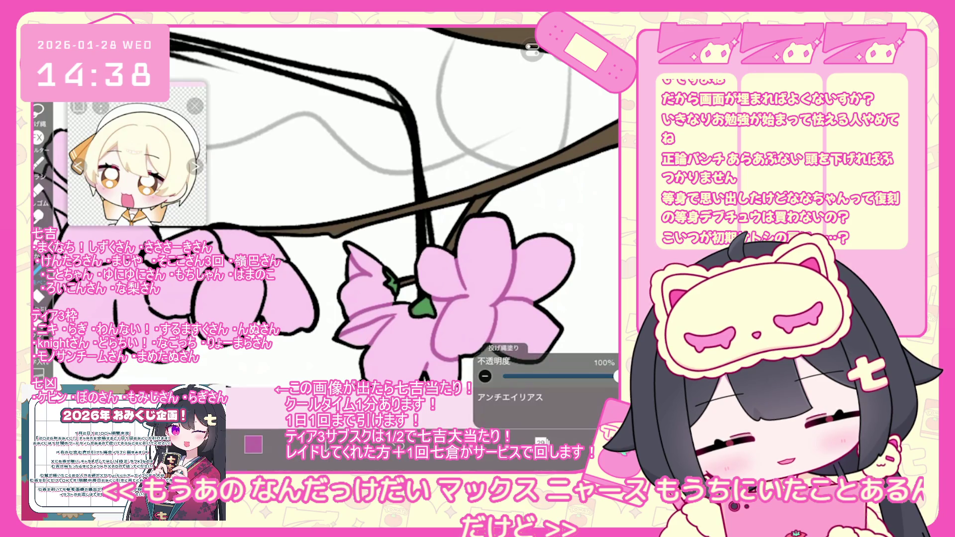
scroll(326, 208, down, 2)
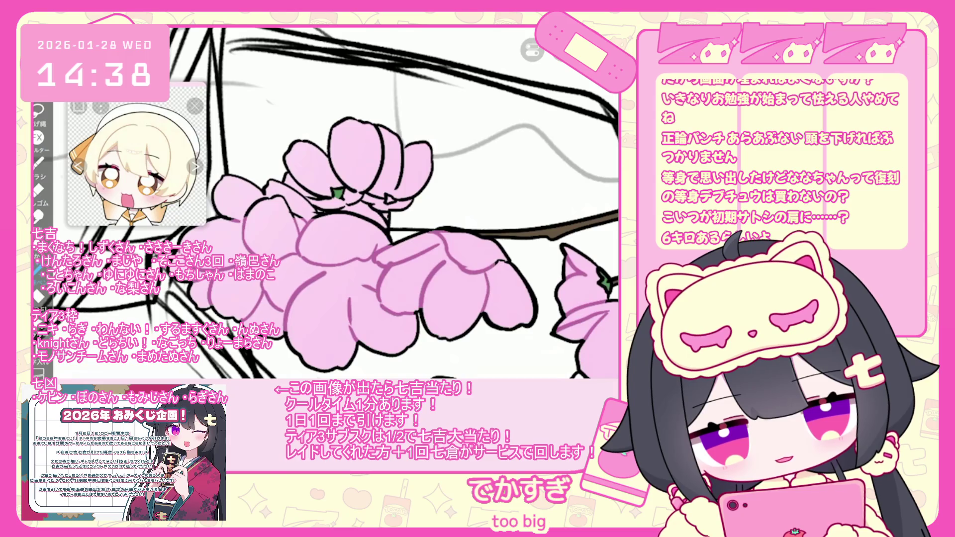
scroll(326, 229, up, 3)
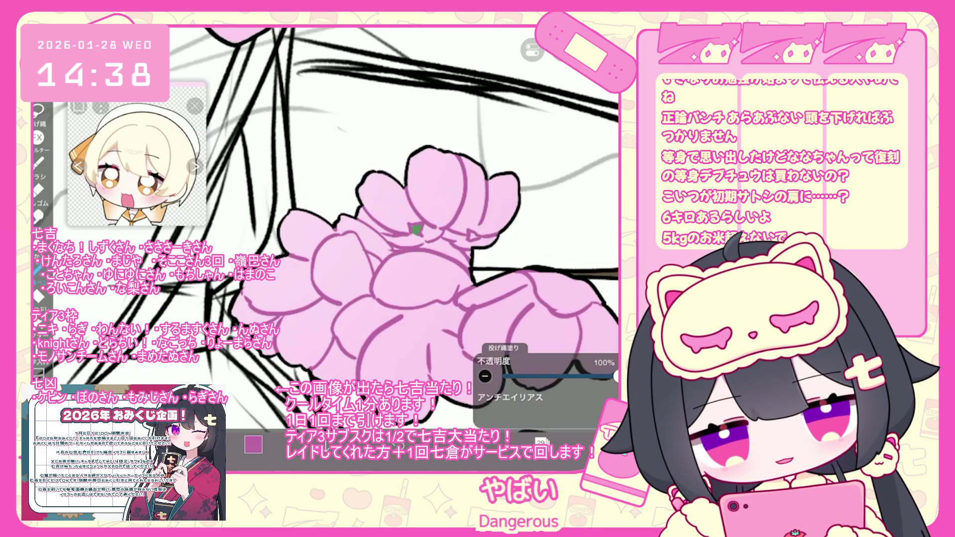
Pick dark green and fill two small leaves on the blossom cluster
click(253, 444)
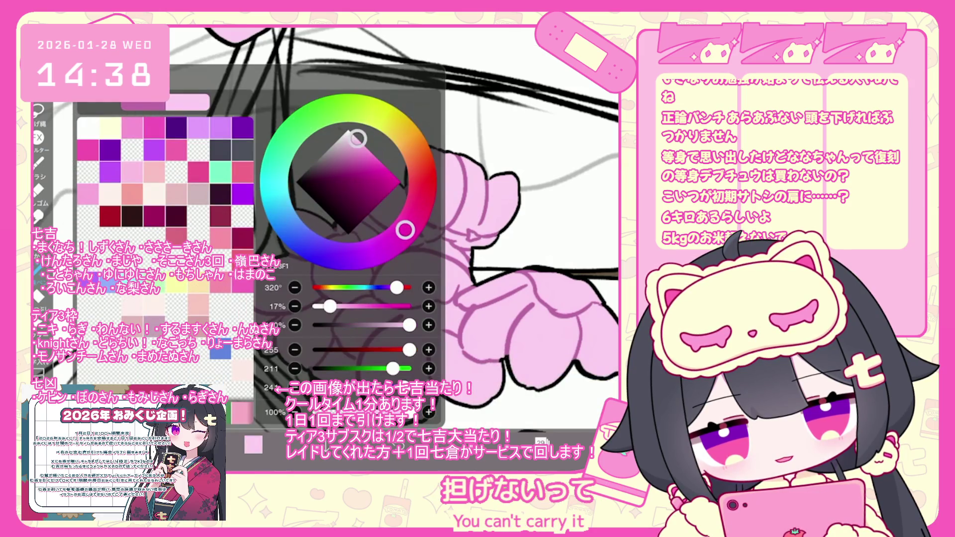
click(415, 228)
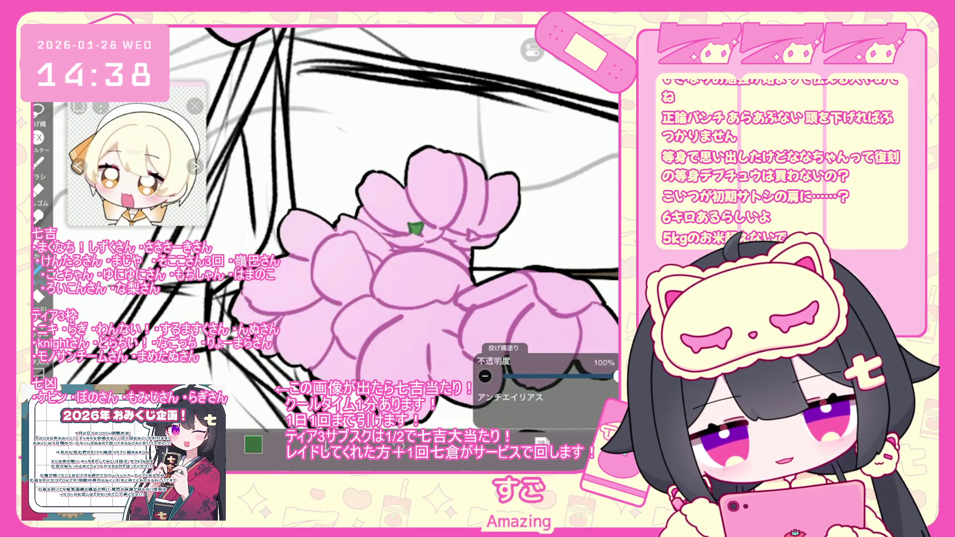
click(472, 234)
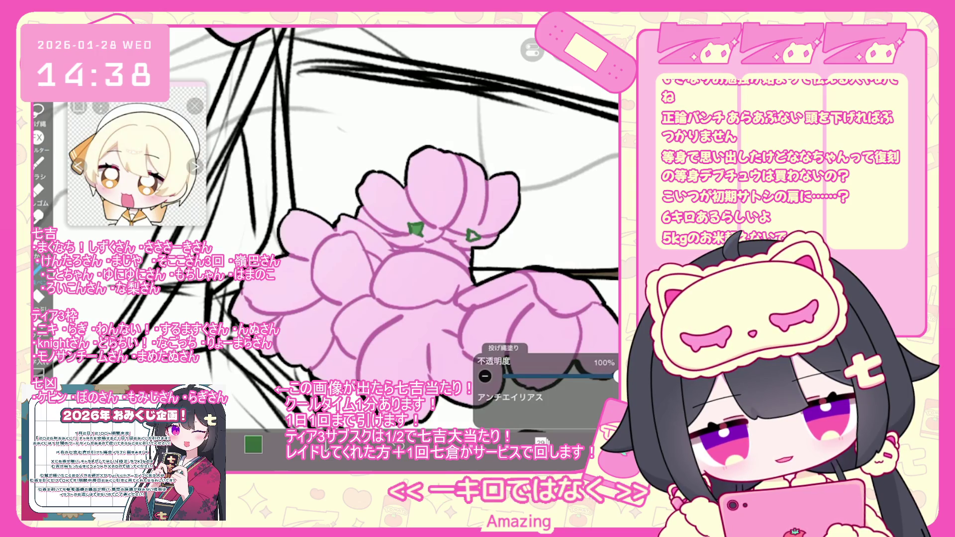
Switch to the empty layer 27 and return to the canvas
click(541, 442)
scroll(545, 213, down, 3)
click(547, 193)
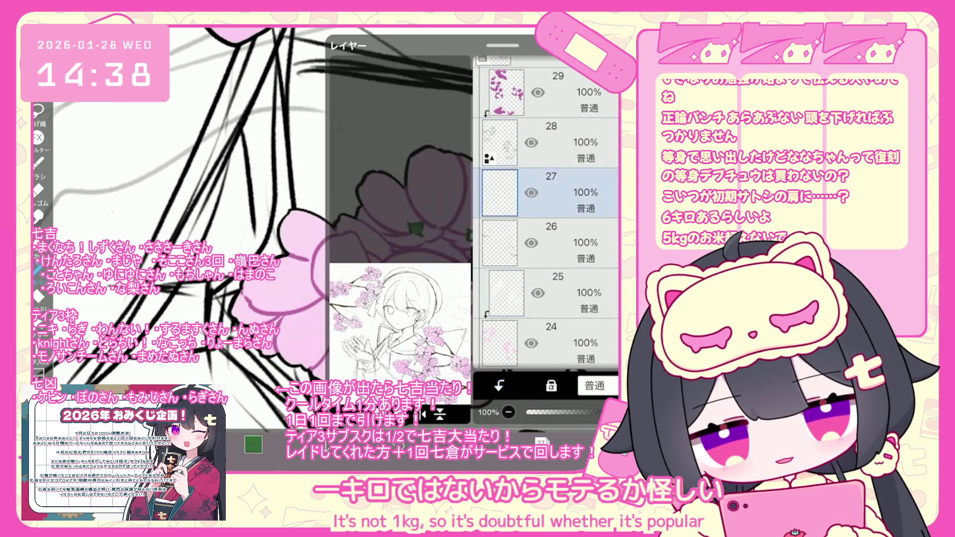
click(542, 442)
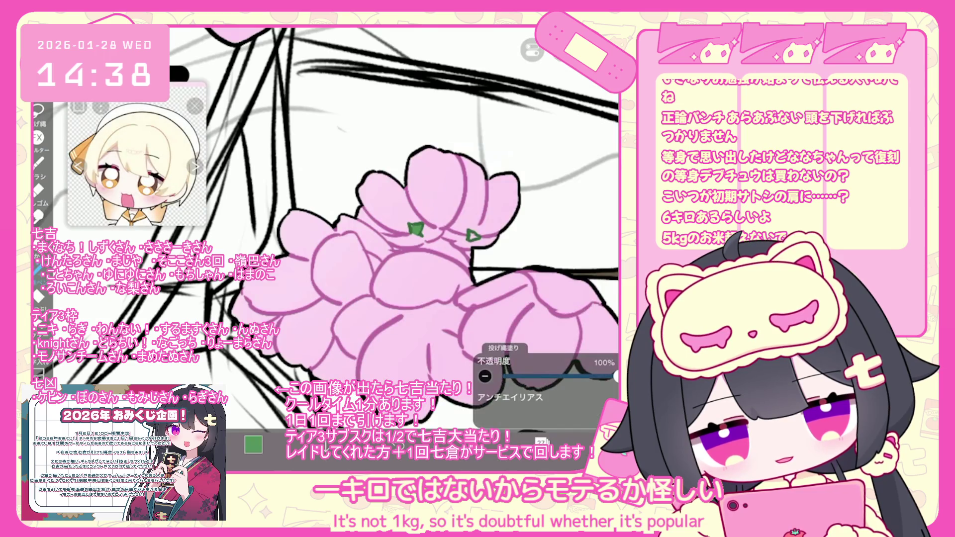
scroll(328, 184, down, 5)
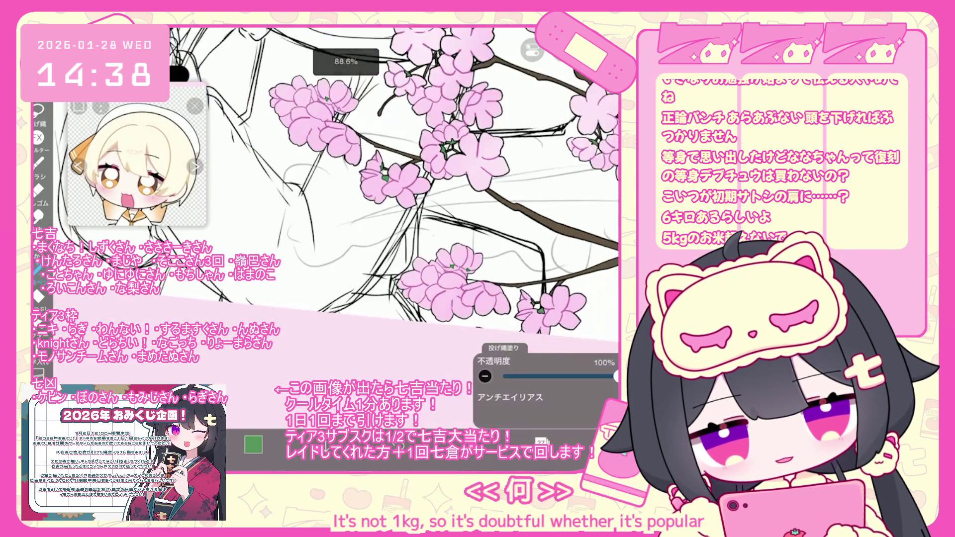
scroll(358, 184, down, 5)
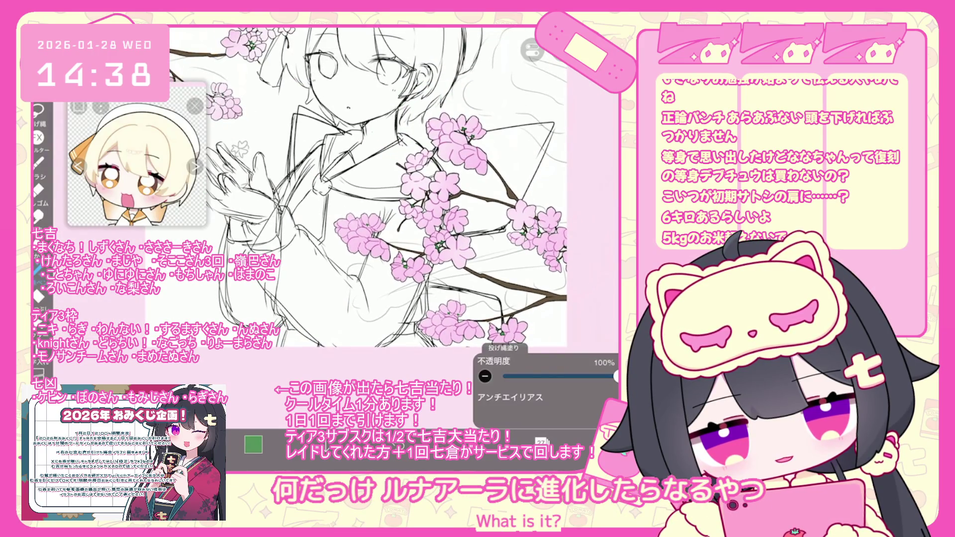
scroll(368, 189, down, 5)
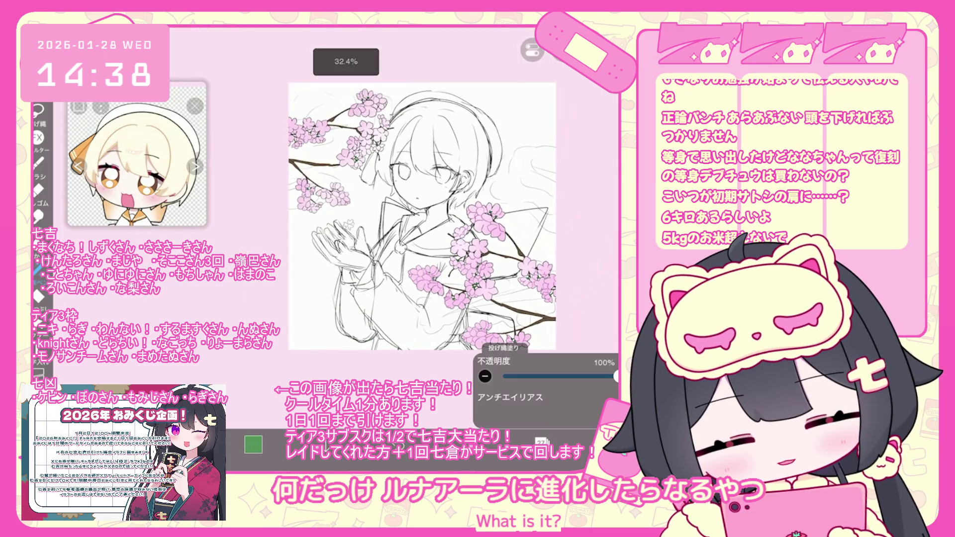
Move from layer 28 to layer 29, then eyedrop purple from a blossom
click(541, 441)
click(500, 163)
click(506, 113)
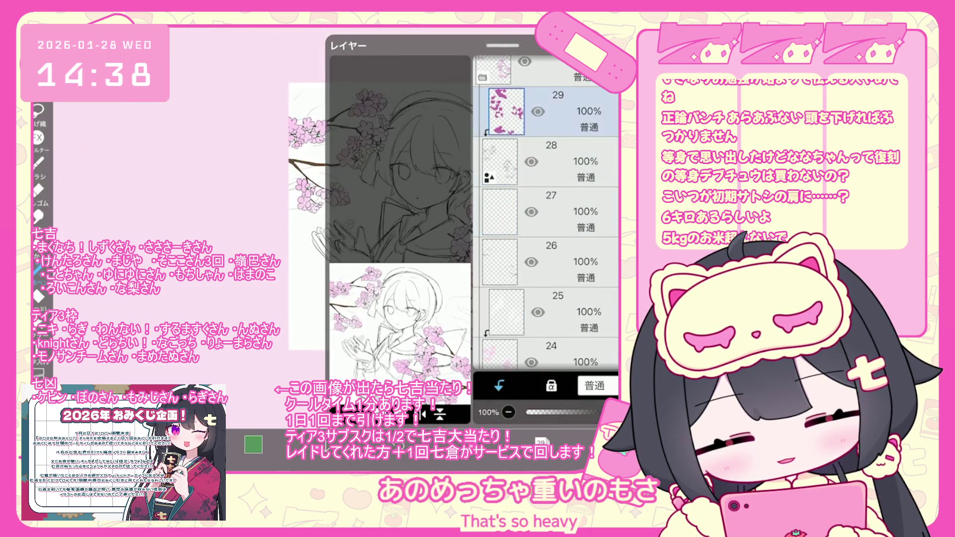
click(541, 442)
scroll(492, 266, up, 3)
click(383, 266)
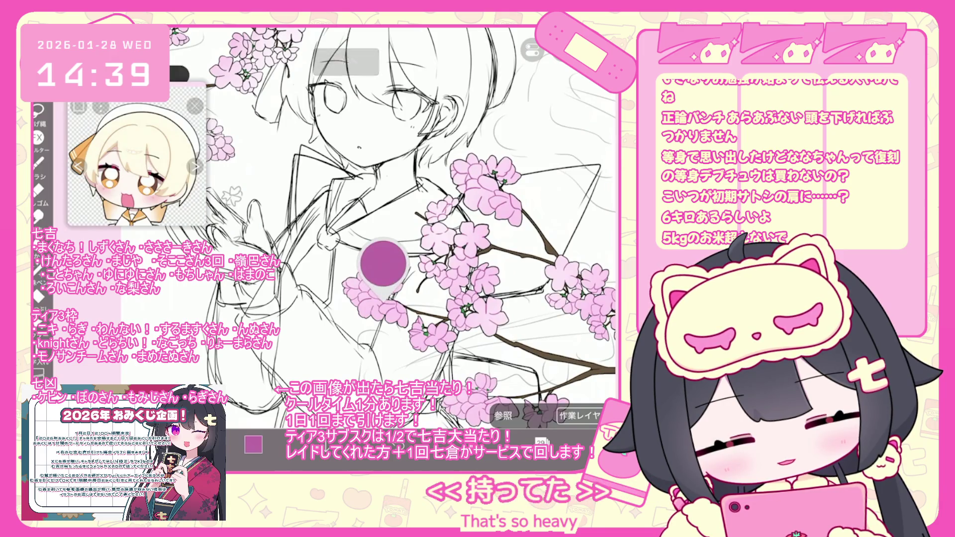
Fill a leaf shape with the sampled purple
scroll(448, 224, up, 5)
scroll(413, 249, up, 3)
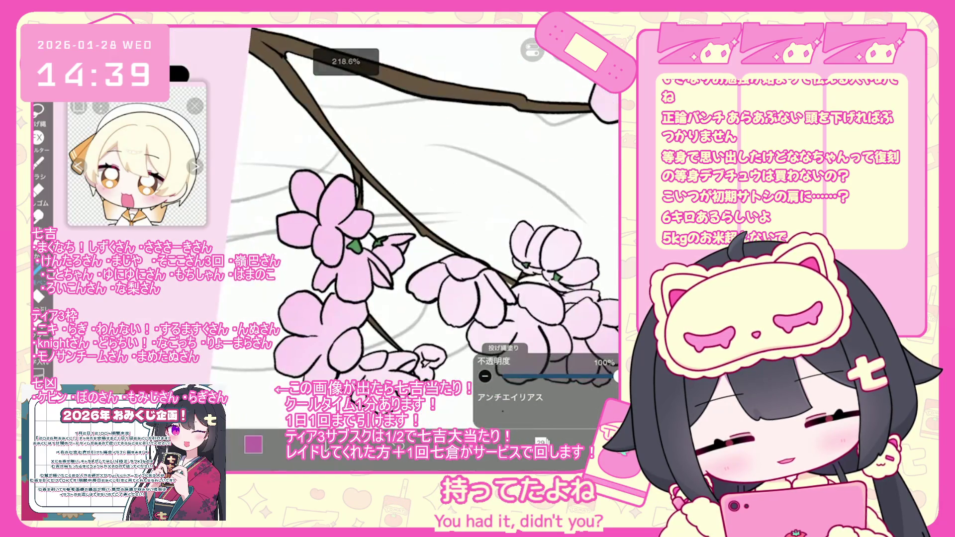
click(353, 244)
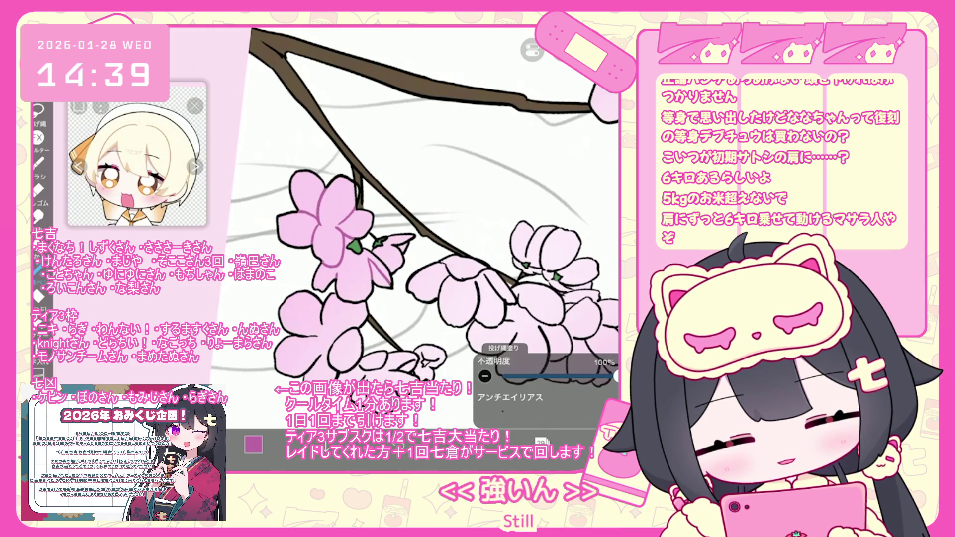
Undo the vector eraser stroke and bring up the Layers list
click(541, 441)
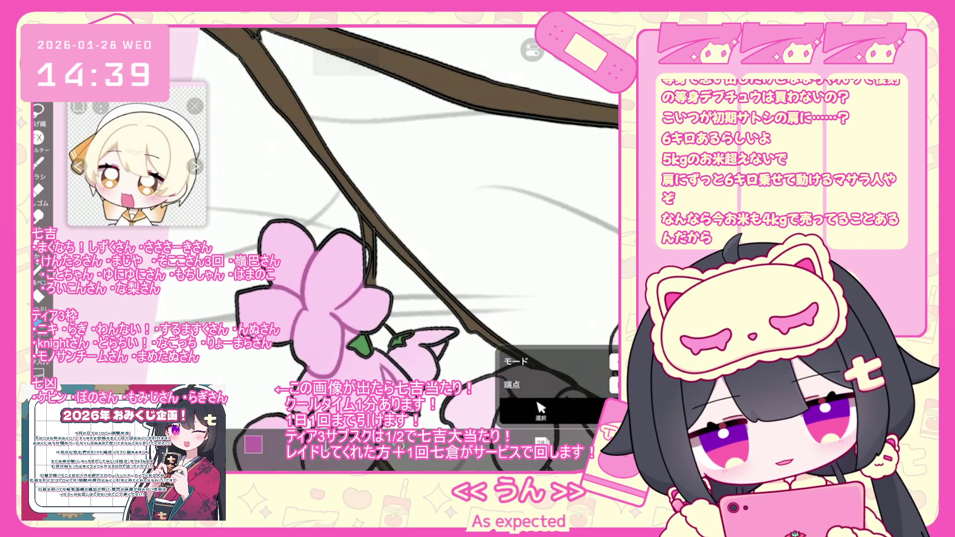
key(ctrl+z)
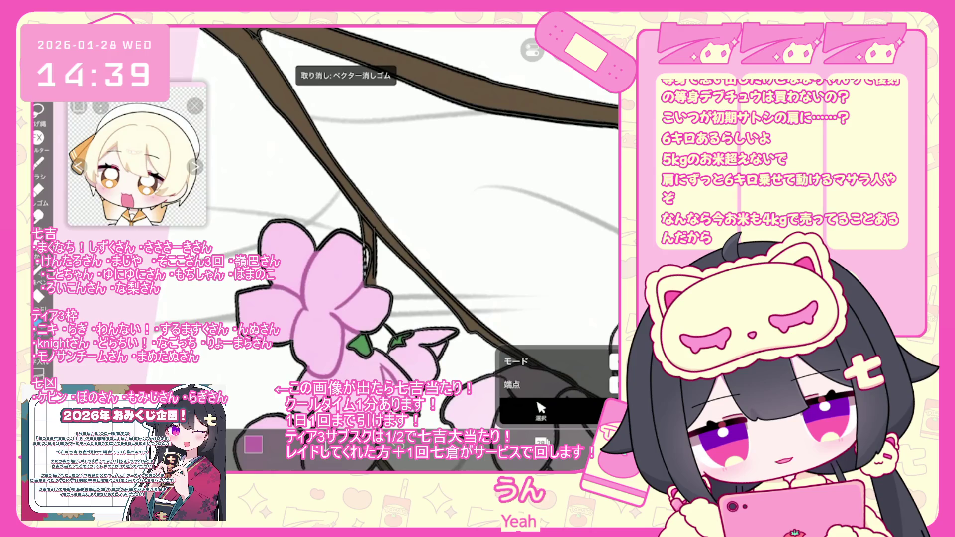
click(541, 442)
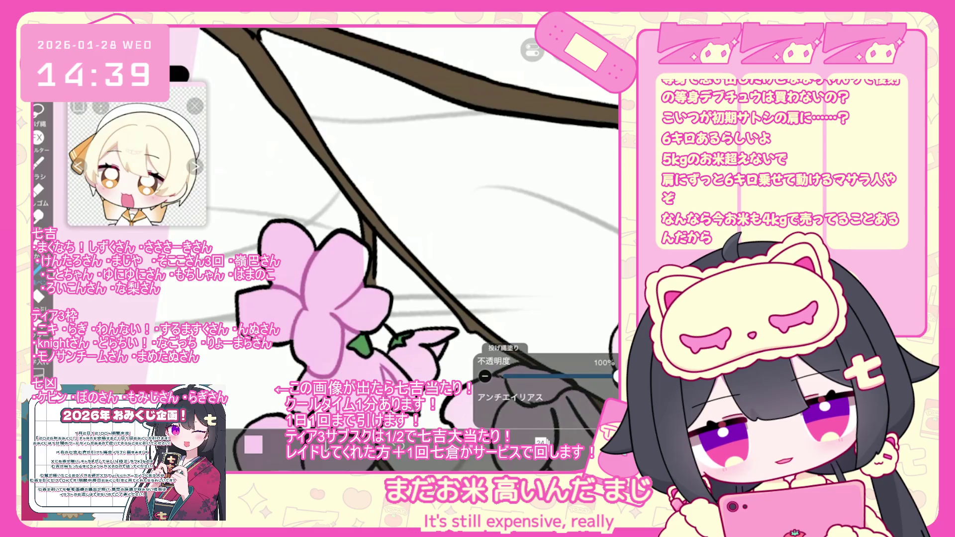
click(541, 441)
scroll(546, 214, up, 3)
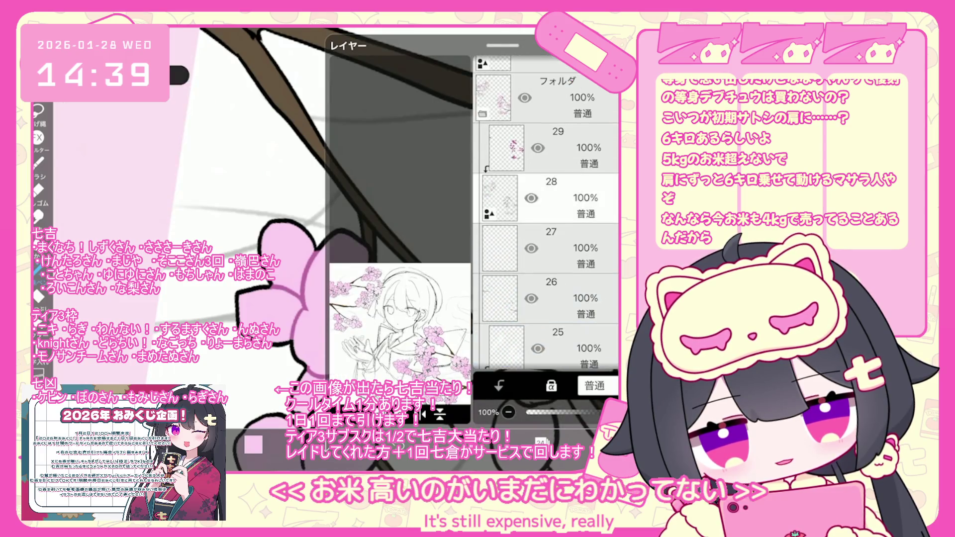
Select blossom layer 29 and zoom back onto the upper flower cluster
click(504, 142)
click(541, 442)
scroll(388, 238, down, 3)
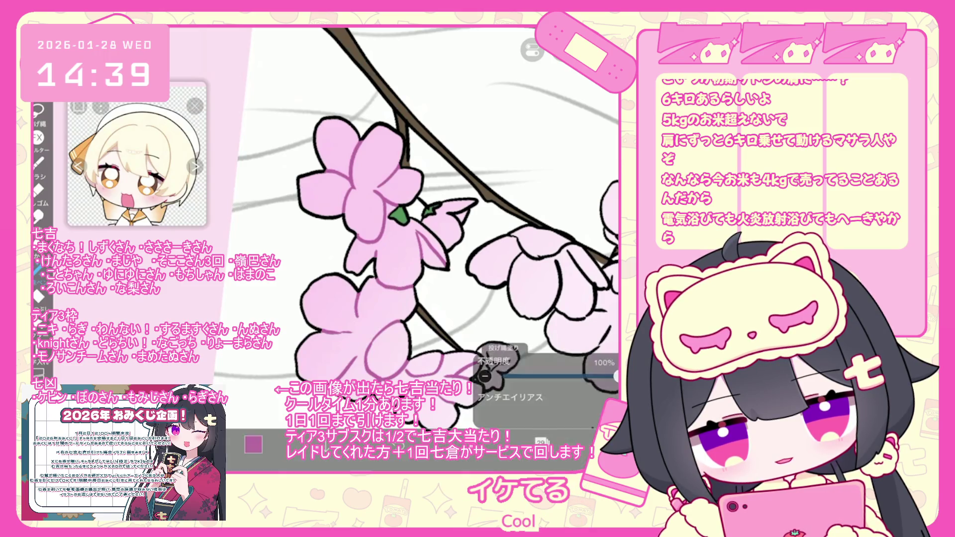
scroll(412, 229, up, 2)
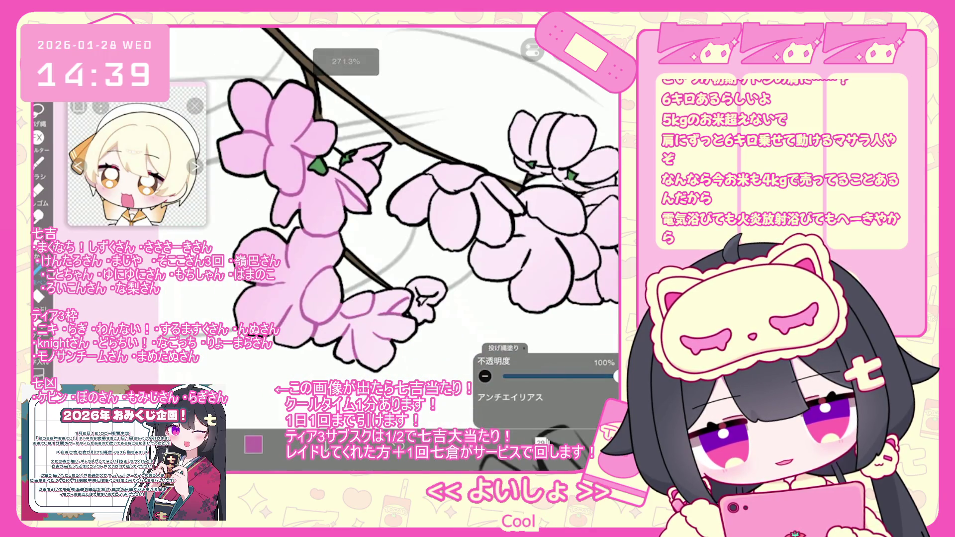
scroll(363, 223, down, 1)
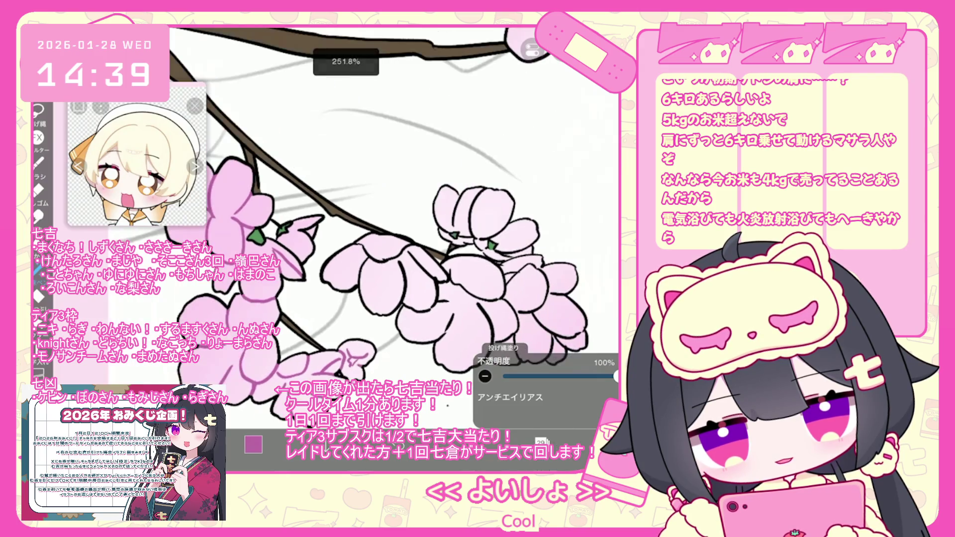
scroll(363, 224, up, 1)
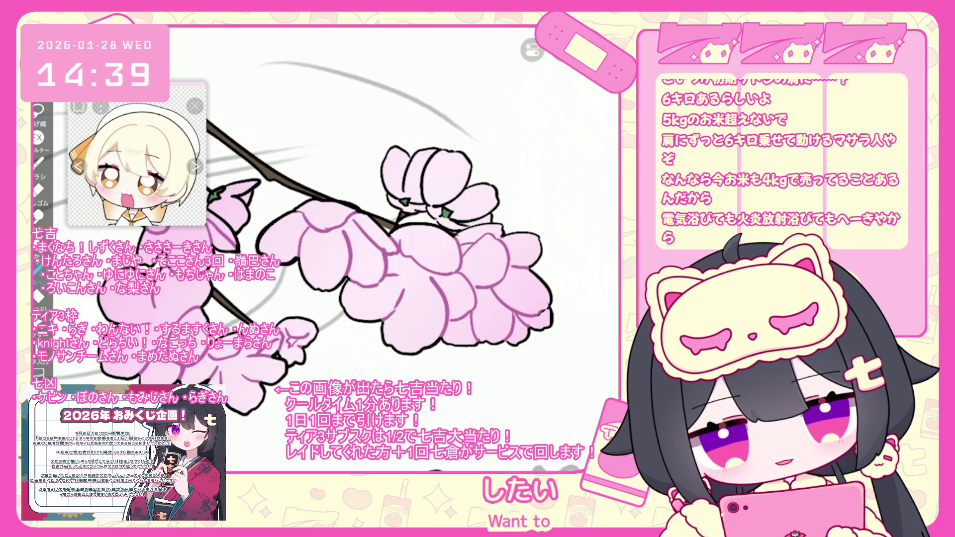
scroll(378, 249, up, 3)
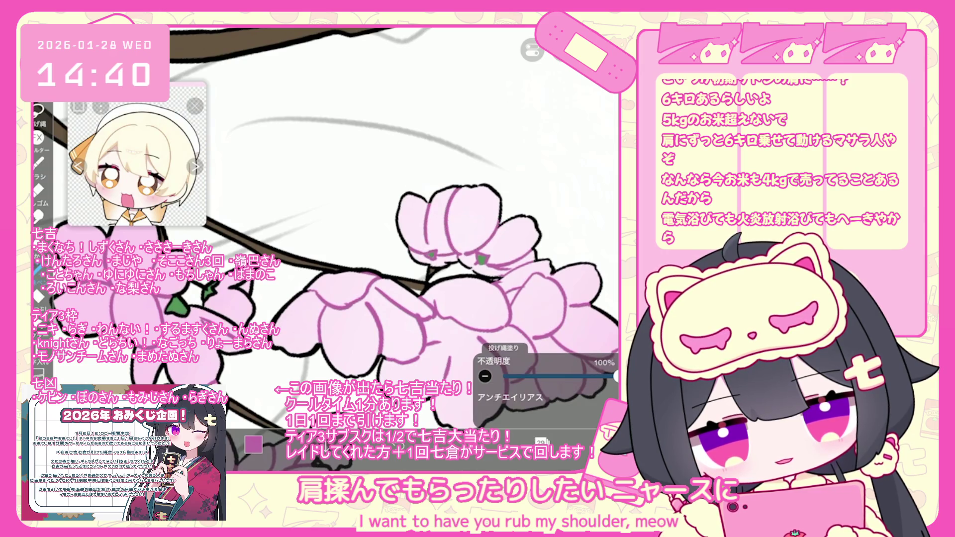
click(541, 442)
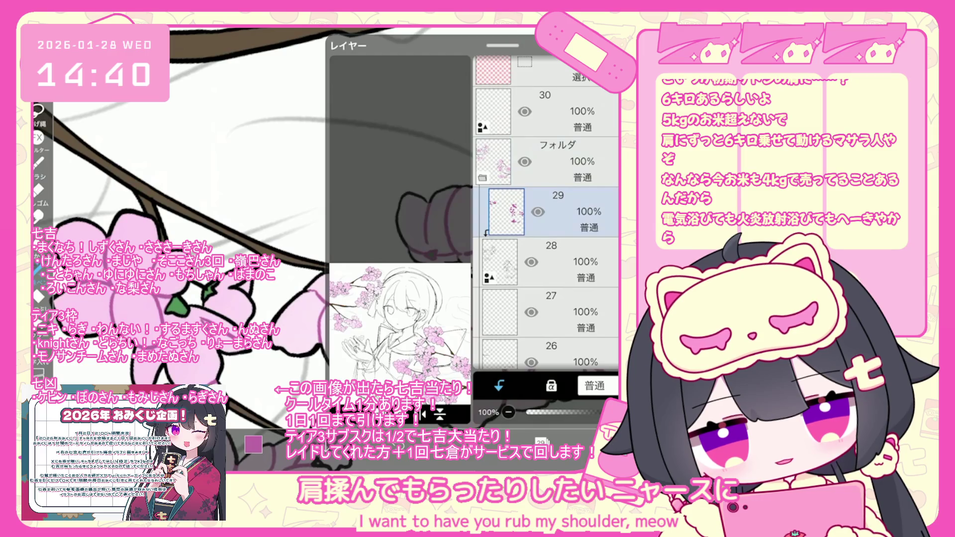
key(ctrl+shift+n)
key(Delete)
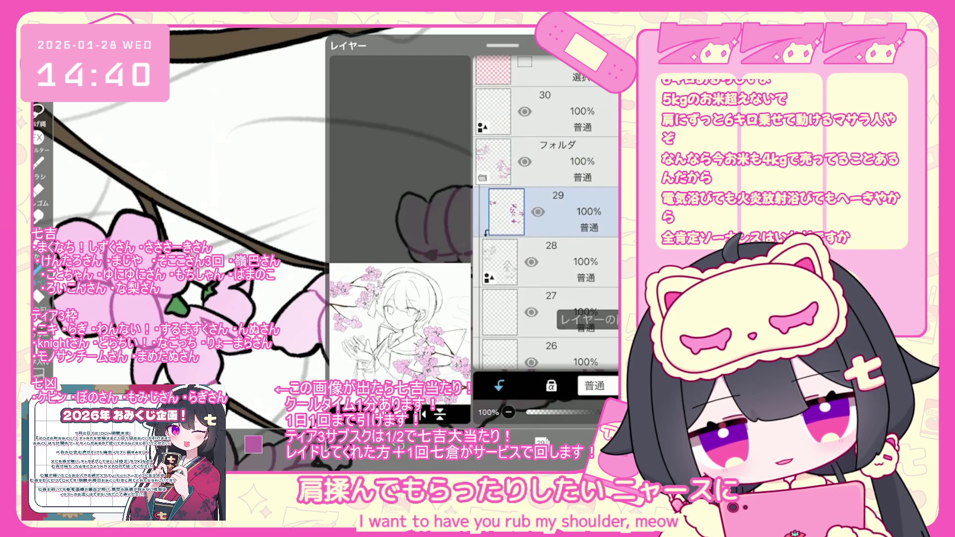
click(254, 445)
click(375, 134)
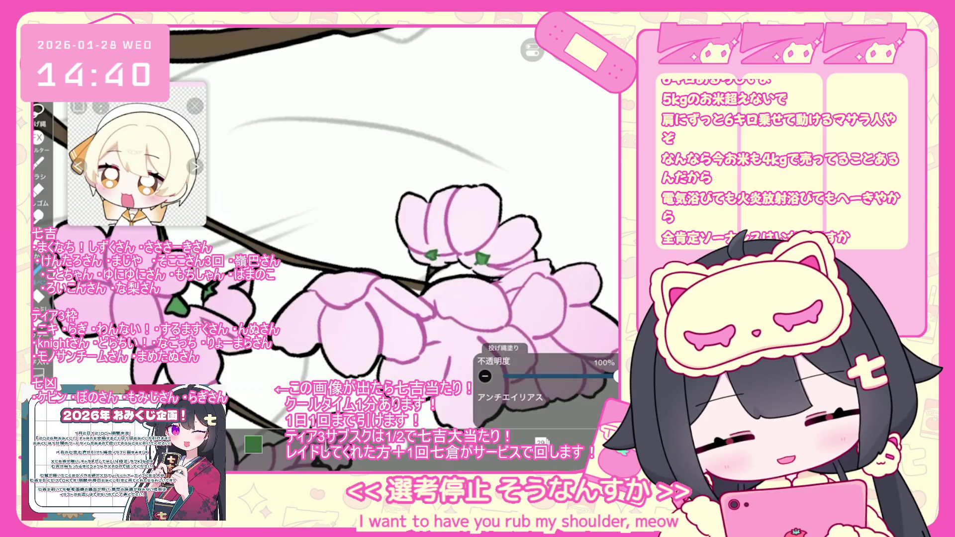
key(ctrl+z)
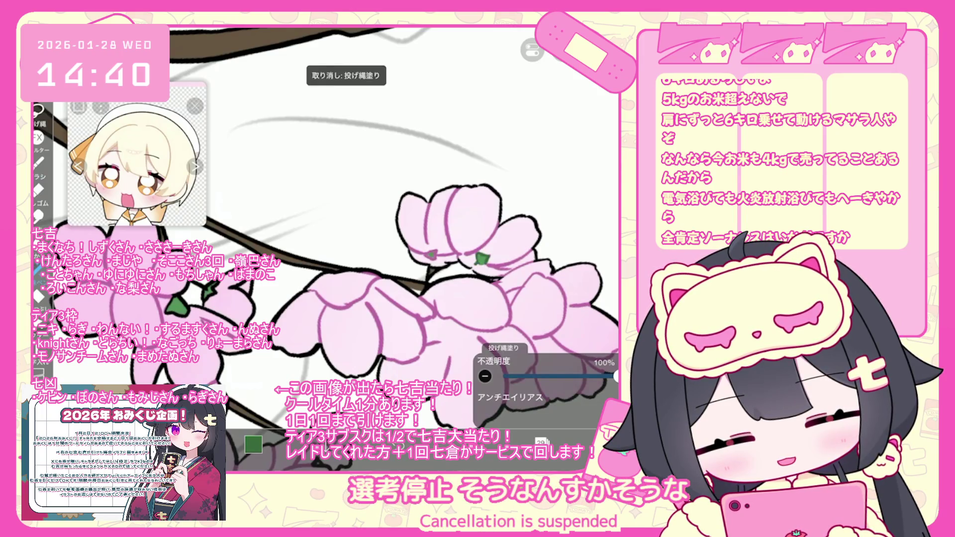
scroll(348, 248, up, 3)
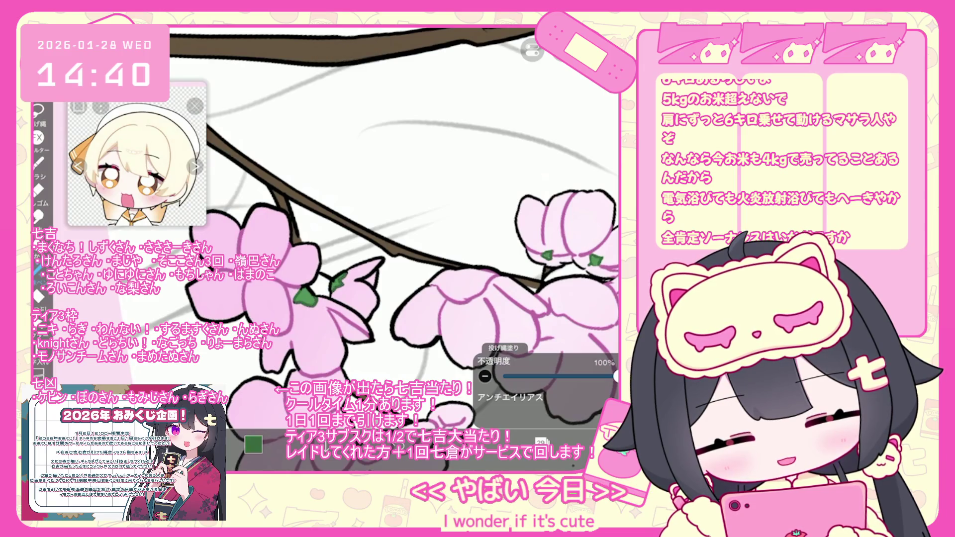
scroll(393, 233, down, 3)
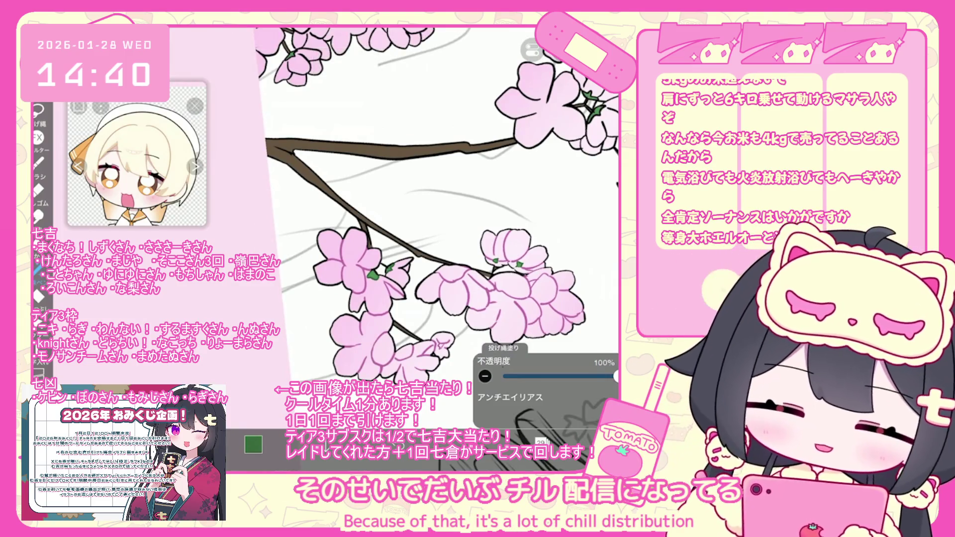
scroll(398, 249, up, 2)
scroll(408, 199, right, 2)
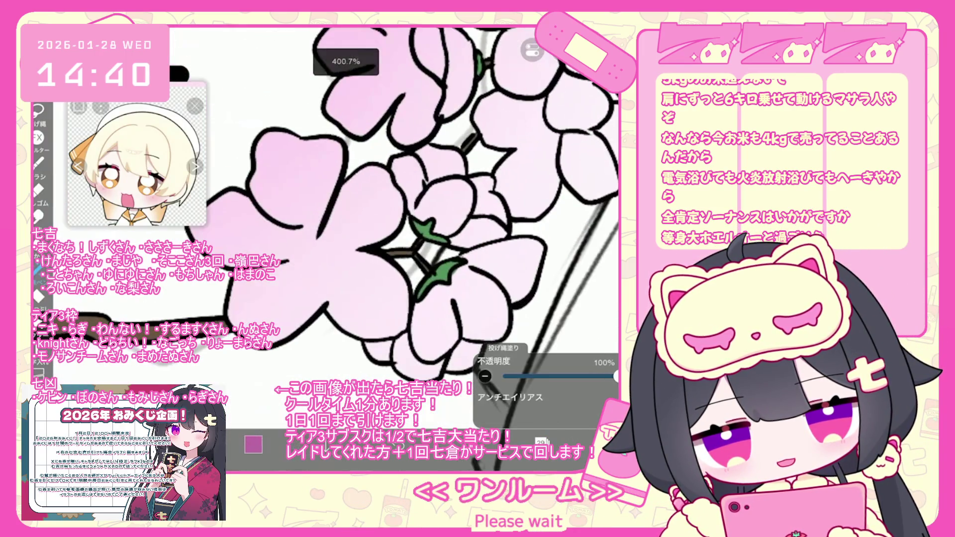
Lasso-fill soft pink into the petal areas inside their dark outlines, keeping Lasso Fill selected
scroll(448, 189, up, 3)
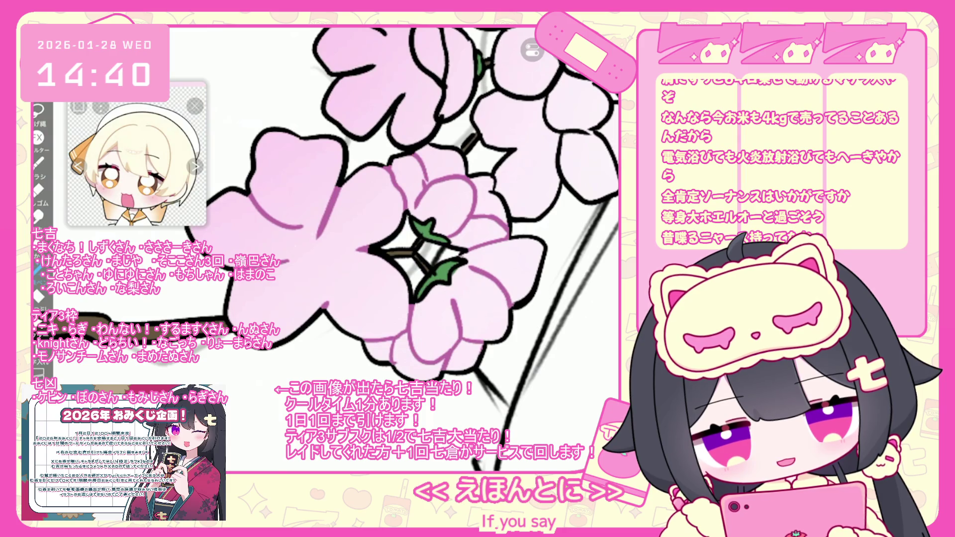
scroll(348, 239, down, 2)
scroll(398, 199, up, 1)
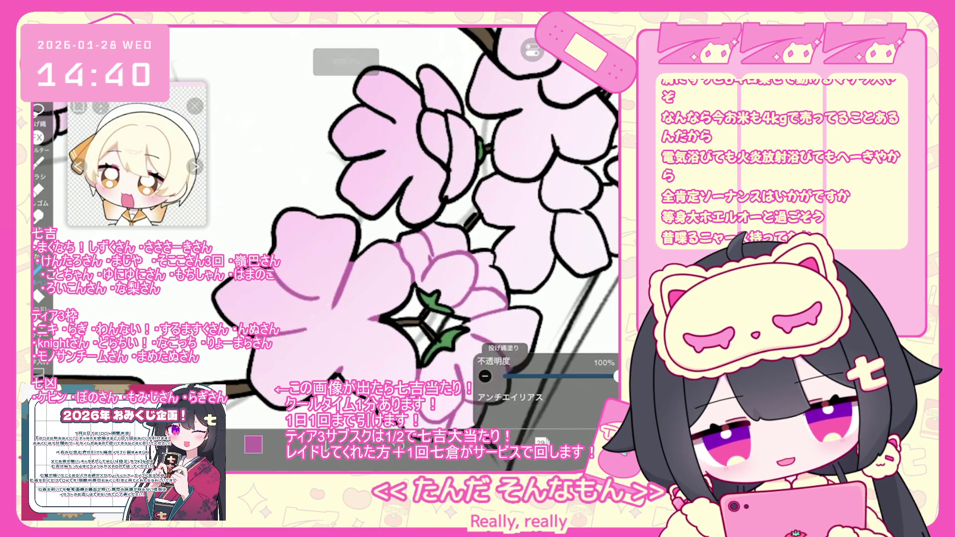
click(442, 196)
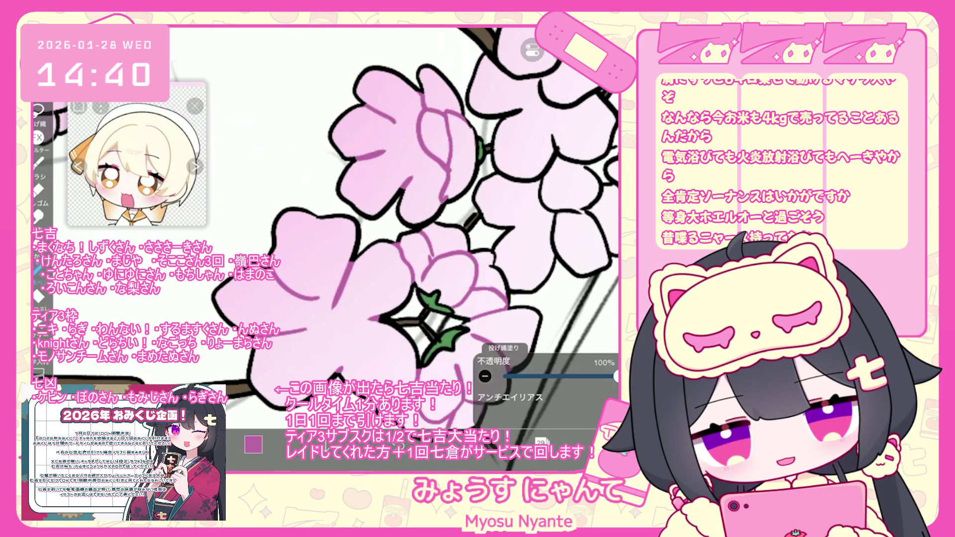
scroll(392, 229, down, 1)
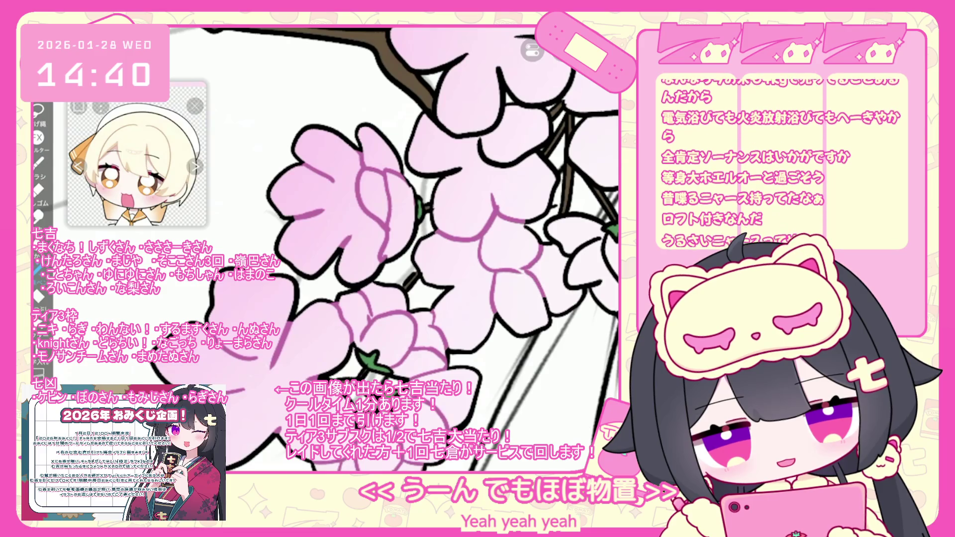
scroll(393, 228, down, 3)
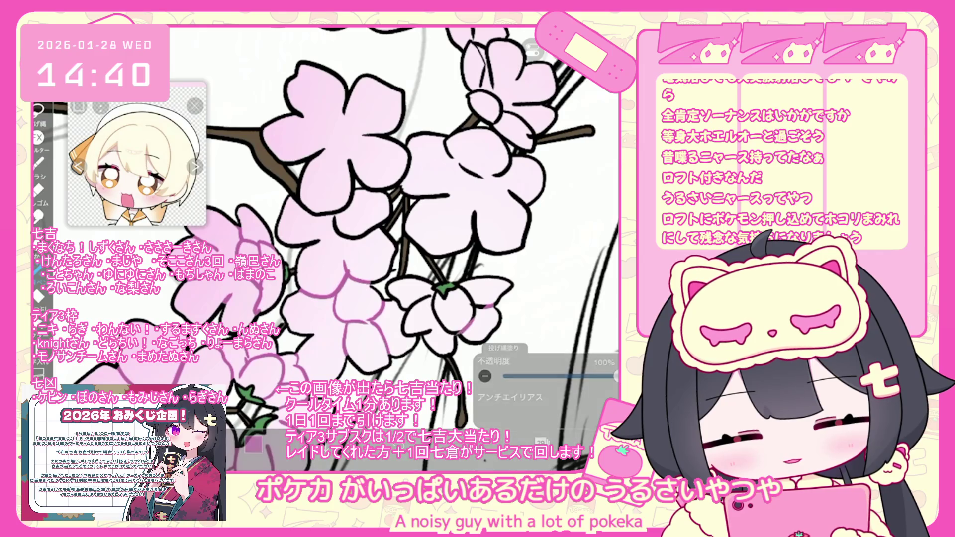
drag(427, 332, 425, 297)
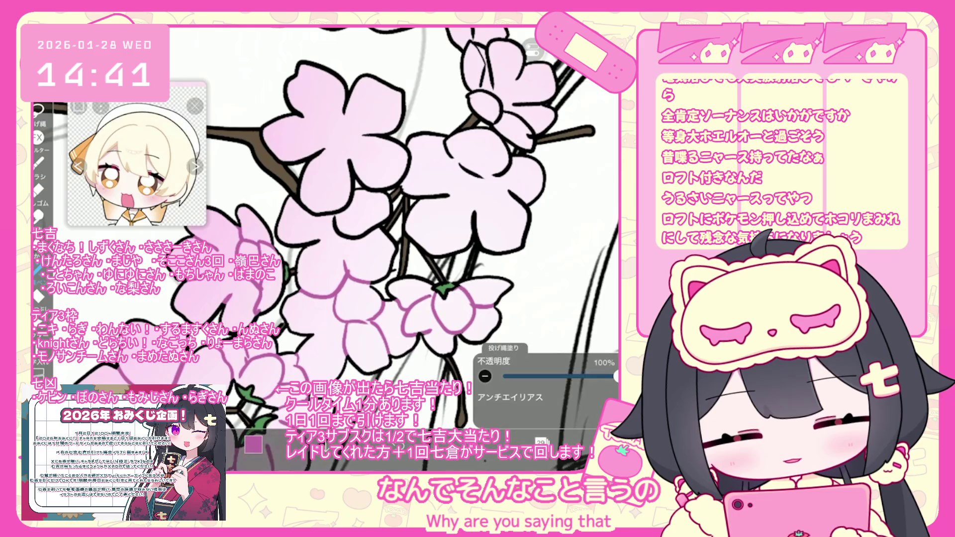
scroll(391, 248, up, 3)
scroll(391, 248, up, 2)
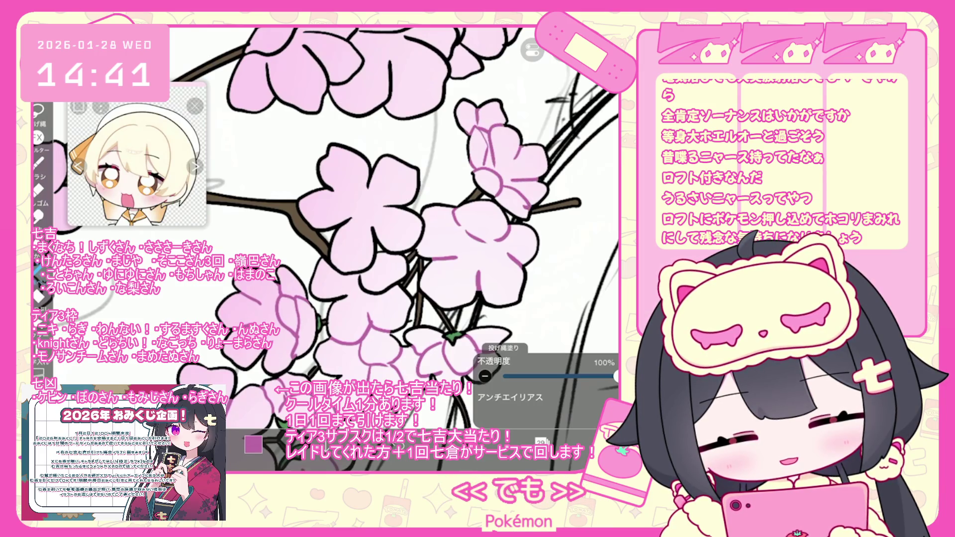
click(37, 189)
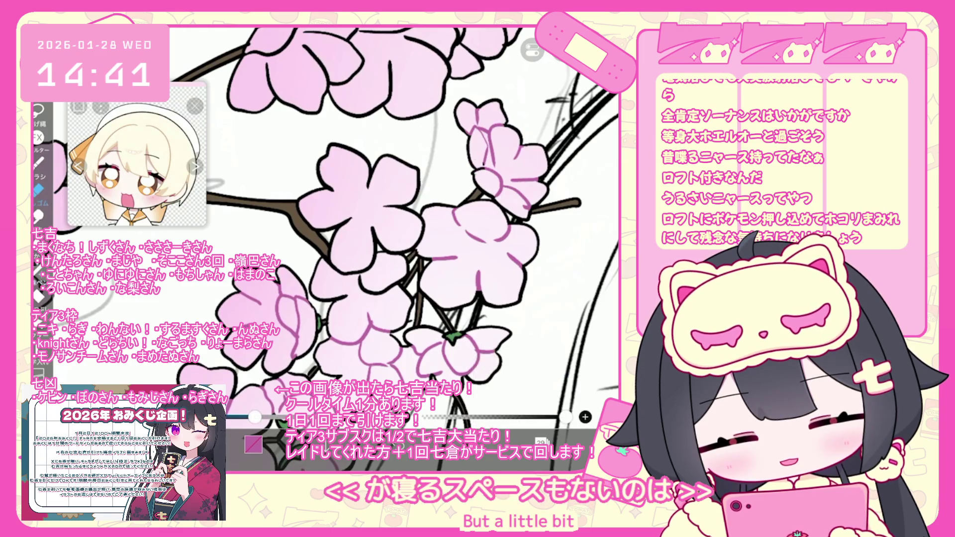
click(38, 113)
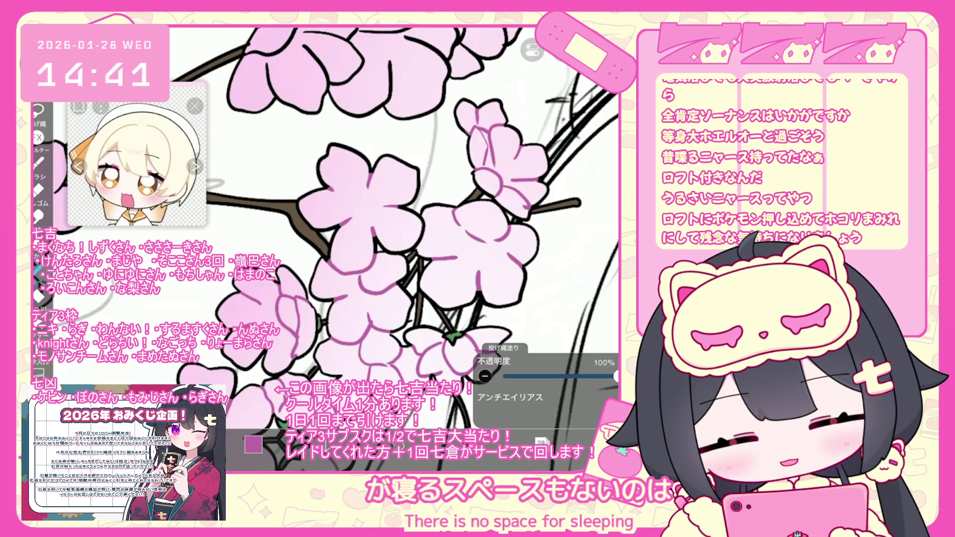
scroll(325, 248, down, 5)
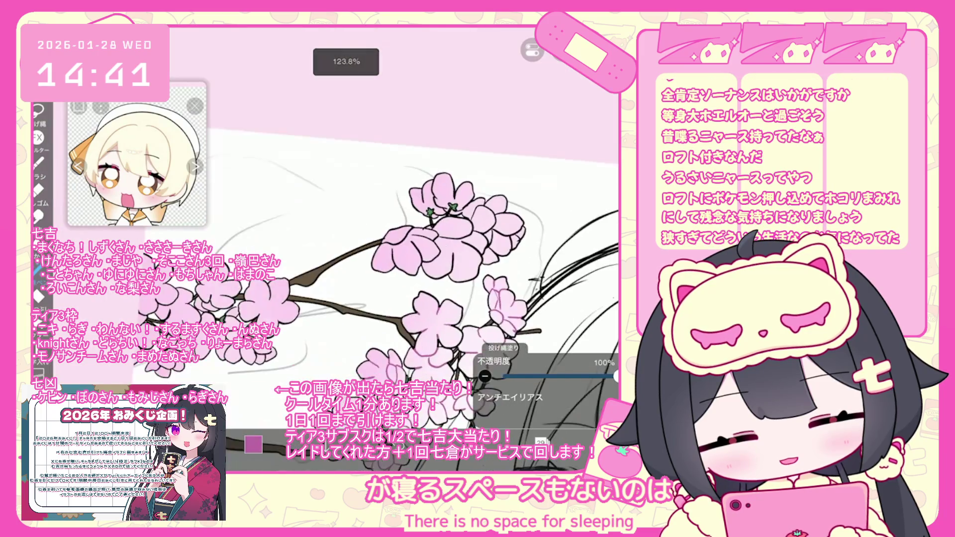
Cover the white gaps along the petal edges with pink, undoing the last stroke near the stems
scroll(326, 249, up, 5)
drag(437, 299, 522, 323)
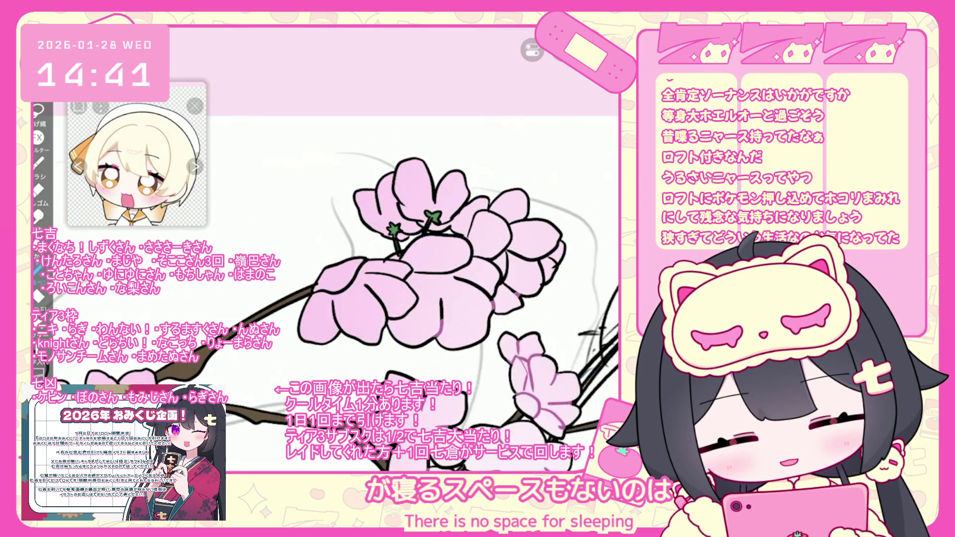
drag(311, 292, 336, 318)
mouse_move(406, 274)
mouse_down()
mouse_move(444, 274)
mouse_move(389, 261)
mouse_up()
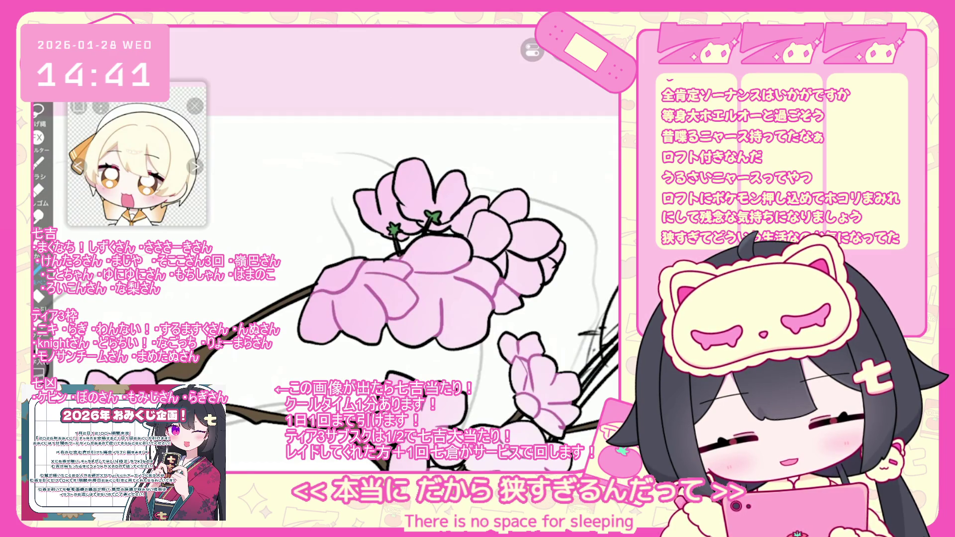
mouse_move(443, 224)
mouse_down()
mouse_move(505, 275)
mouse_move(432, 235)
mouse_up()
key(ctrl+z)
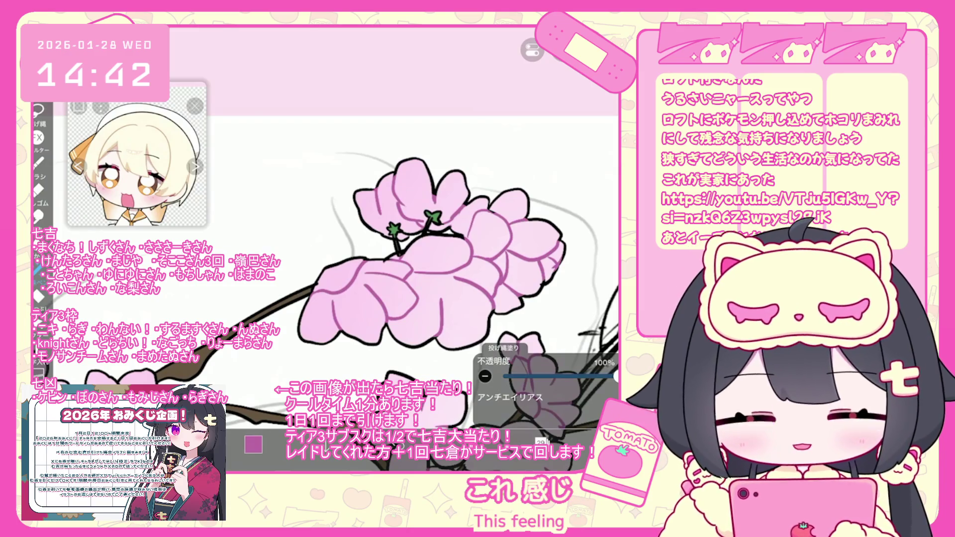
Bucket-fill the small sepal green, then go back to pink lasso filling
scroll(351, 291, up, 2)
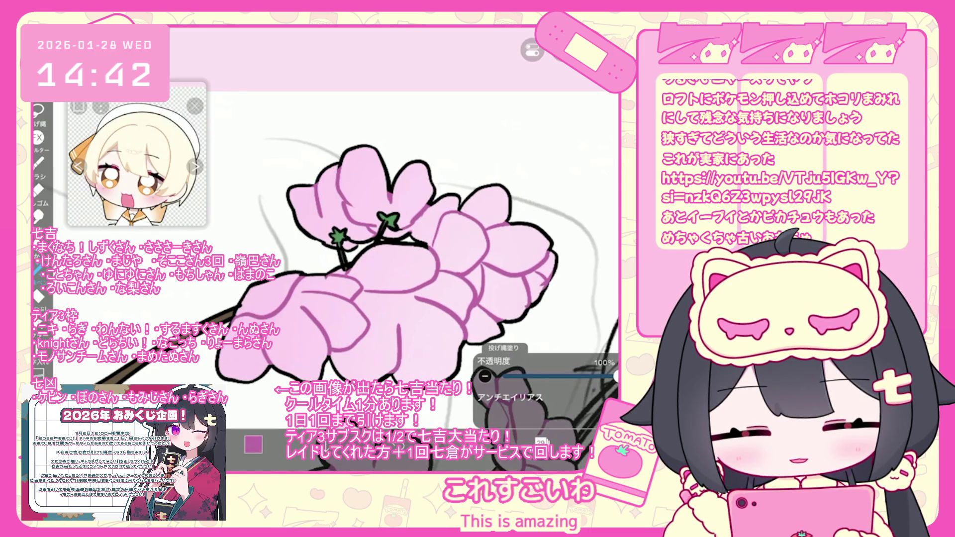
click(253, 444)
click(328, 189)
click(253, 444)
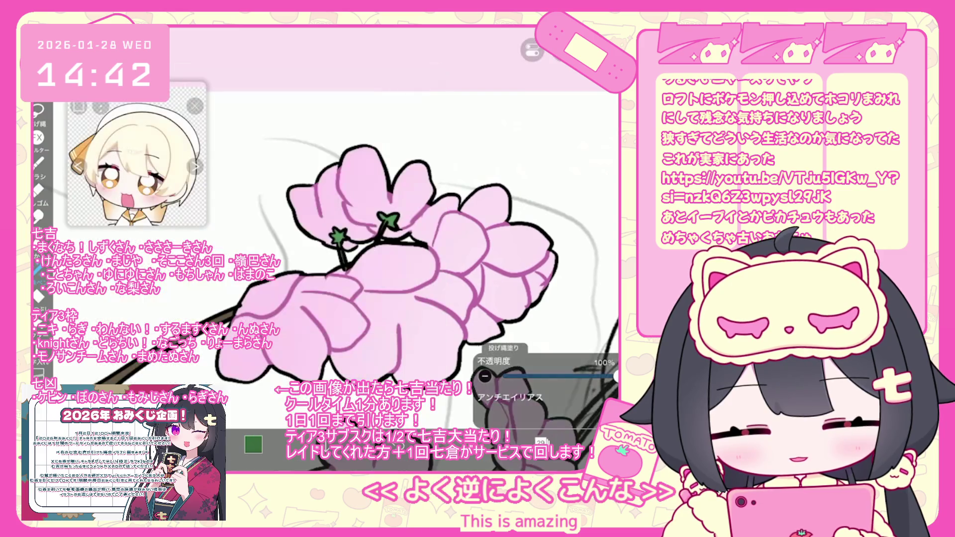
click(341, 240)
click(37, 268)
click(38, 268)
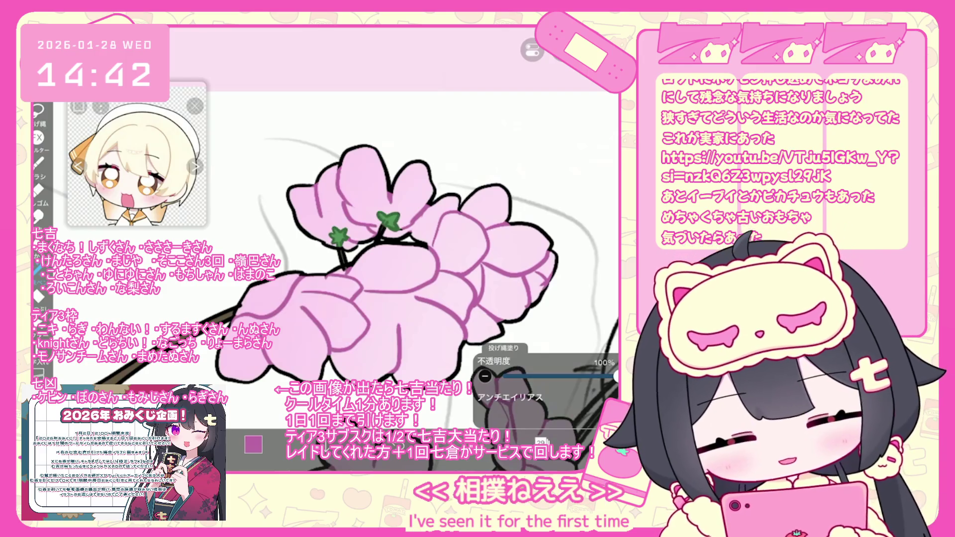
scroll(423, 249, down, 5)
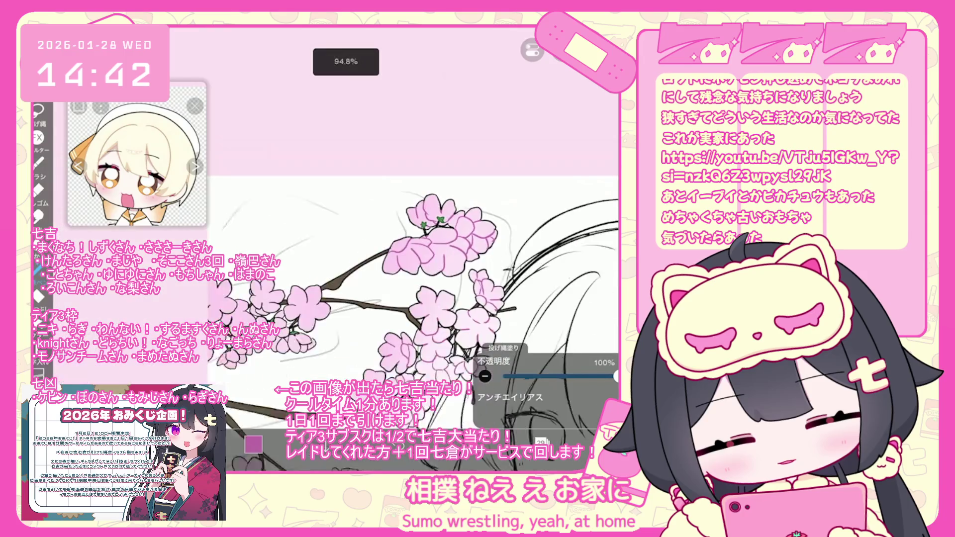
Add a purple petal line and small touch-ups inside the lower blossom
scroll(423, 249, up, 3)
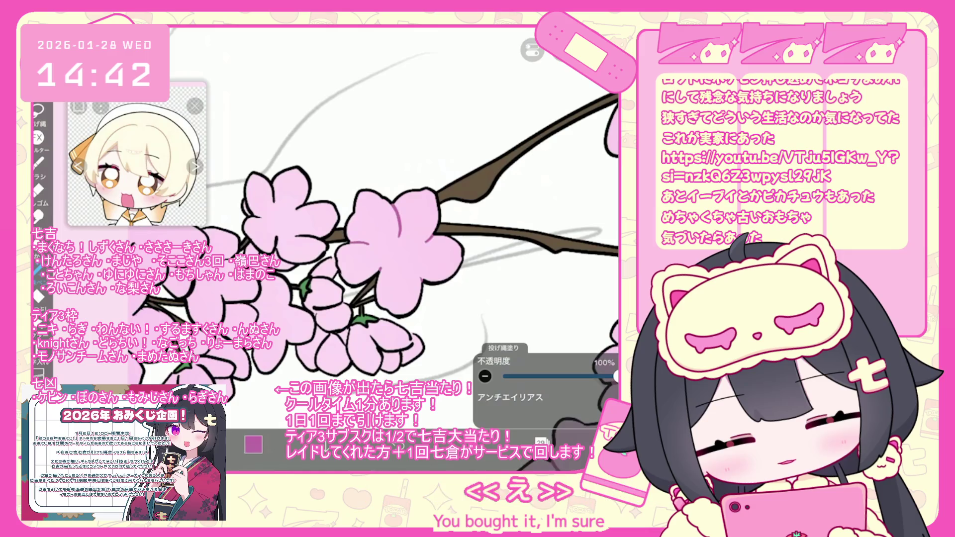
scroll(373, 224, up, 3)
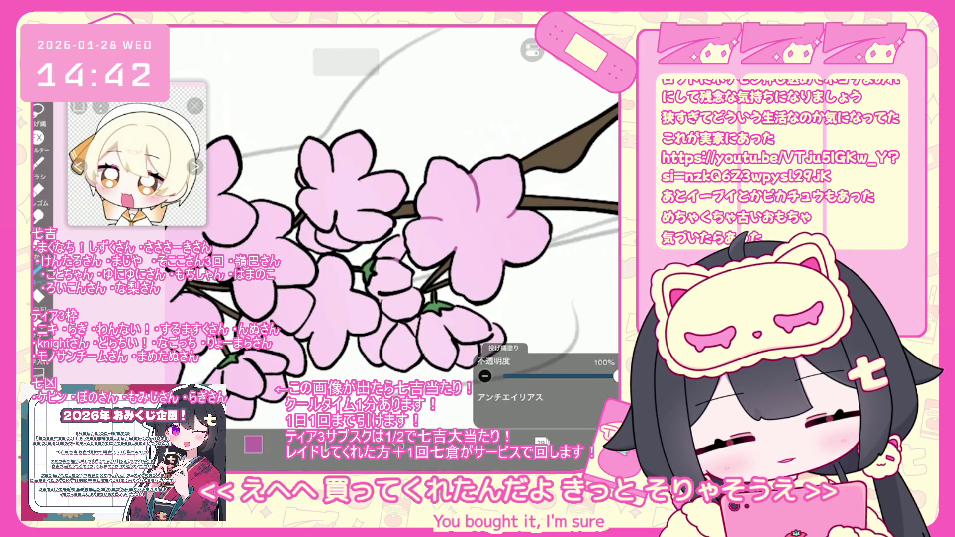
drag(440, 312, 424, 293)
drag(448, 326, 455, 358)
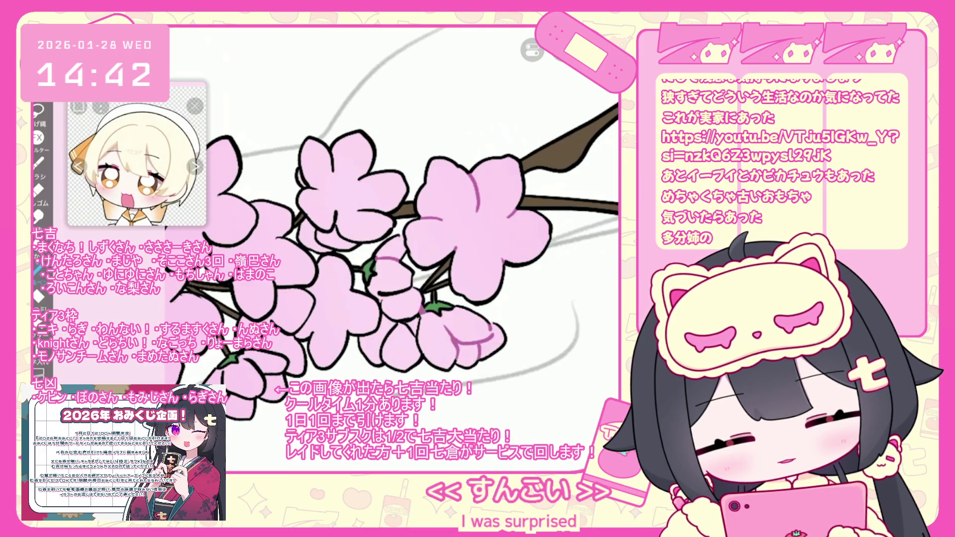
drag(383, 313, 365, 333)
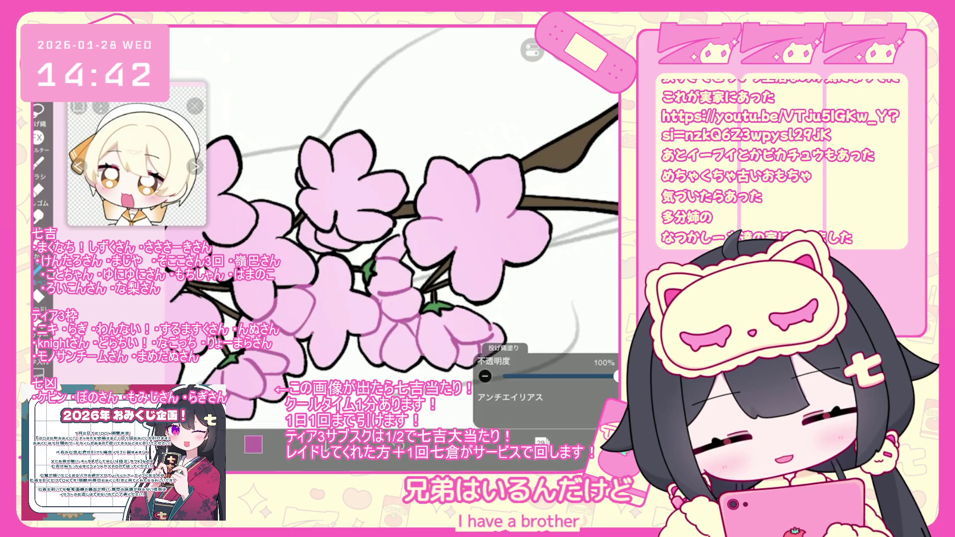
Pick green as the colour for the sepals
scroll(393, 223, down, 3)
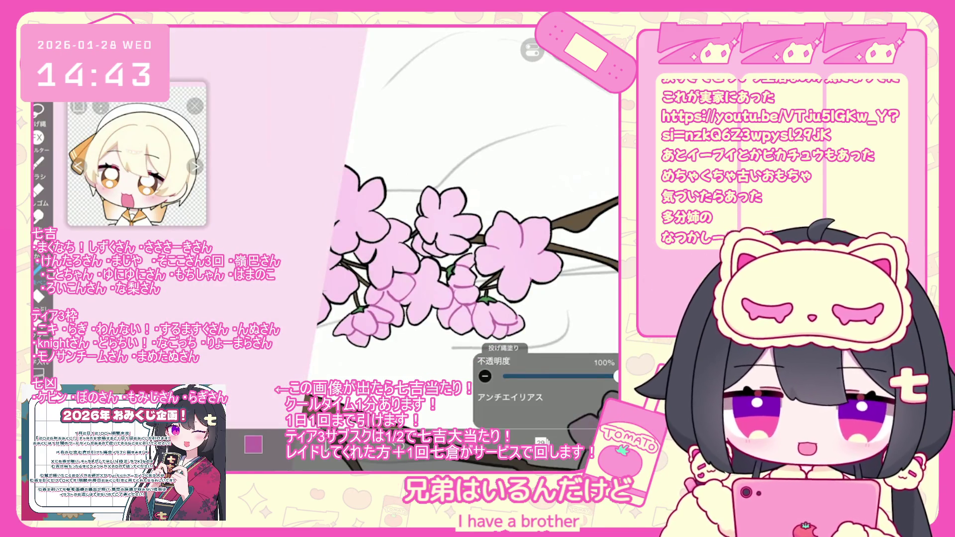
scroll(463, 229, up, 3)
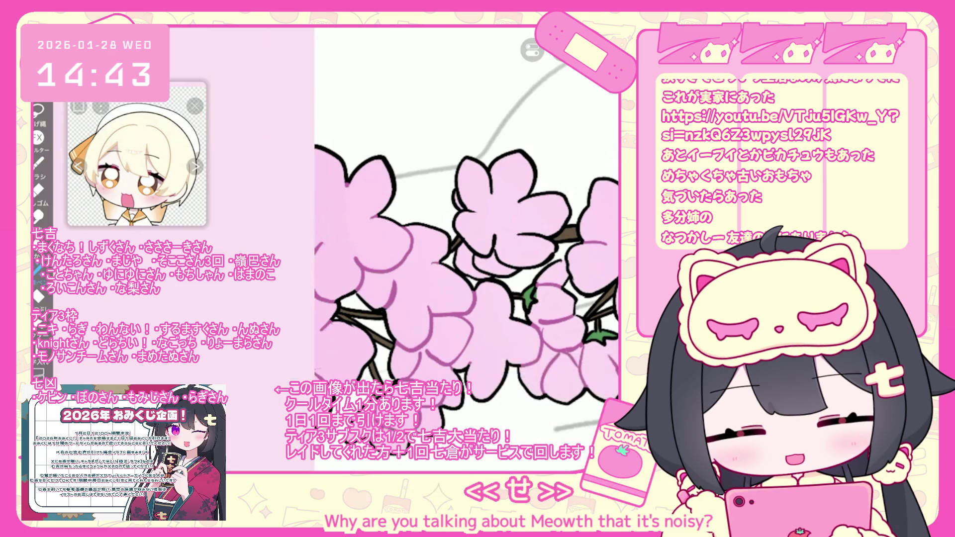
scroll(466, 228, down, 3)
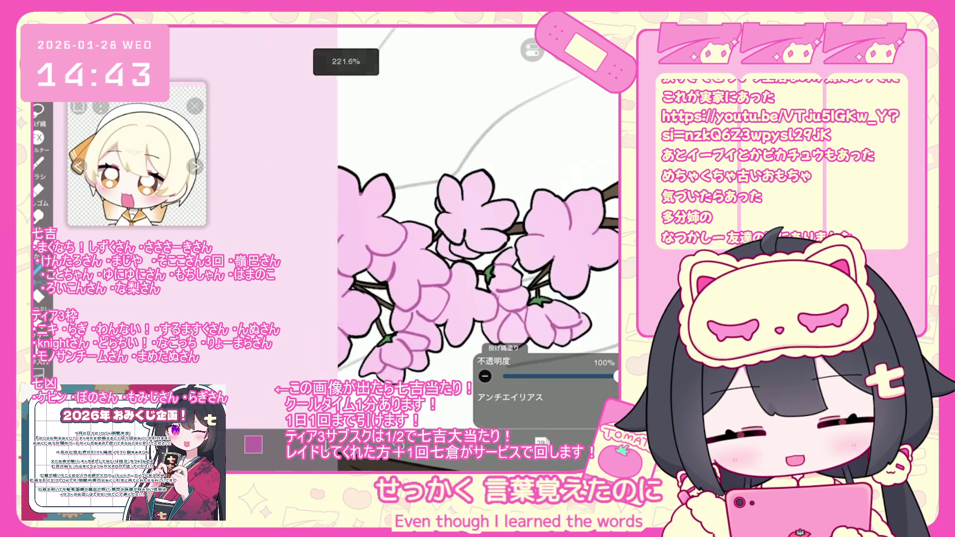
scroll(547, 244, up, 3)
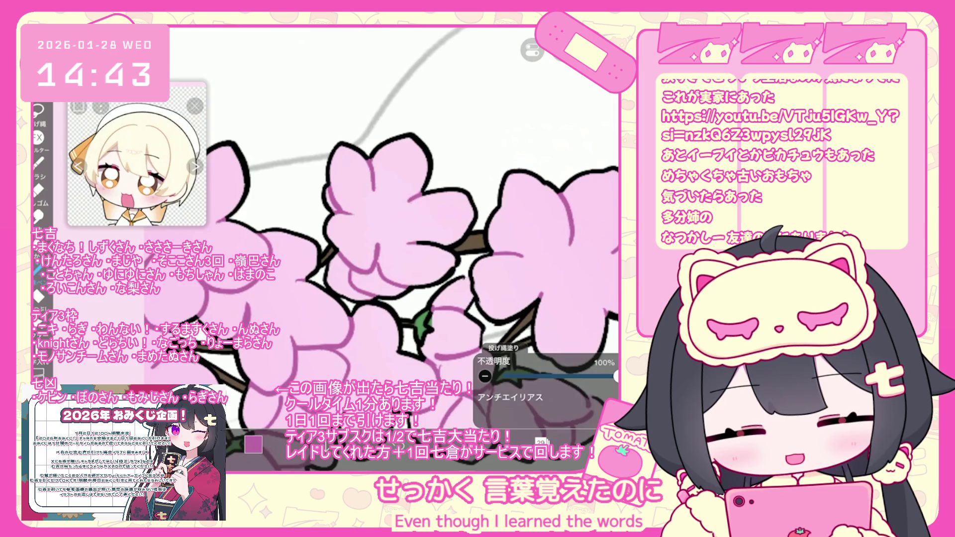
scroll(381, 249, down, 3)
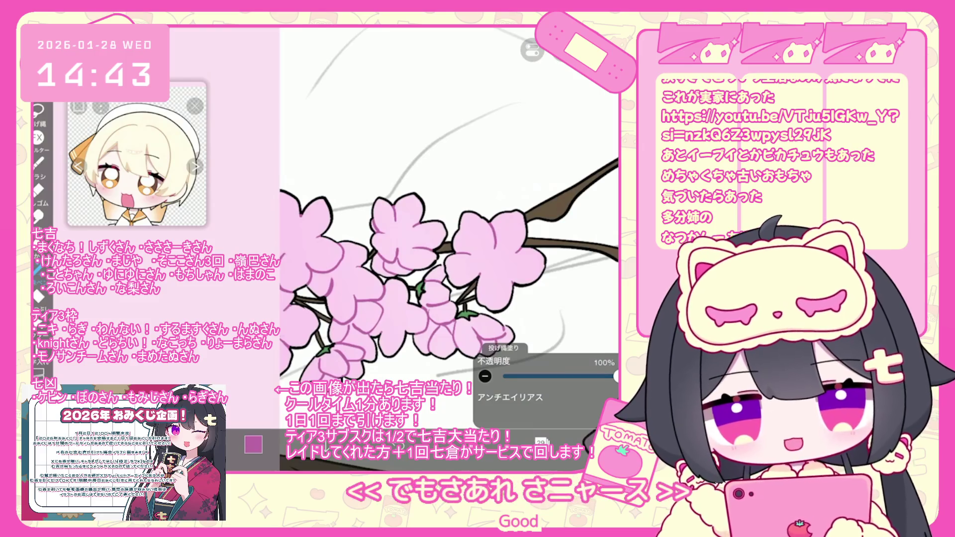
click(253, 445)
click(301, 124)
Set dark brown as the paint colour for the branches
scroll(448, 223, up, 3)
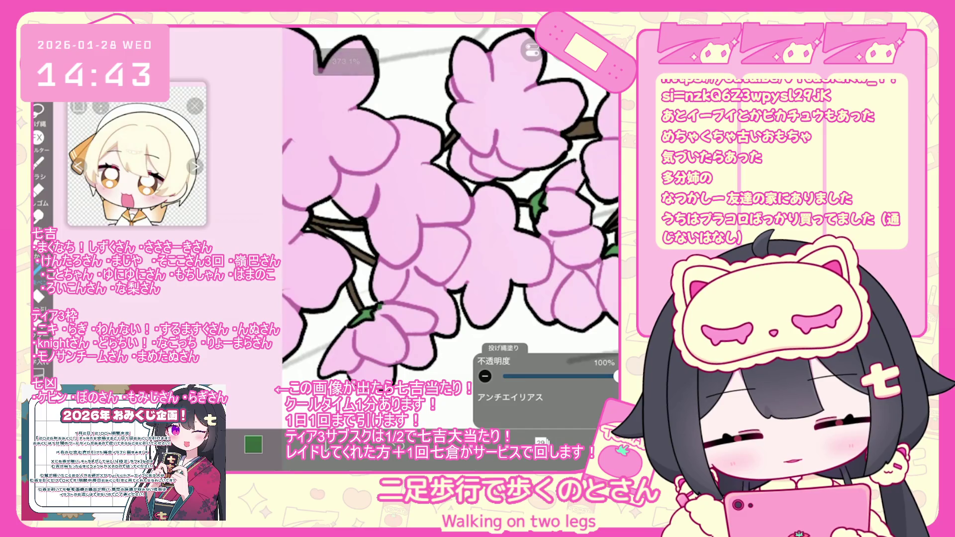
scroll(423, 224, down, 2)
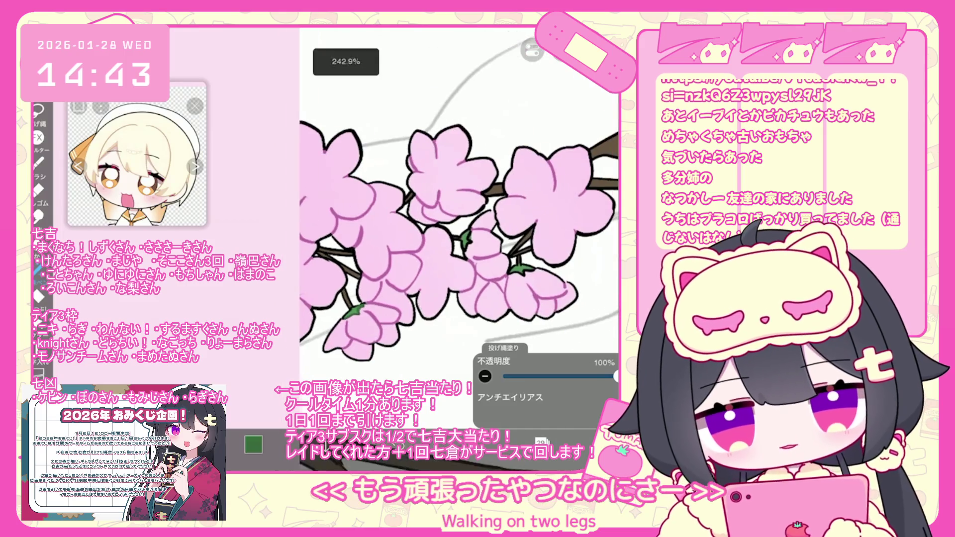
scroll(400, 247, up, 1)
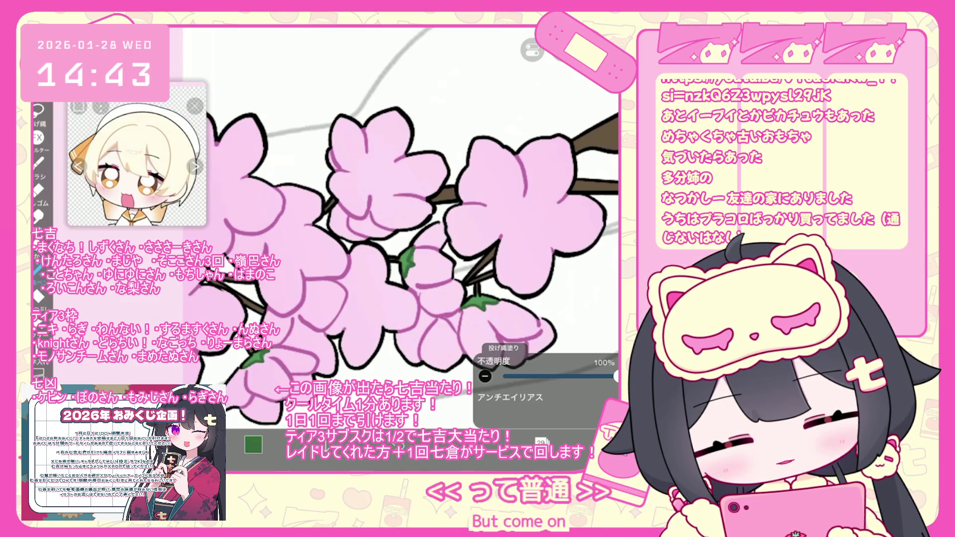
click(253, 444)
click(332, 196)
click(253, 444)
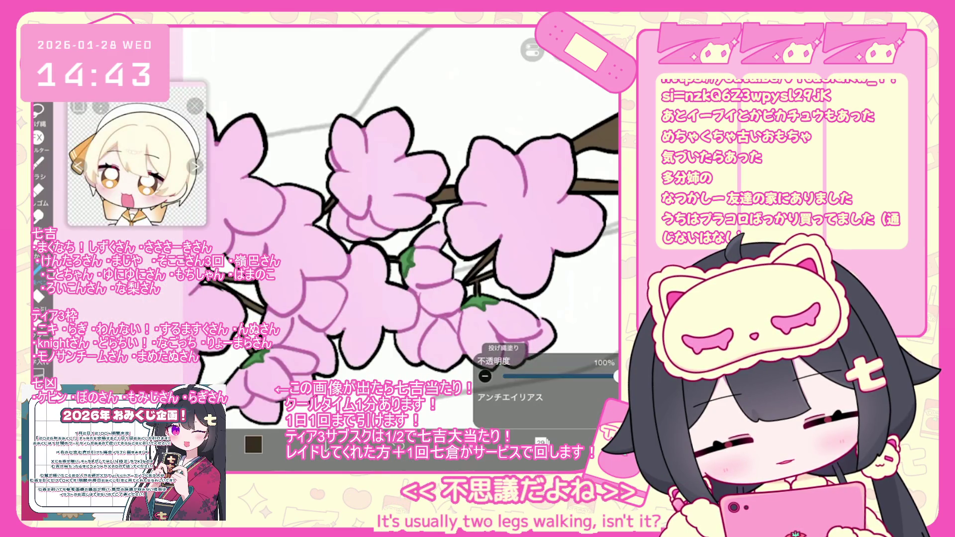
Zoom the canvas out from about 300% to roughly 37% to see the whole drawing
scroll(400, 249, down, 5)
scroll(393, 224, up, 2)
scroll(392, 224, up, 3)
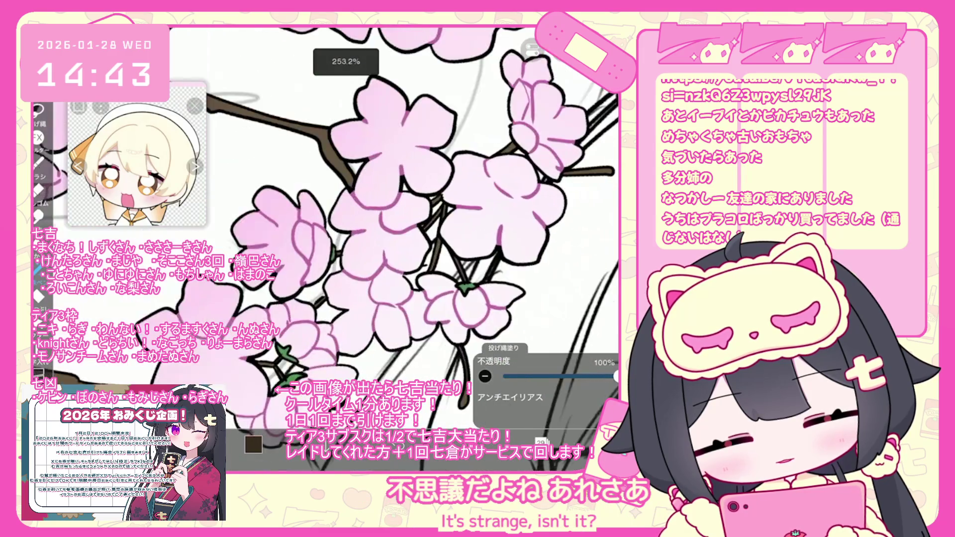
scroll(393, 224, up, 3)
scroll(348, 223, down, 5)
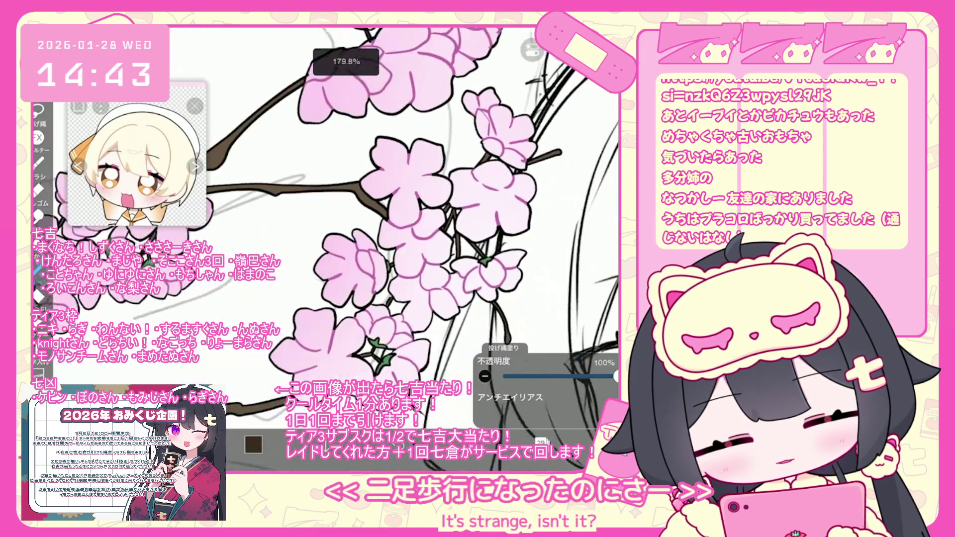
scroll(373, 248, up, 2)
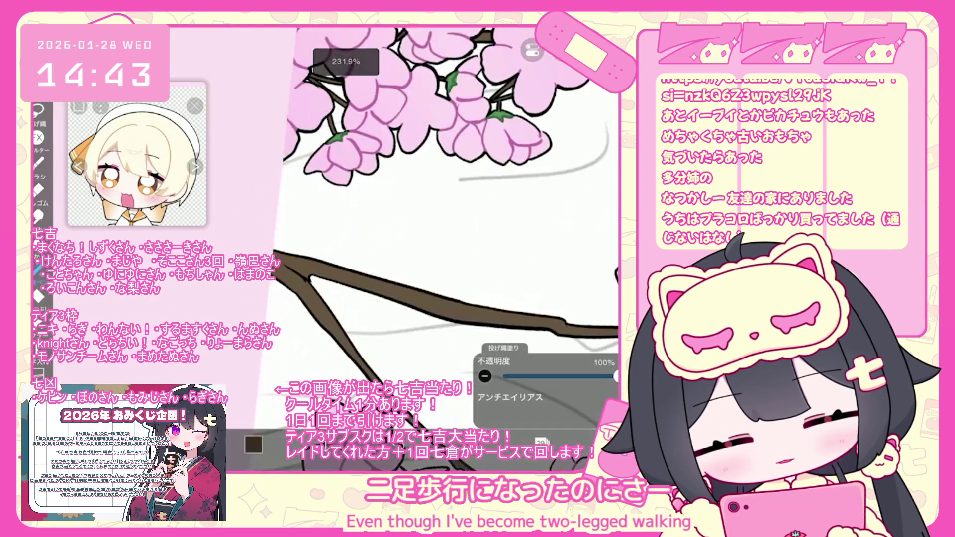
scroll(398, 248, down, 2)
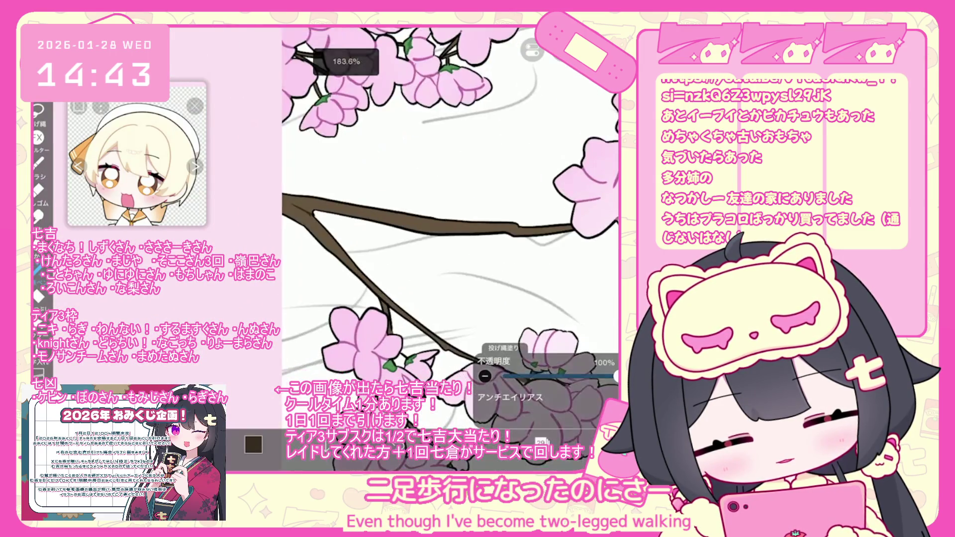
scroll(397, 249, up, 3)
scroll(412, 249, down, 5)
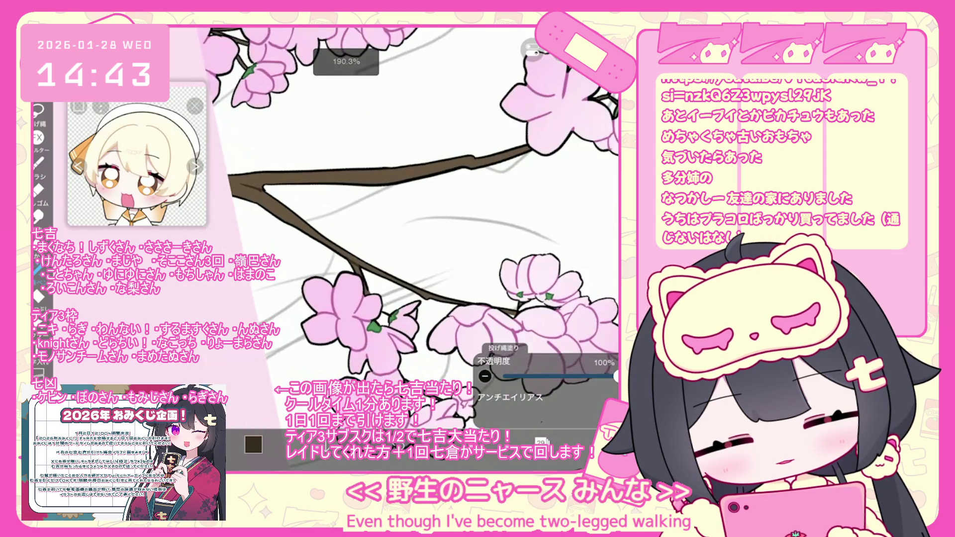
scroll(413, 238, down, 2)
scroll(413, 238, down, 2)
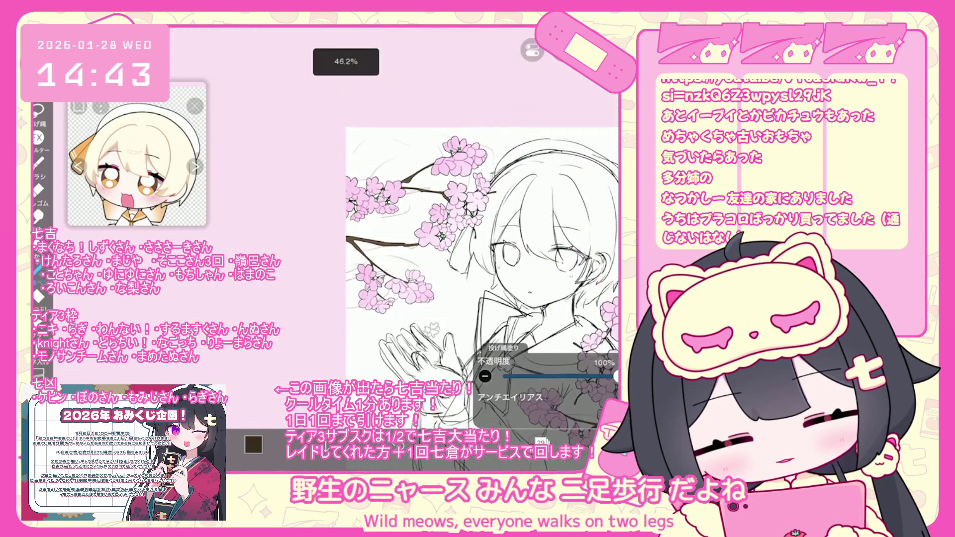
Inspect the cherry blossom folder's layers and hide, then show, the blossoms again
scroll(448, 249, down, 1)
scroll(472, 248, down, 1)
click(541, 441)
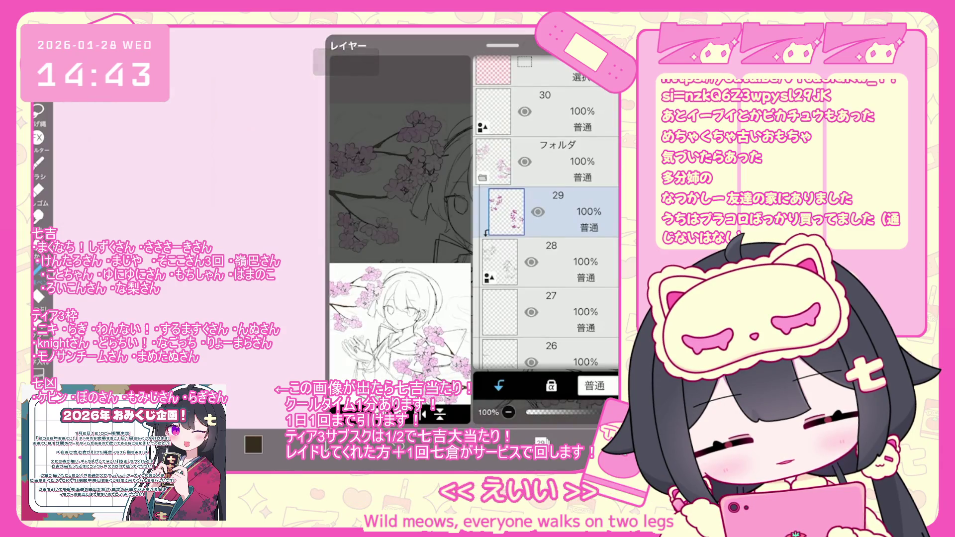
click(557, 162)
click(482, 178)
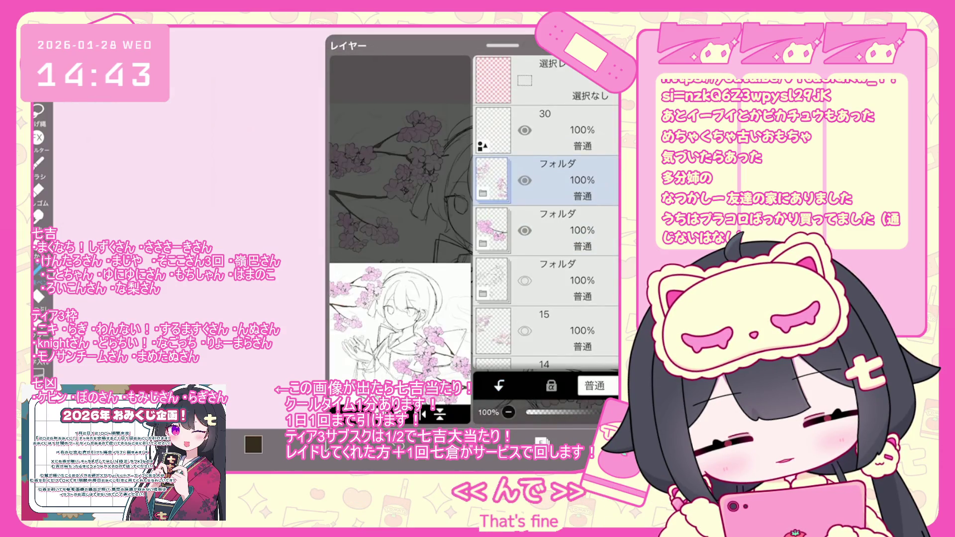
click(482, 193)
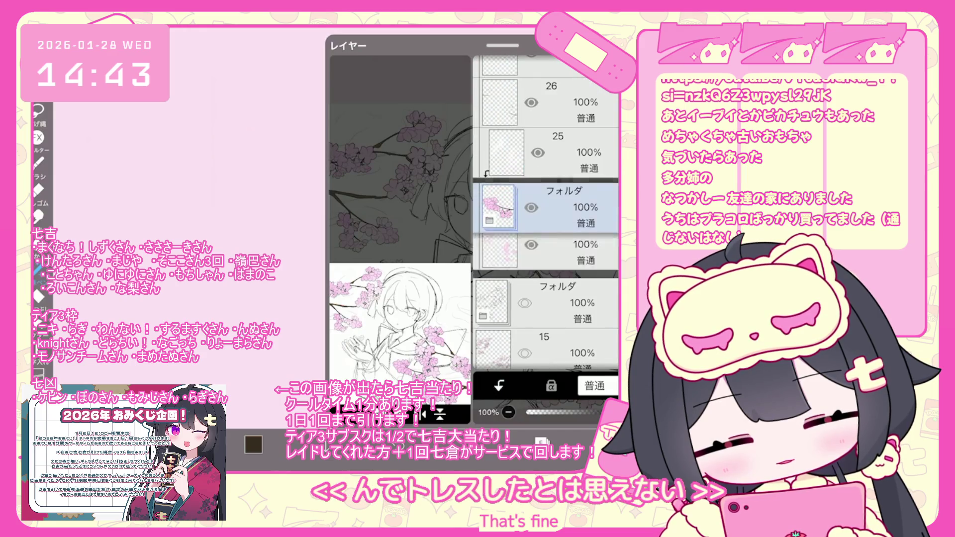
click(489, 266)
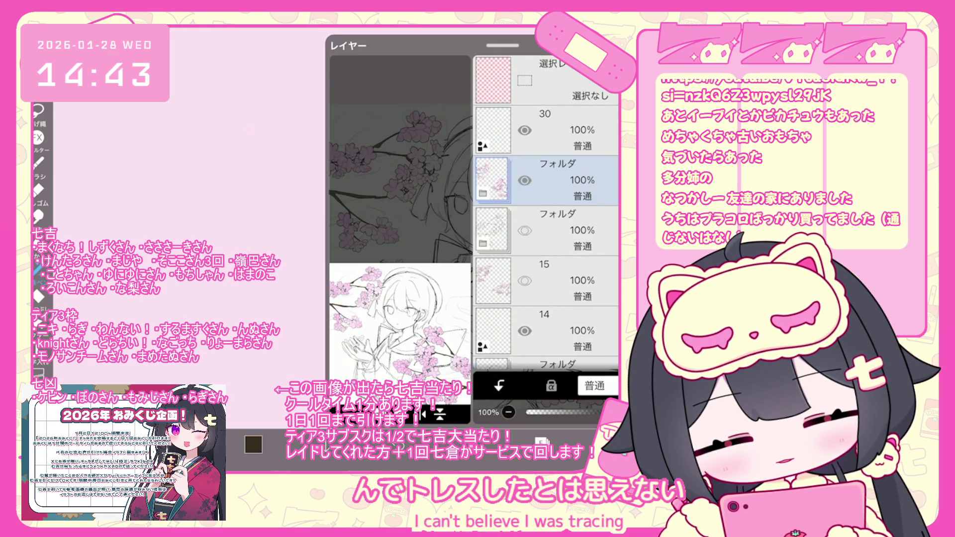
click(547, 281)
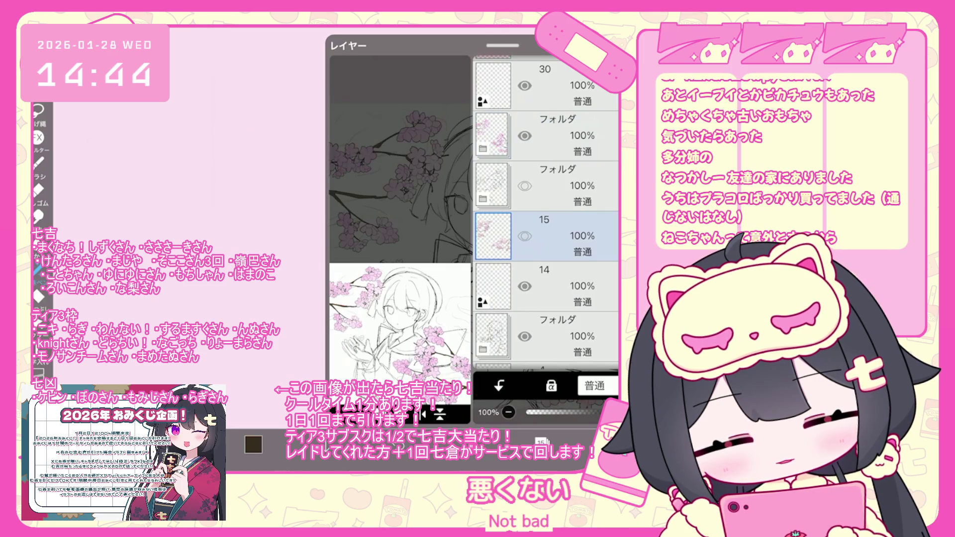
click(525, 136)
click(525, 135)
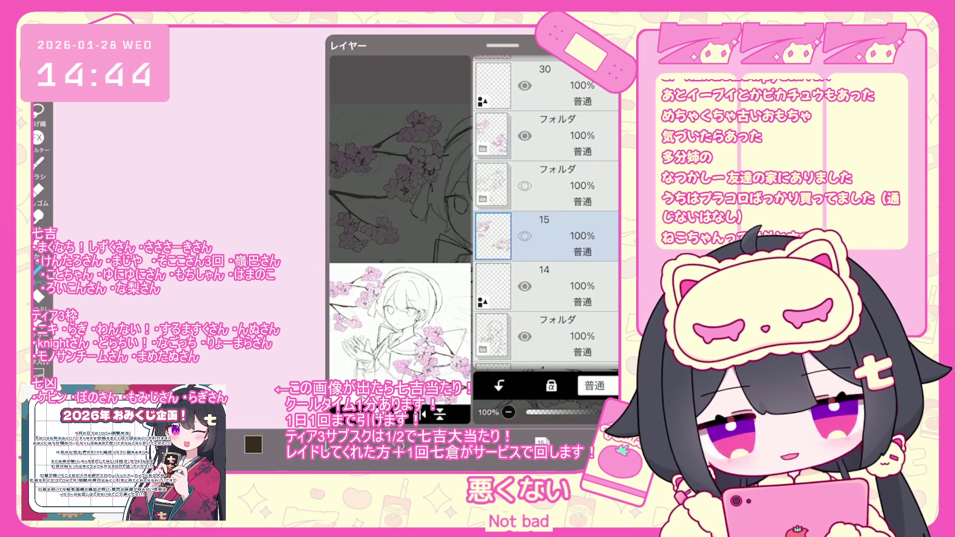
click(547, 336)
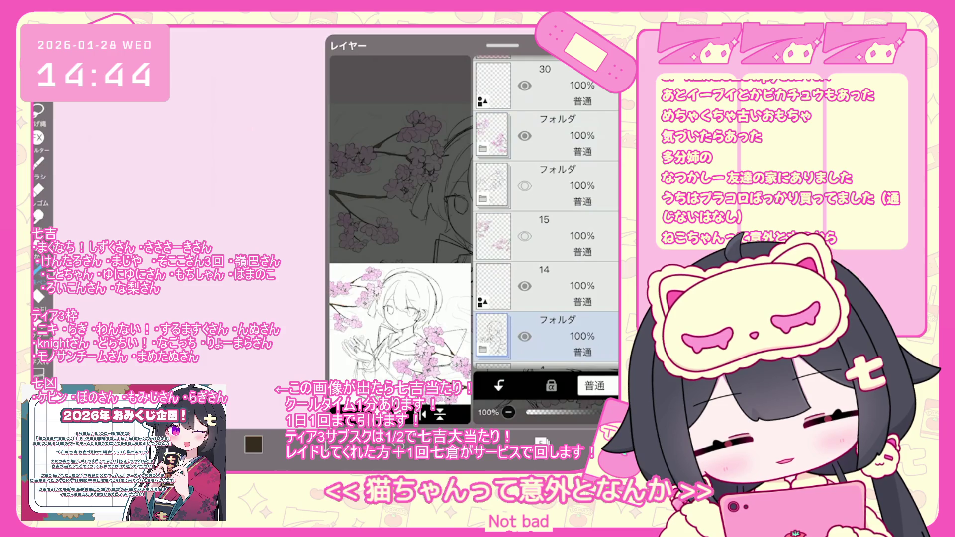
Add a new vector layer for line art along with a folder for it
click(541, 441)
click(373, 301)
click(541, 441)
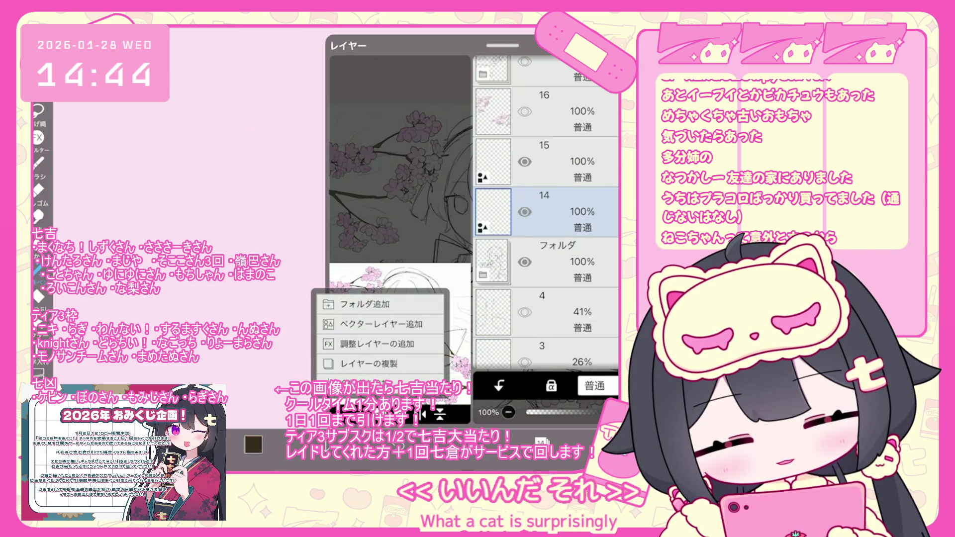
click(362, 303)
Fade the sketch folder to 46% opacity and reselect the new vector layer 14
click(547, 308)
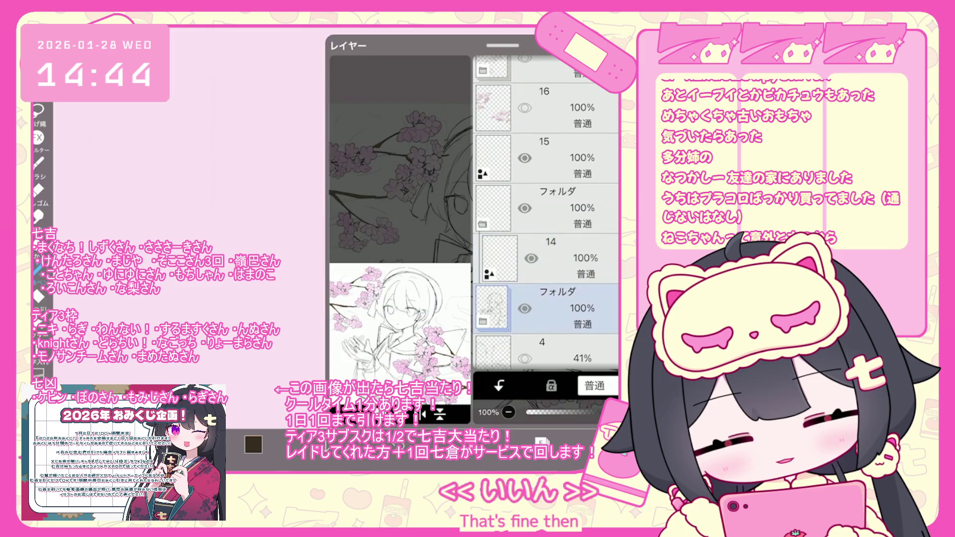
drag(597, 412, 560, 412)
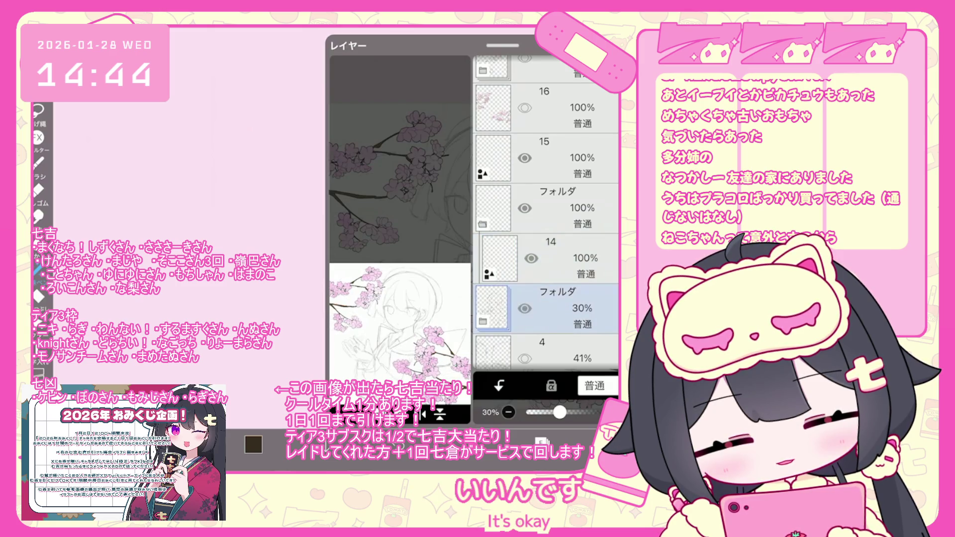
scroll(546, 214, down, 2)
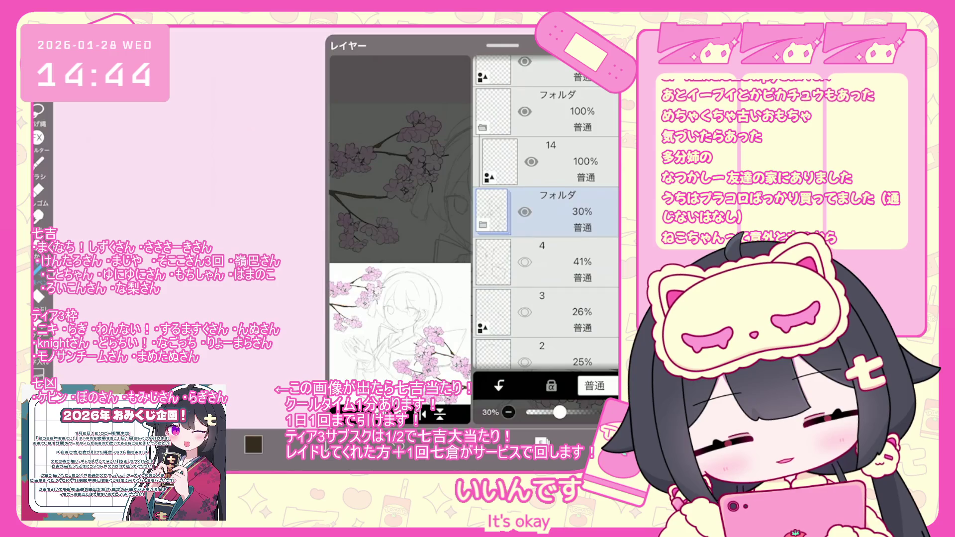
scroll(545, 214, down, 2)
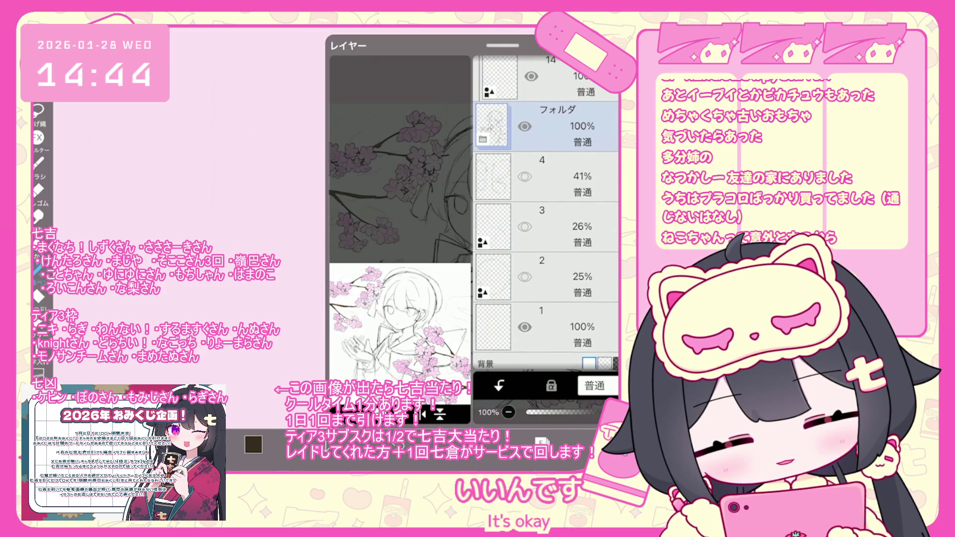
click(482, 139)
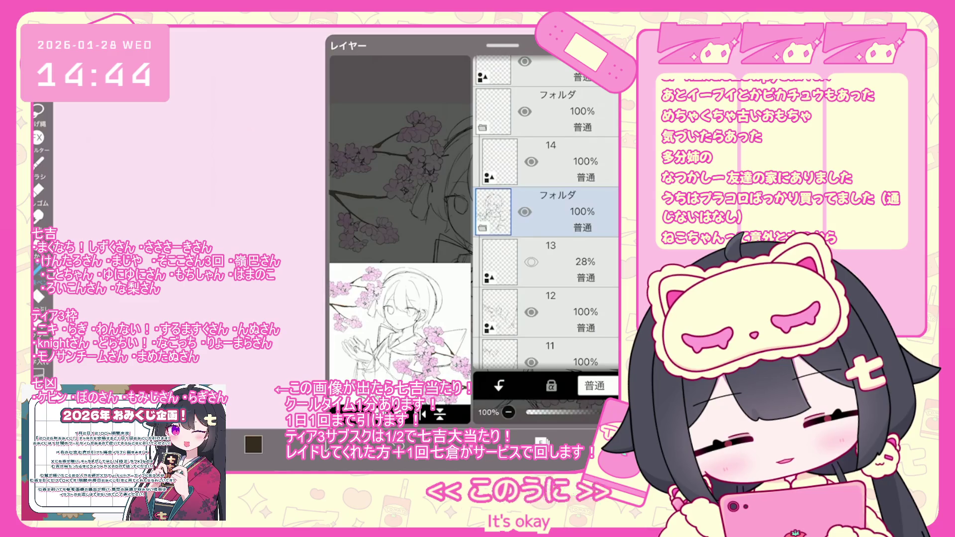
click(482, 225)
drag(617, 412, 554, 413)
click(547, 162)
click(541, 441)
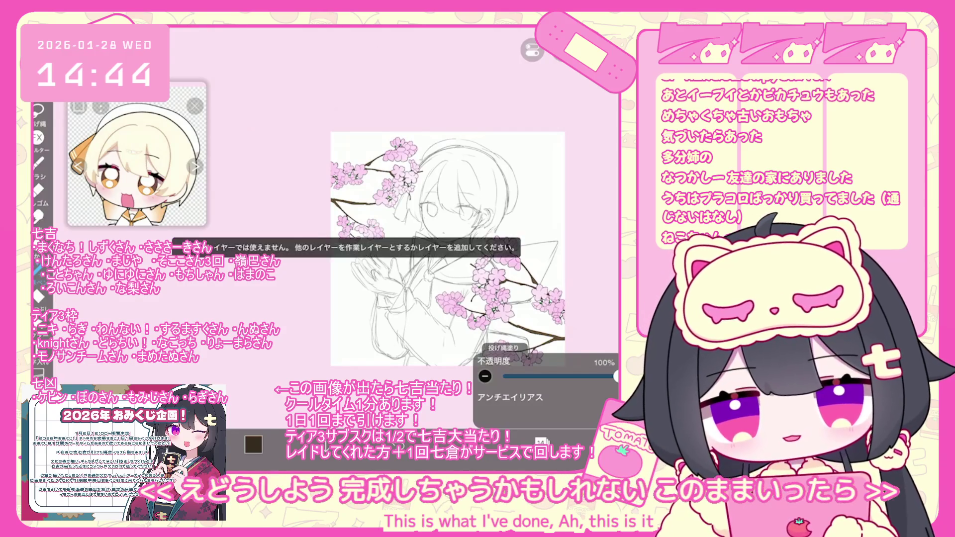
Switch to the pen tool and zoom in on the character's face
scroll(378, 234, up, 5)
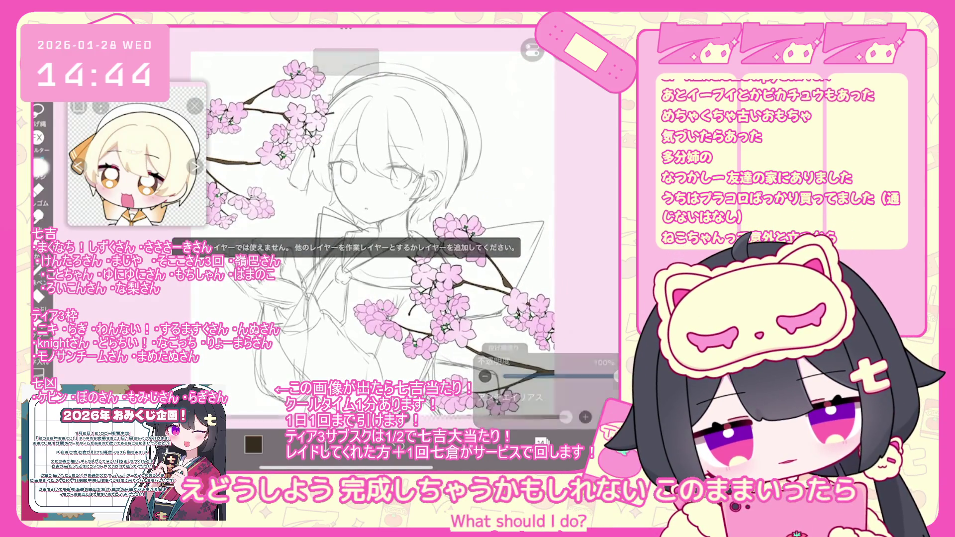
click(40, 163)
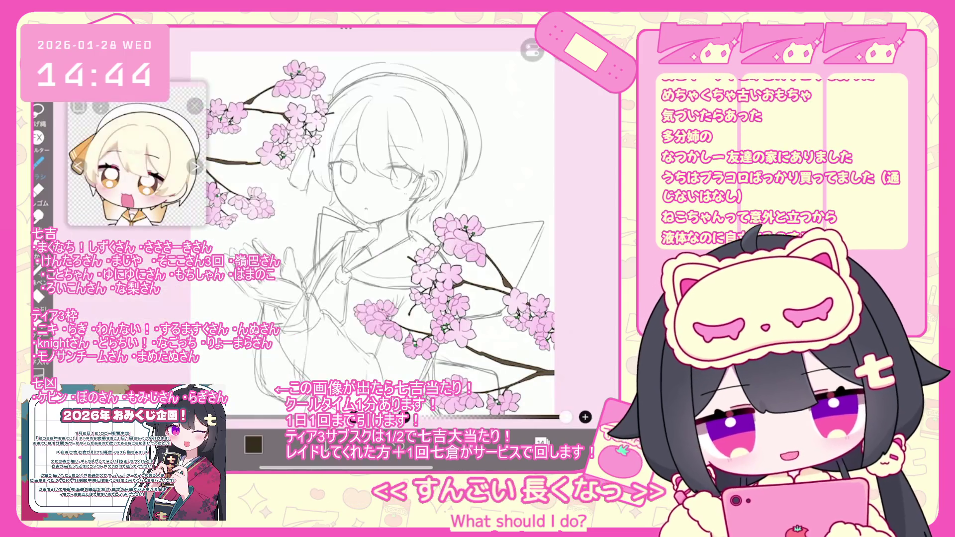
scroll(334, 111, up, 3)
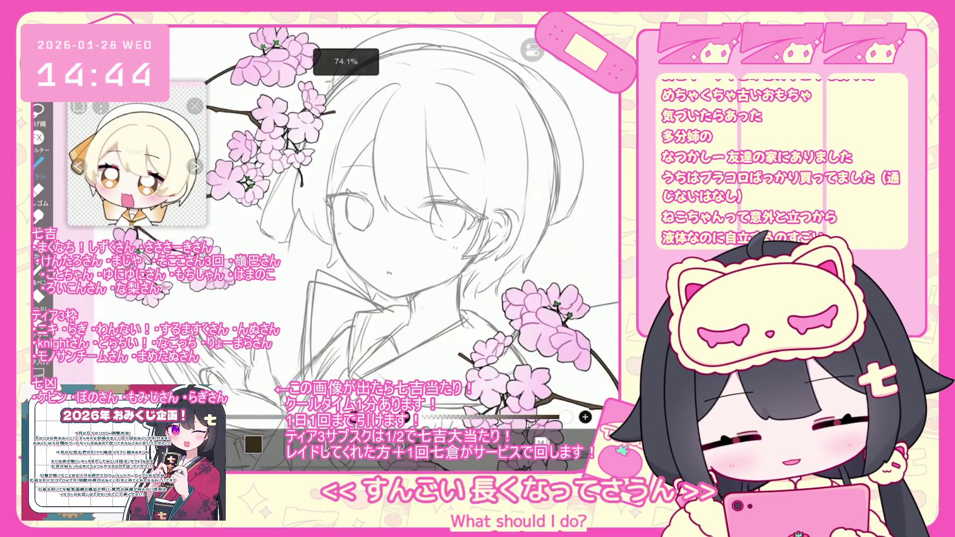
scroll(393, 167, up, 3)
Drop the sketch folder's opacity from 46% to 17%, then reselect line-art layer 14
click(541, 442)
click(557, 261)
drag(576, 412, 545, 412)
click(557, 211)
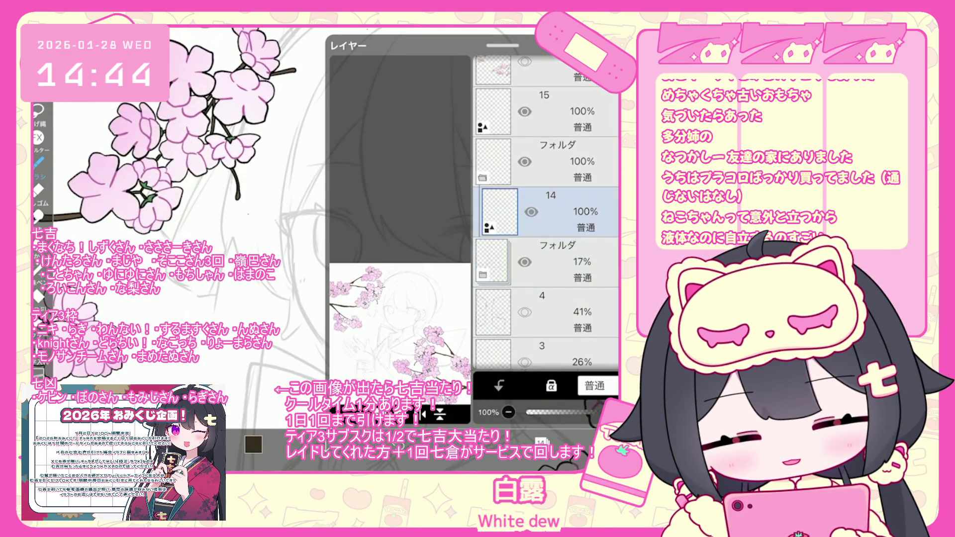
Set the colour to black and draw the character's jawline, then undo it
click(541, 442)
key(ctrl+z)
click(253, 444)
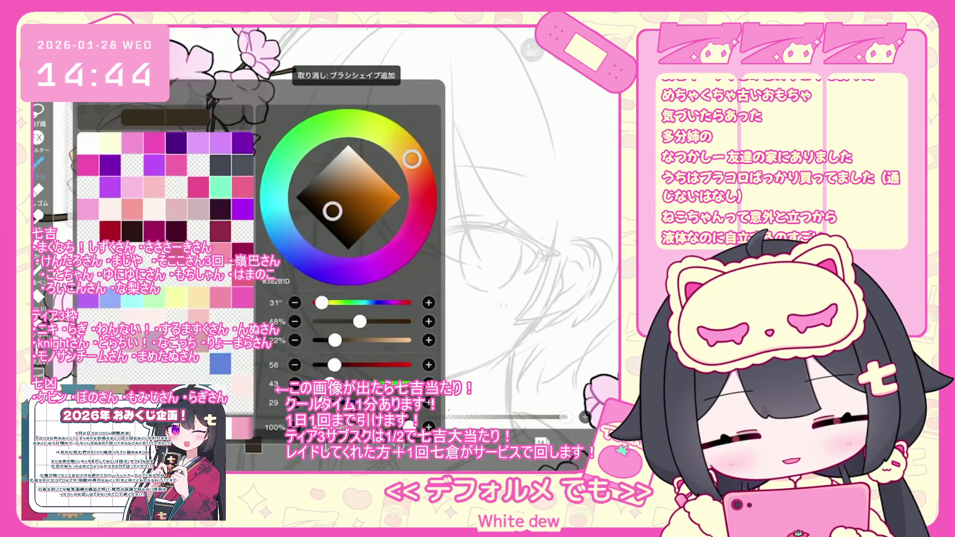
drag(293, 268, 378, 380)
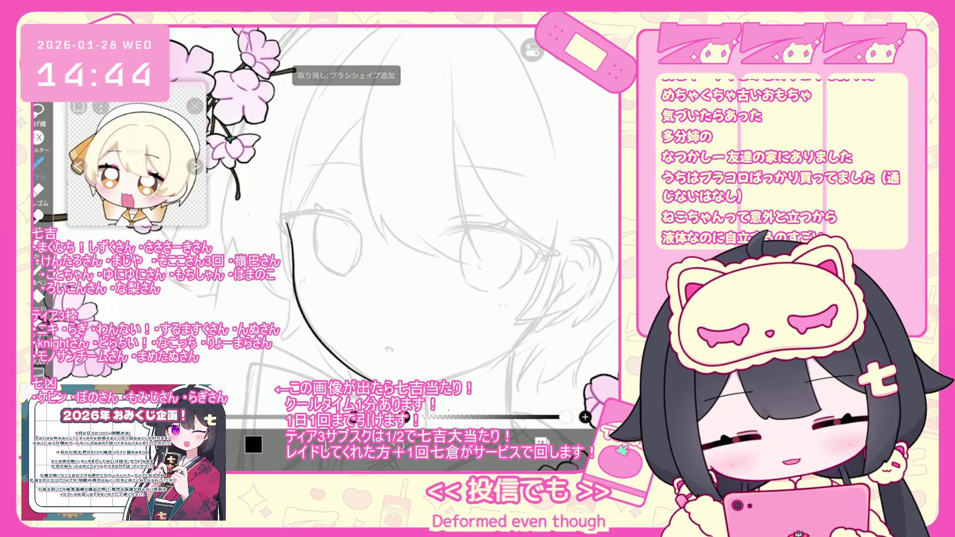
key(ctrl+z)
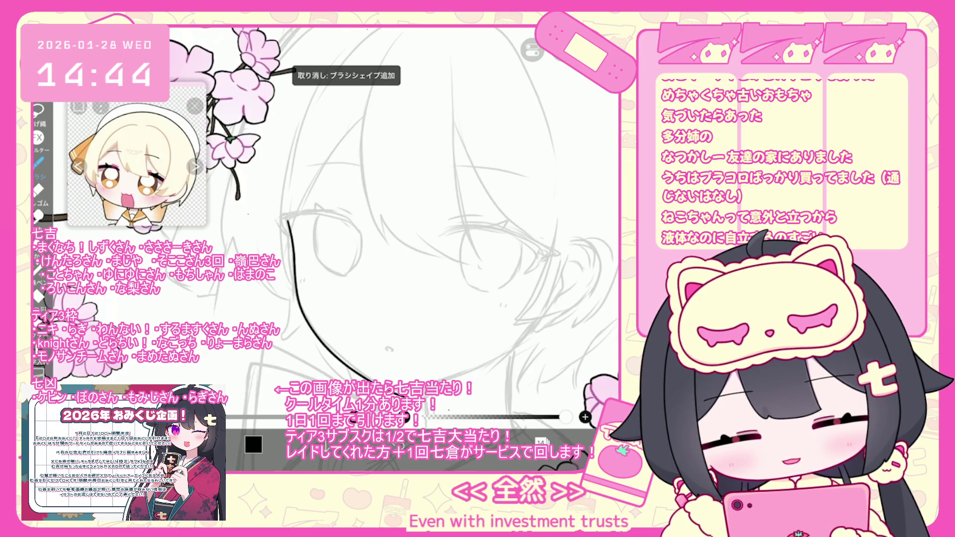
Select the black face-outline curve, undo the last stroke, and exit to My Gallery
scroll(393, 223, up, 1)
key(v)
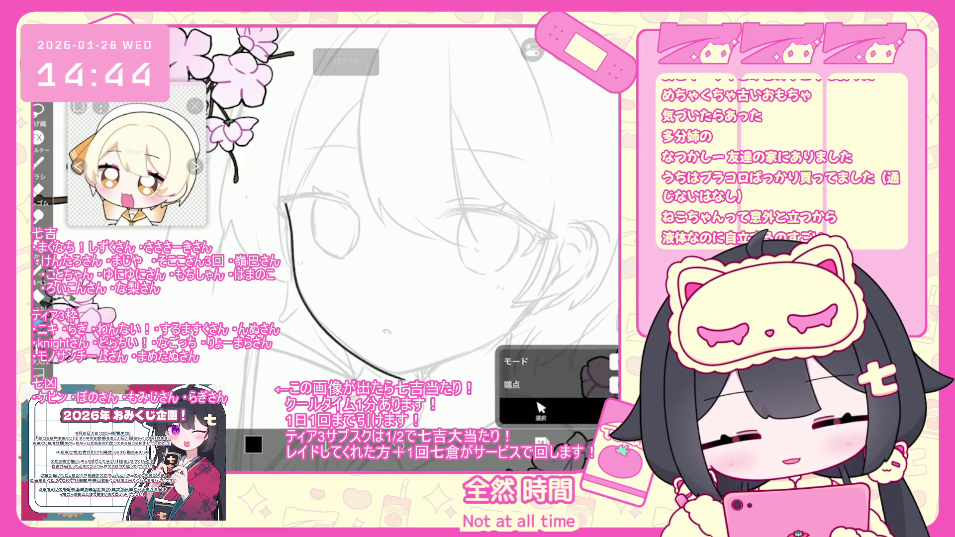
click(295, 293)
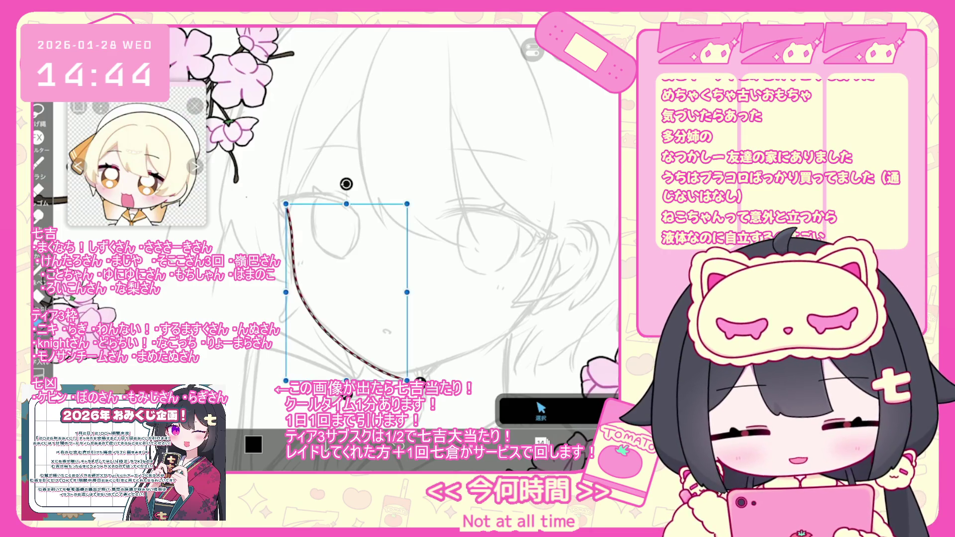
key(b)
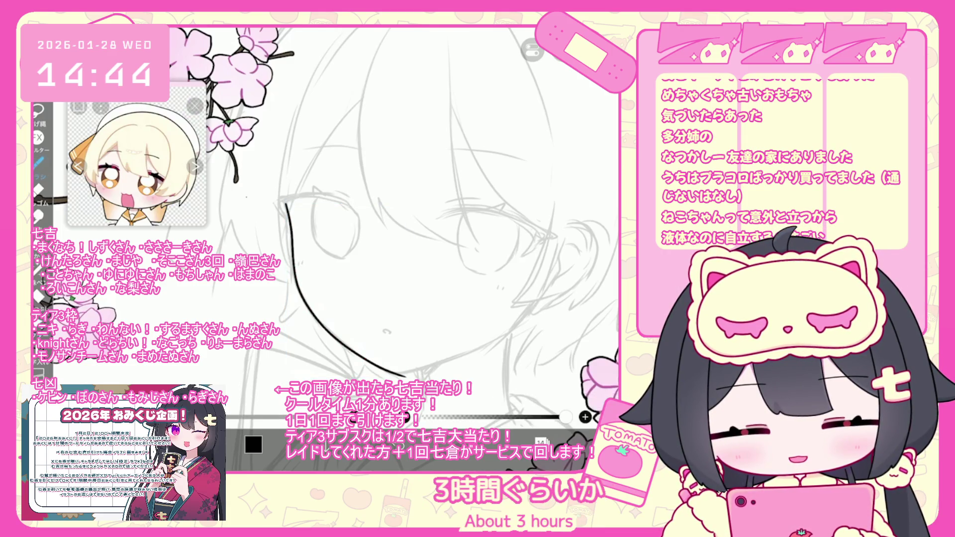
scroll(393, 224, up, 3)
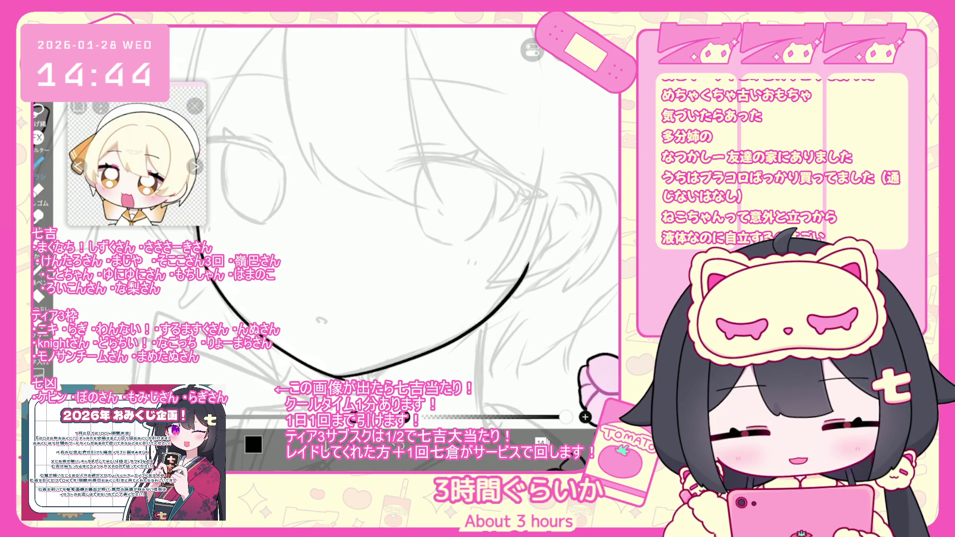
key(ctrl+z)
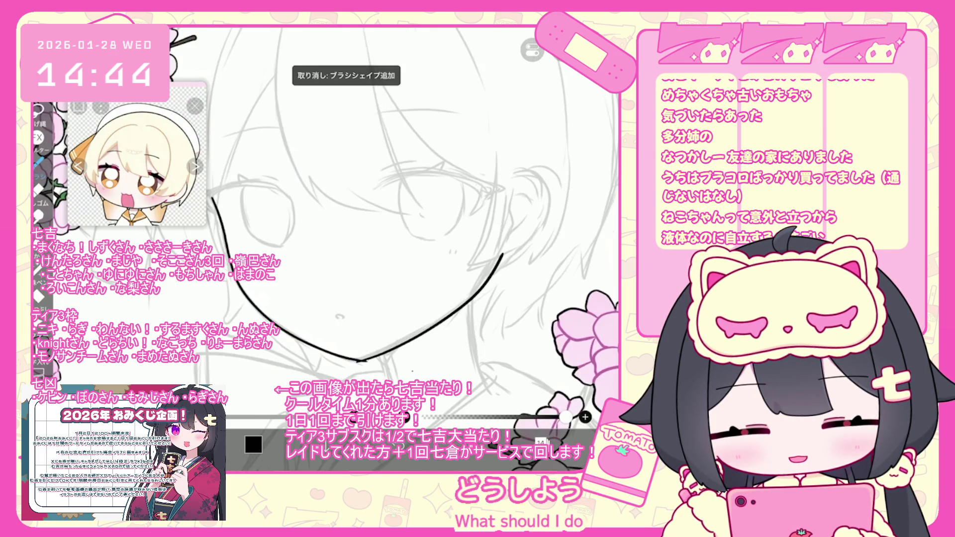
click(609, 444)
click(572, 405)
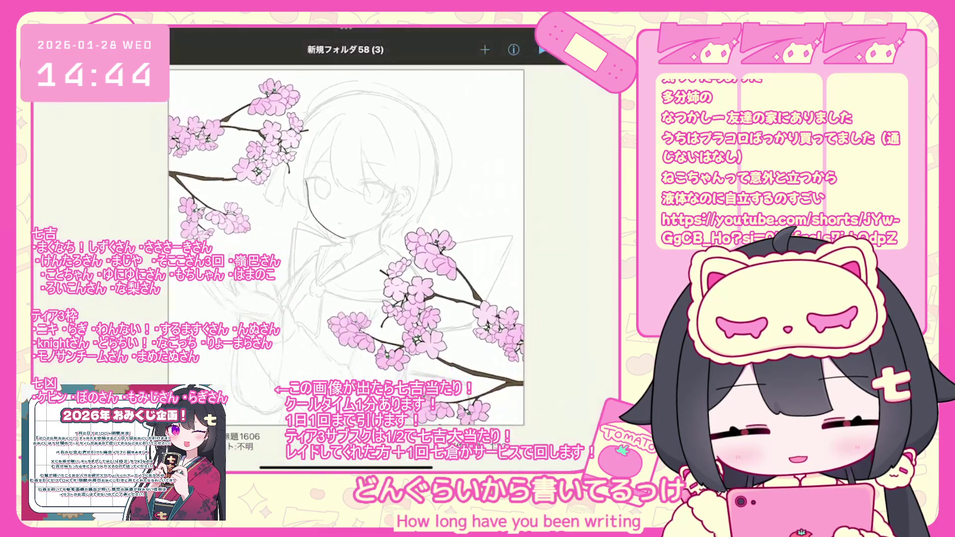
Tap the cherry blossom artwork thumbnail in My Gallery to reopen it
click(346, 247)
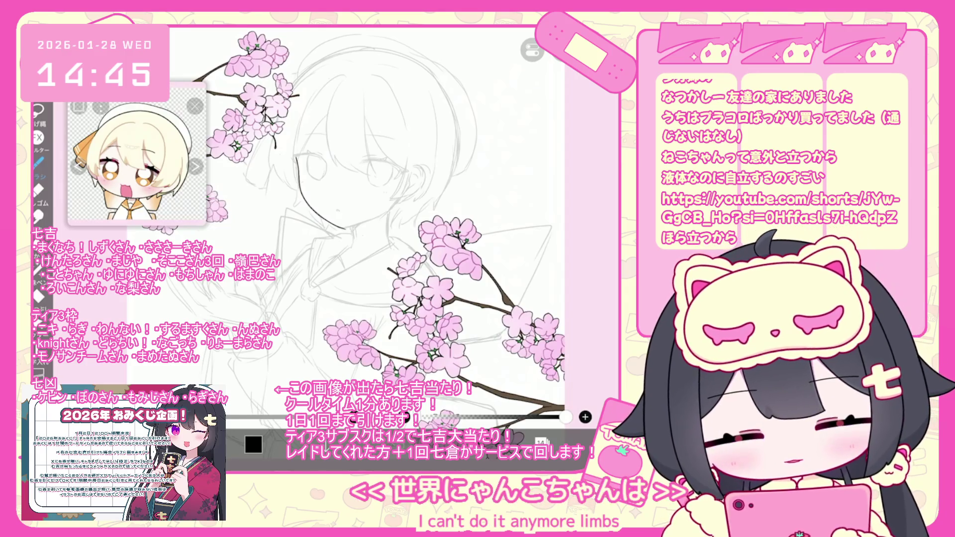
Undo the last jawline stroke and check the pen tool's options
scroll(348, 223, up, 3)
scroll(348, 224, up, 2)
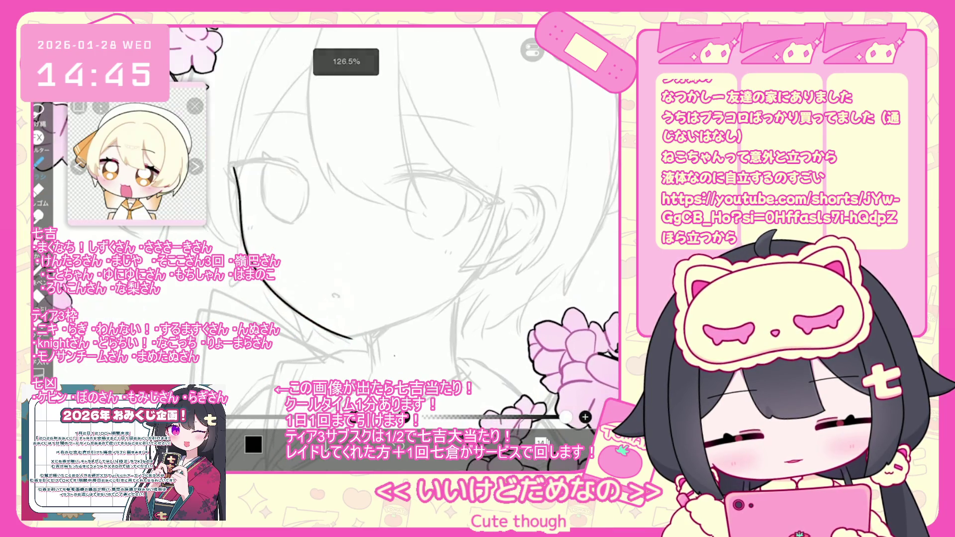
scroll(480, 363, up, 2)
key(ctrl+z)
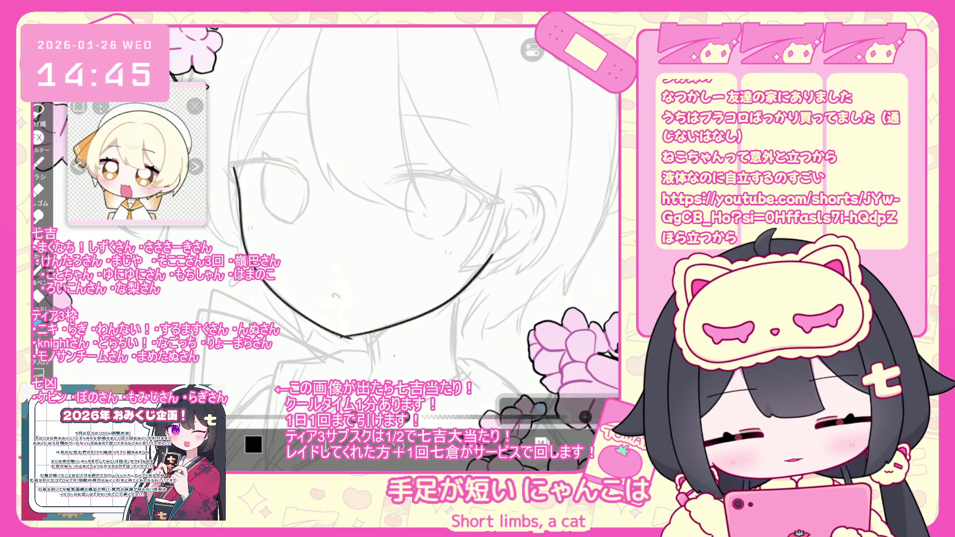
click(541, 441)
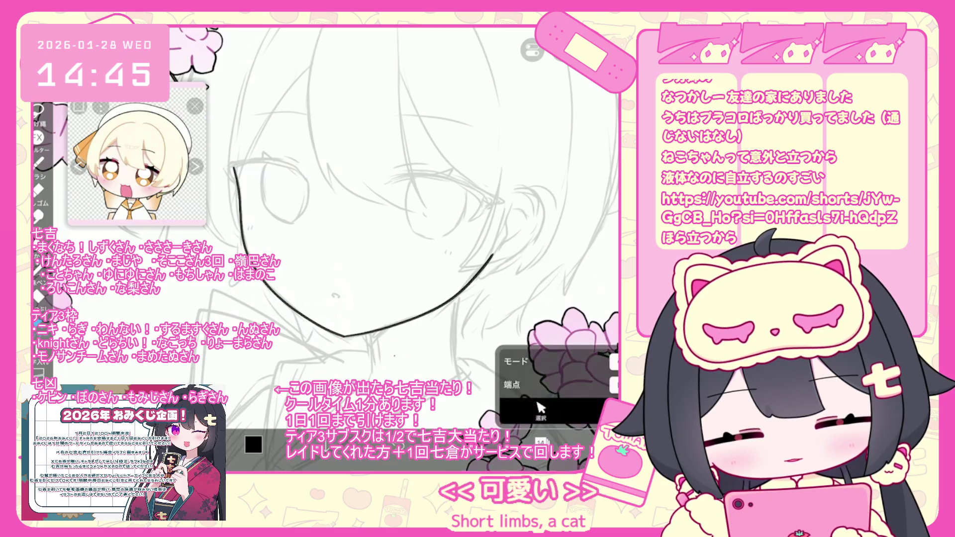
Change the active layer, selecting layer 29 and then a lower layer in the list
click(542, 442)
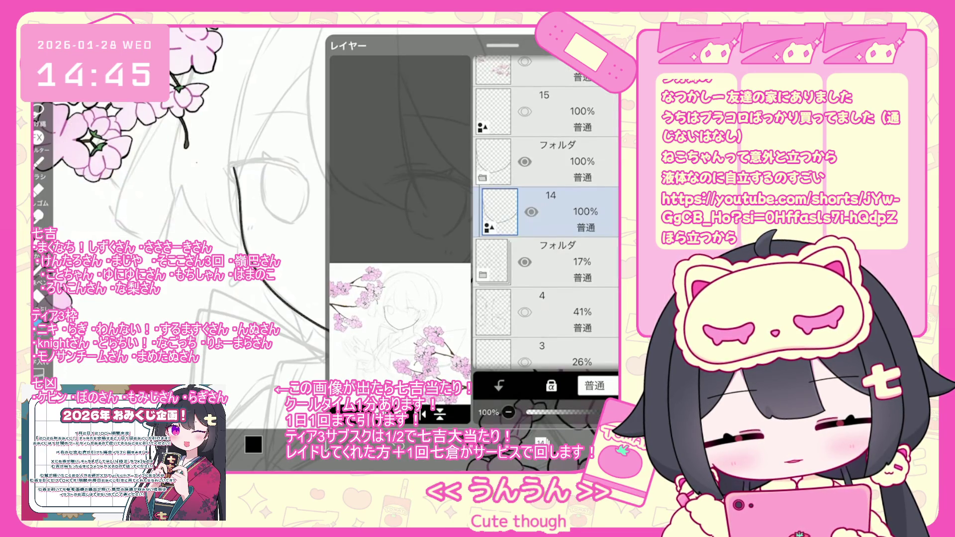
scroll(546, 212, up, 15)
click(547, 180)
click(547, 281)
click(542, 441)
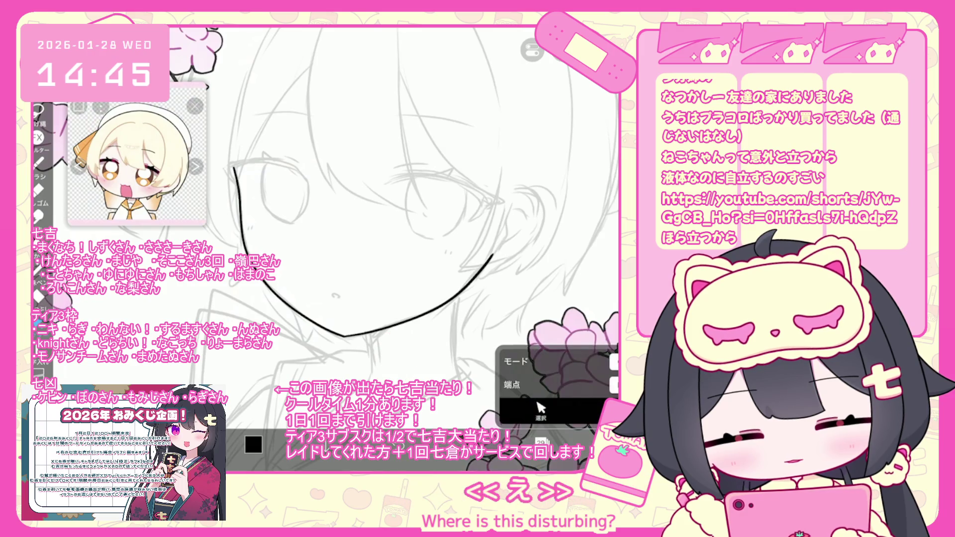
click(542, 442)
scroll(546, 211, down, 2)
click(500, 341)
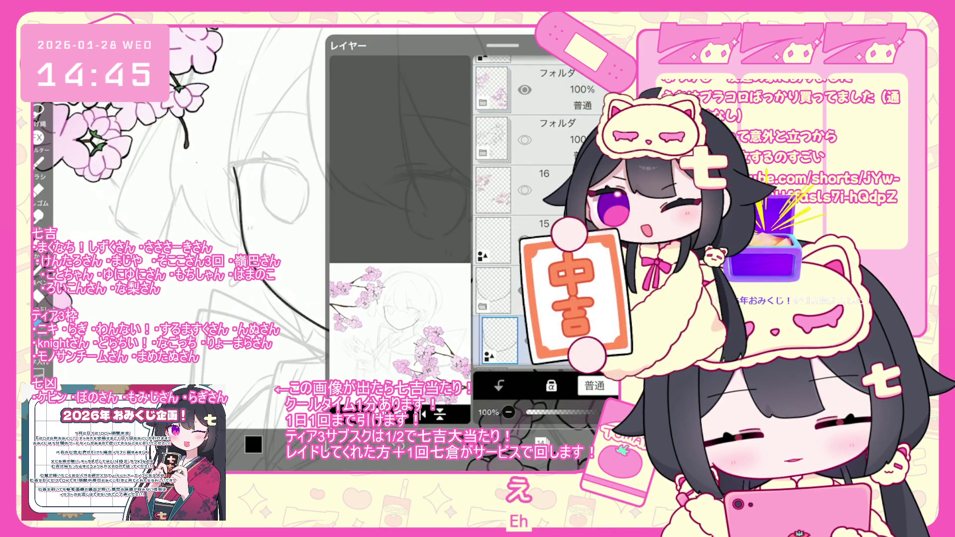
click(542, 441)
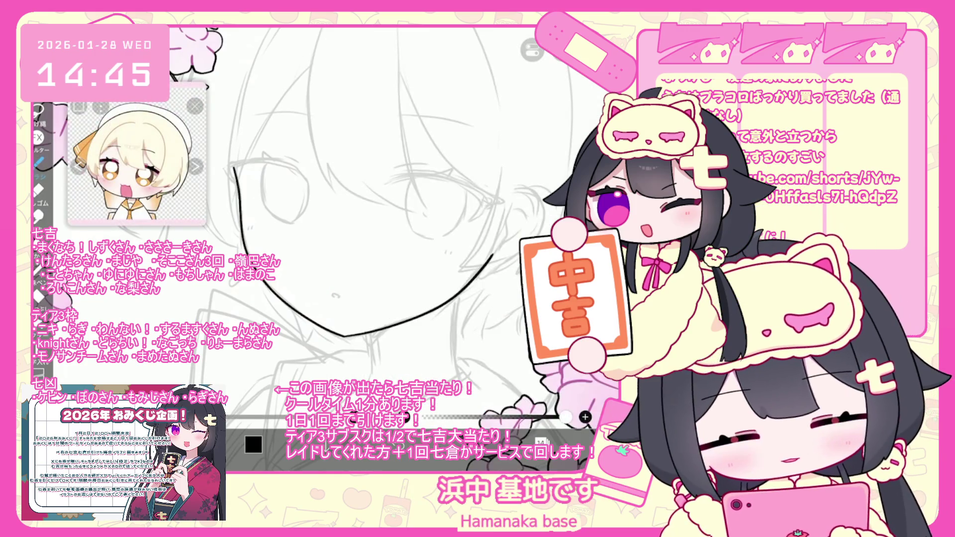
Ink and undo the right neck side, then draw the collar line down-left from the neck
scroll(398, 224, up, 2)
drag(462, 258, 468, 332)
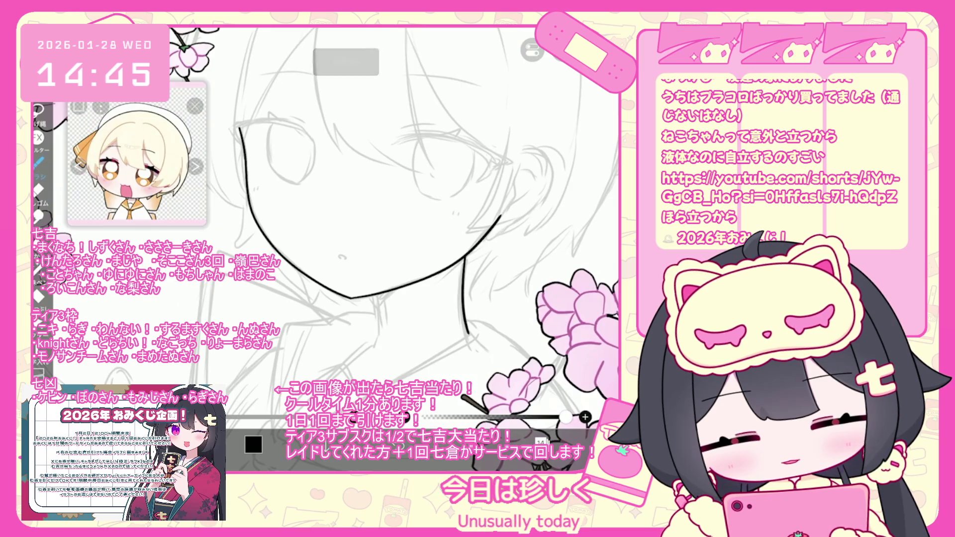
key(ctrl+z)
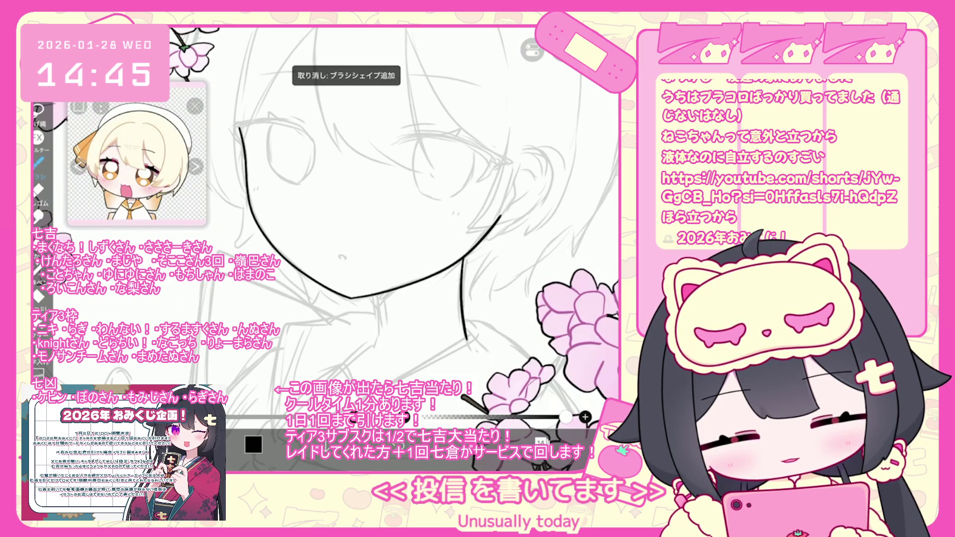
key(ctrl+z)
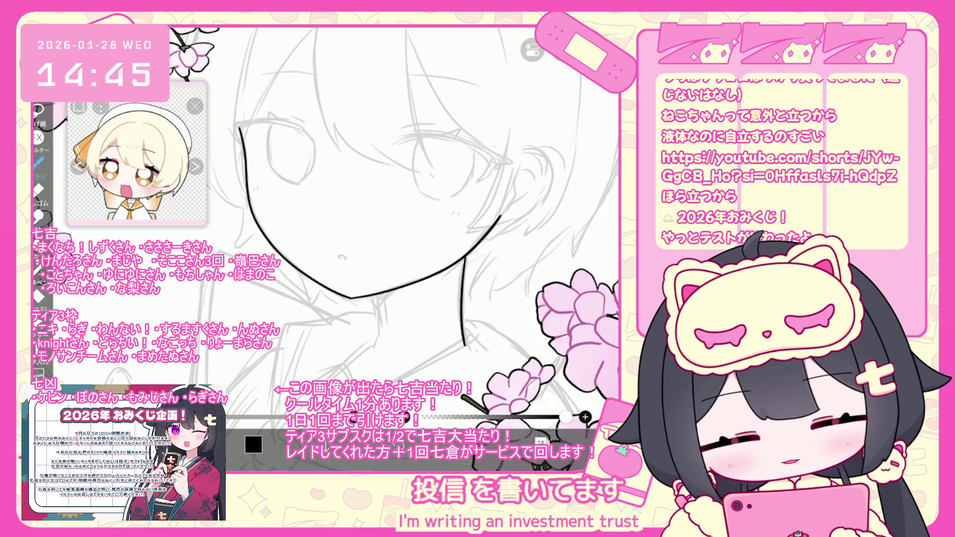
key(ctrl+z)
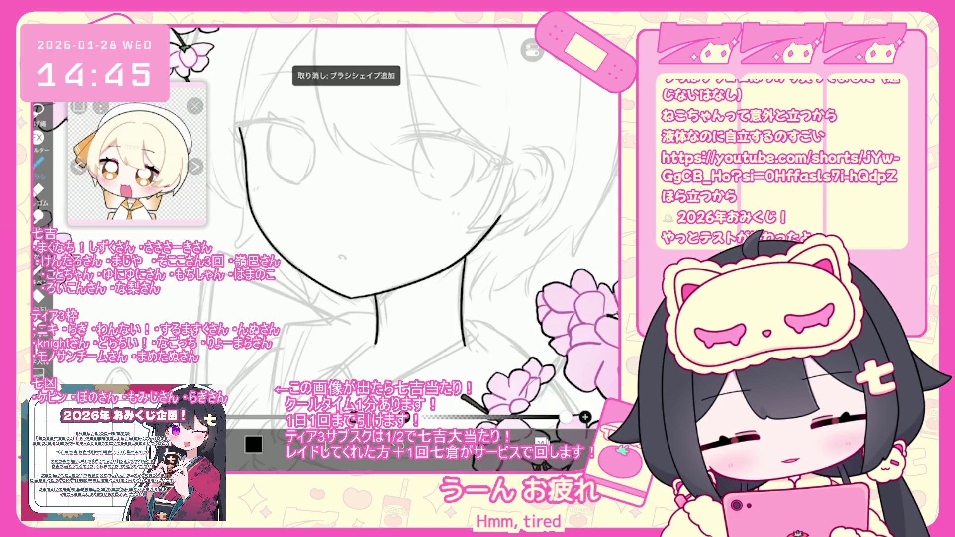
scroll(393, 224, down, 2)
scroll(393, 224, down, 2)
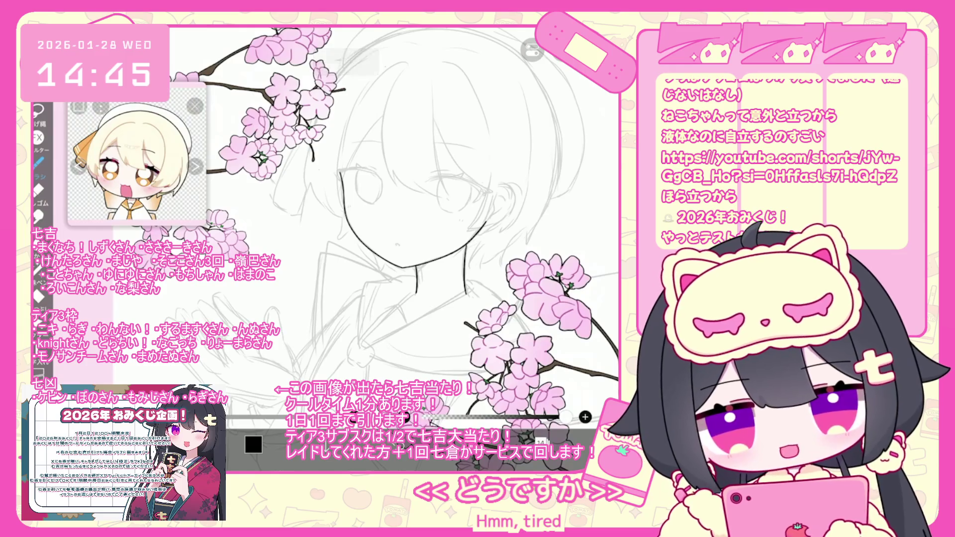
scroll(393, 224, up, 2)
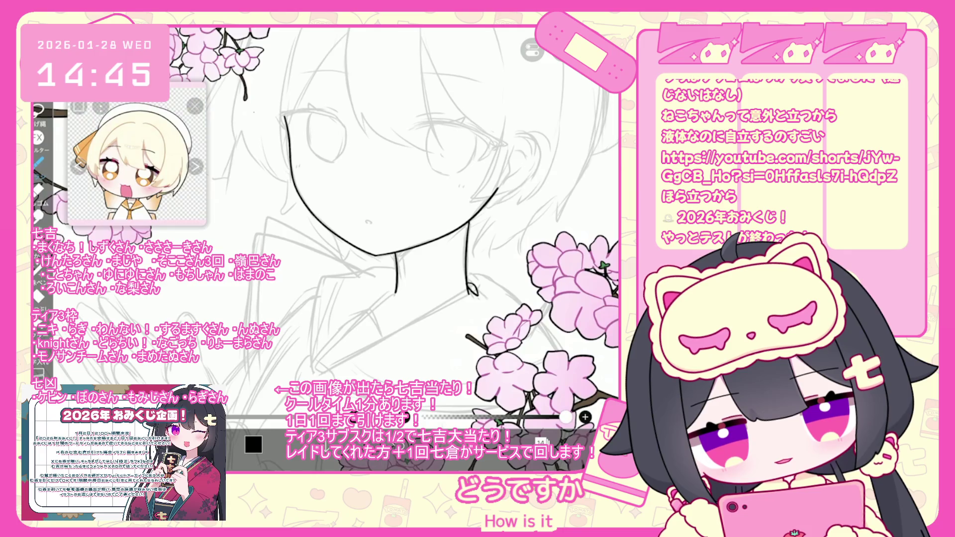
scroll(393, 224, up, 2)
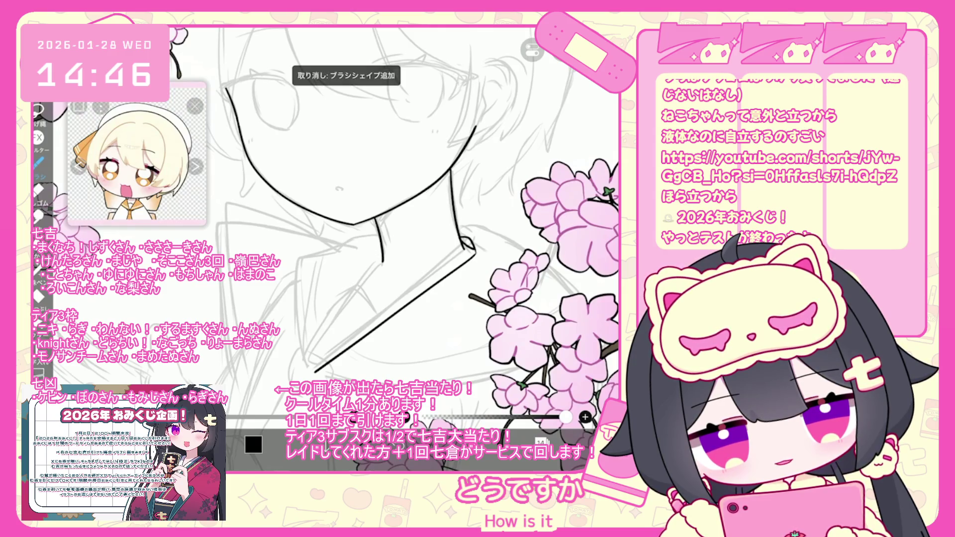
drag(380, 254, 312, 371)
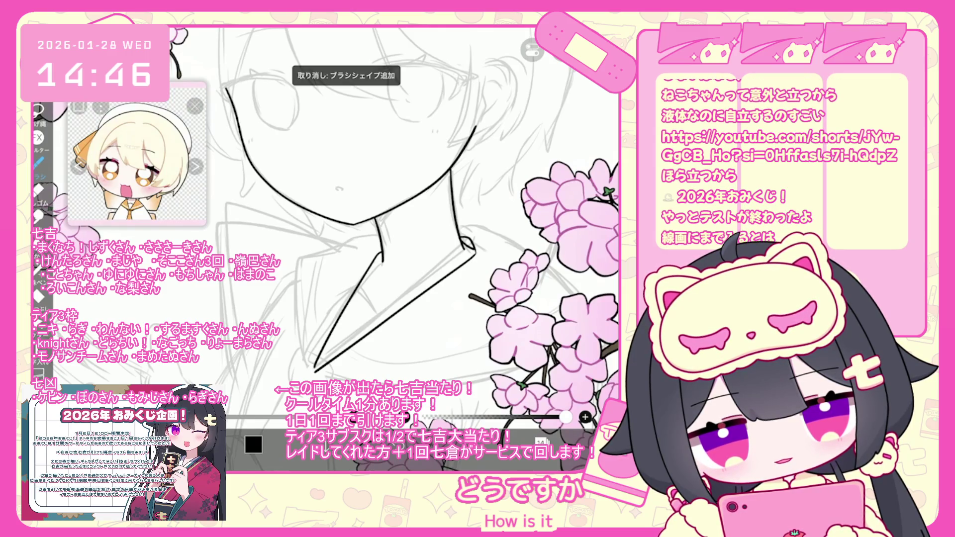
scroll(393, 224, down, 3)
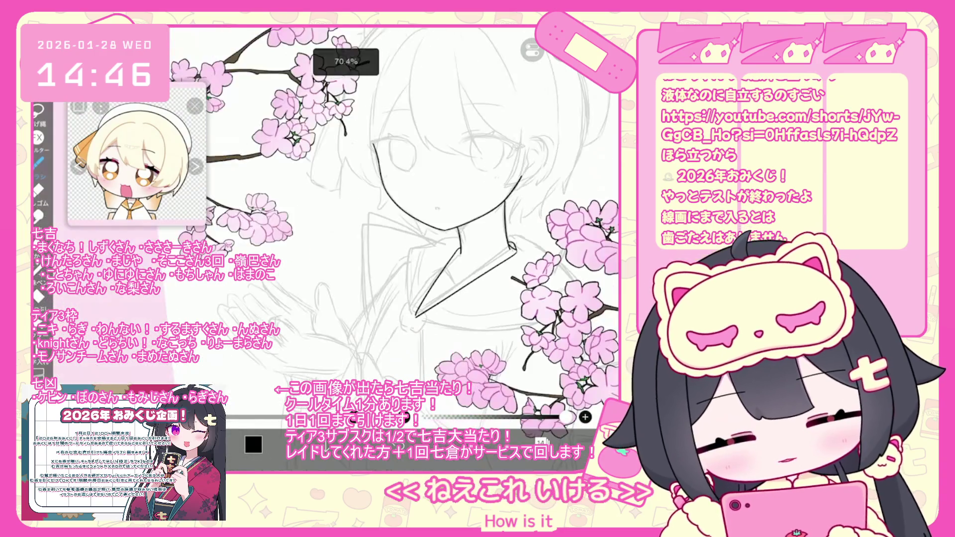
Flip layer 14 horizontally to check the drawing, then undo the flip
scroll(387, 233, left, 3)
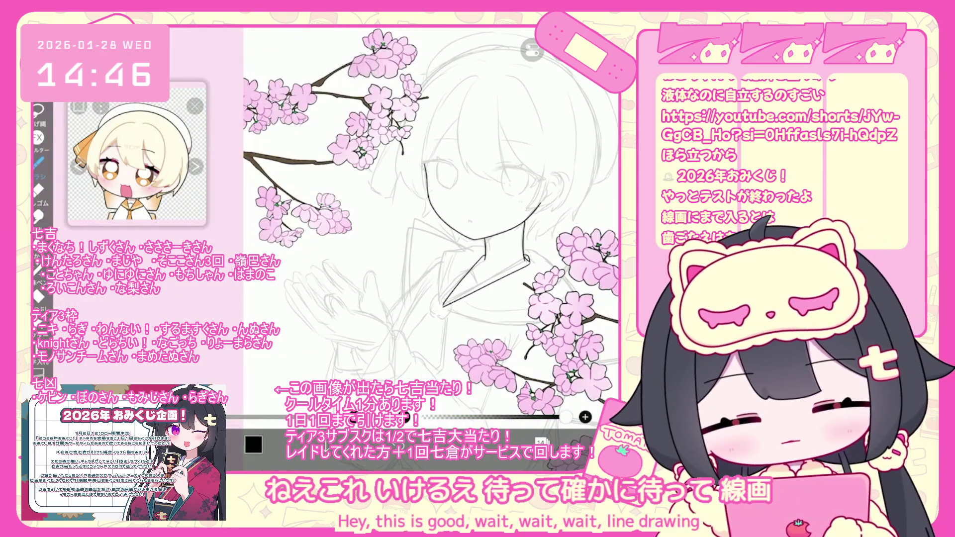
scroll(430, 224, down, 3)
scroll(430, 224, down, 2)
scroll(468, 199, down, 1)
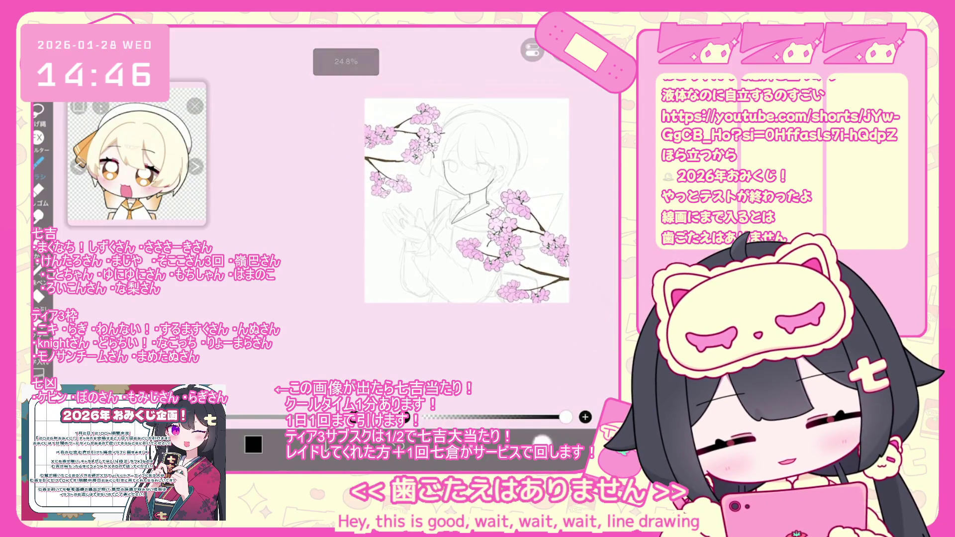
click(542, 440)
click(557, 209)
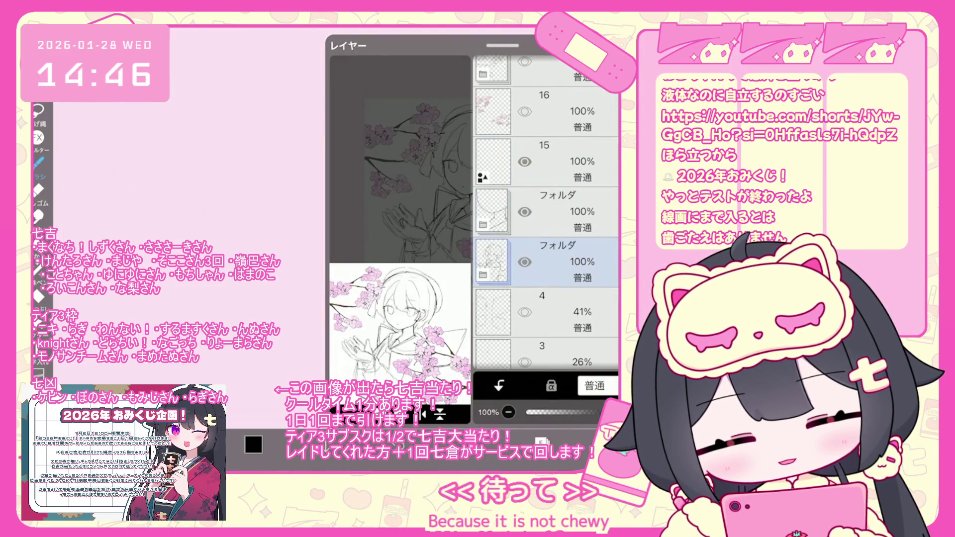
click(557, 212)
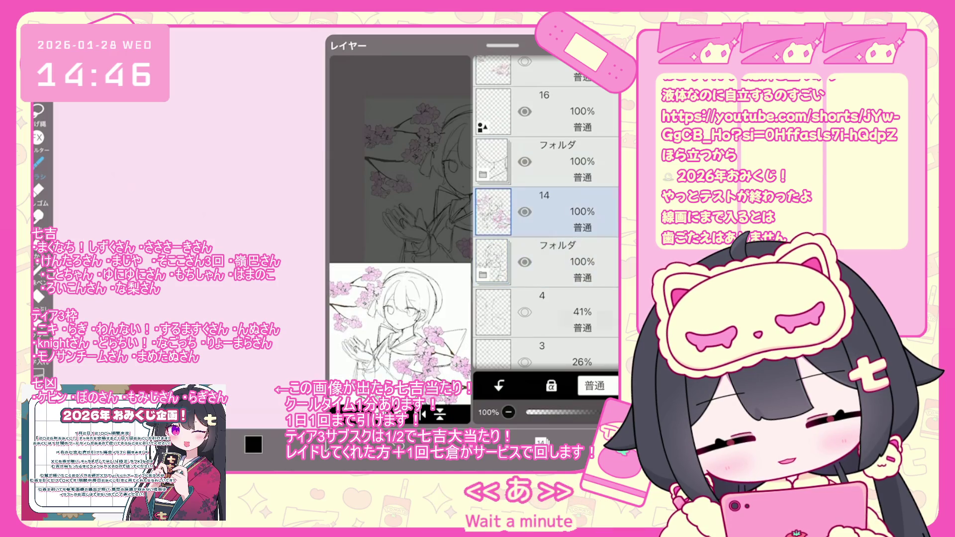
click(348, 364)
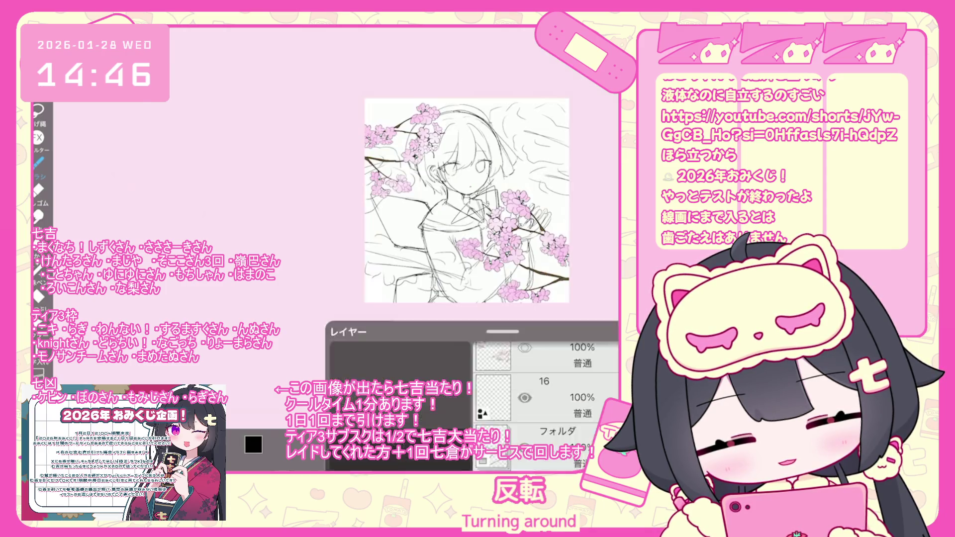
scroll(467, 200, up, 5)
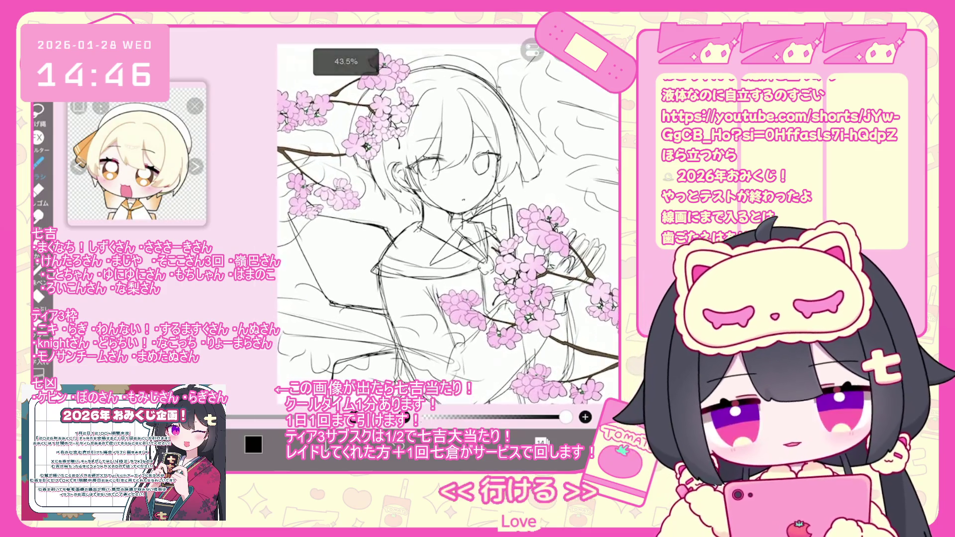
scroll(452, 225, down, 5)
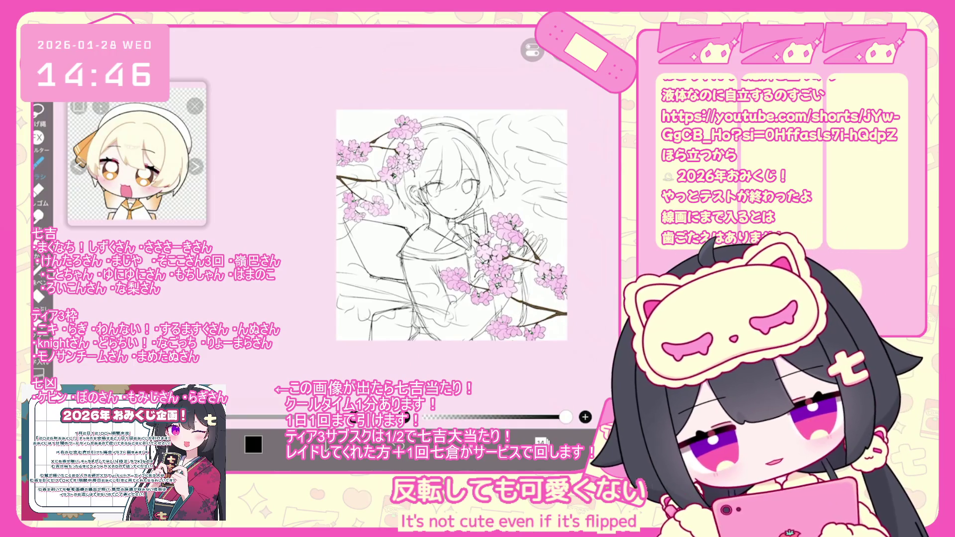
key(ctrl+z)
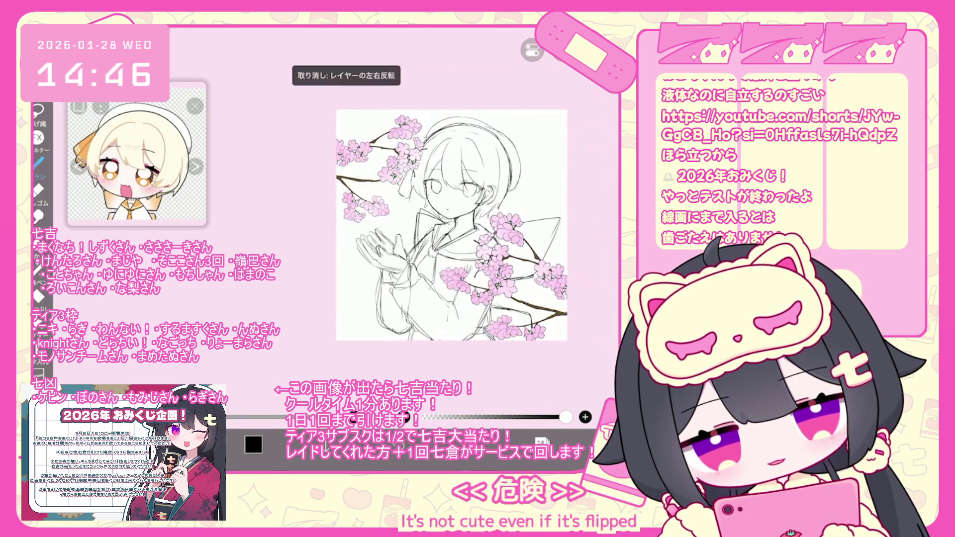
Make the sketch folder visible and add a new layer 14 above it
click(541, 441)
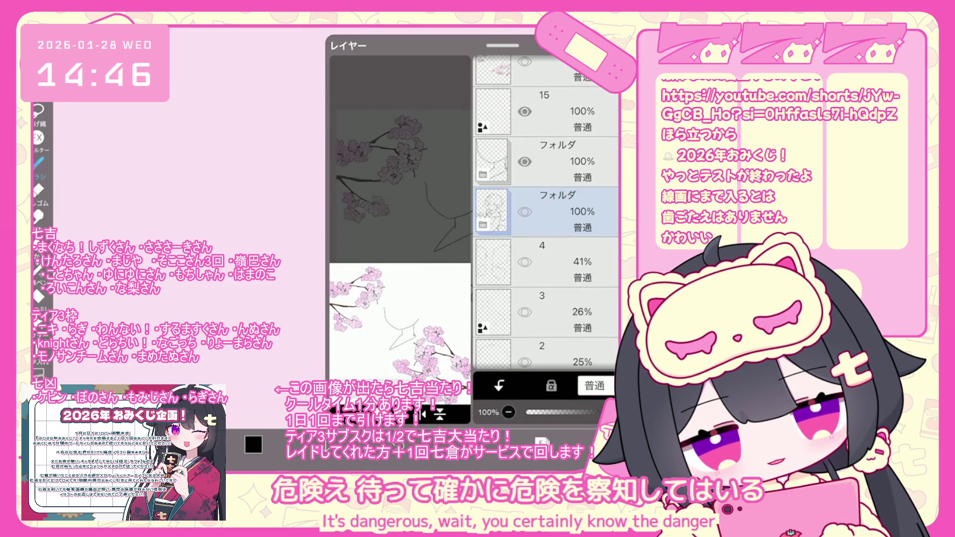
click(525, 212)
click(439, 414)
click(348, 323)
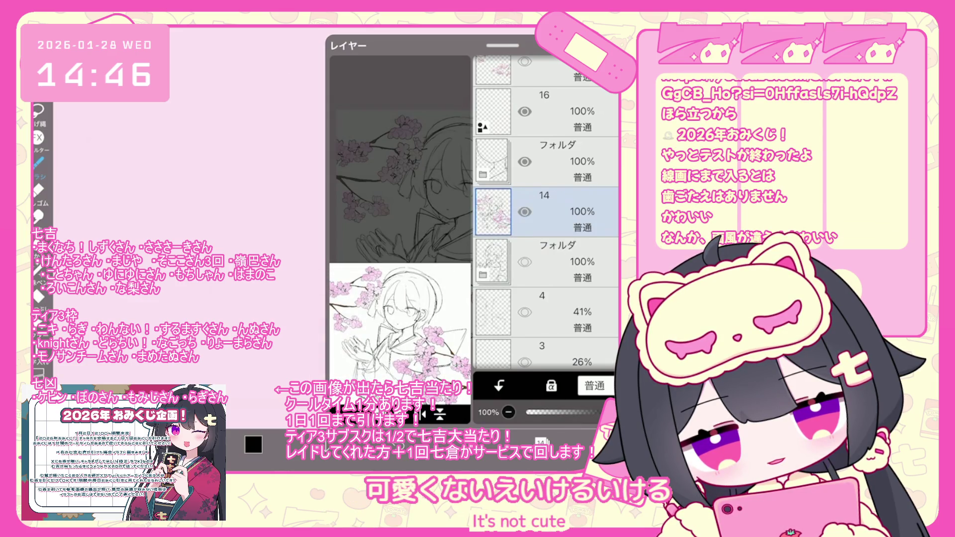
click(541, 441)
scroll(452, 224, up, 3)
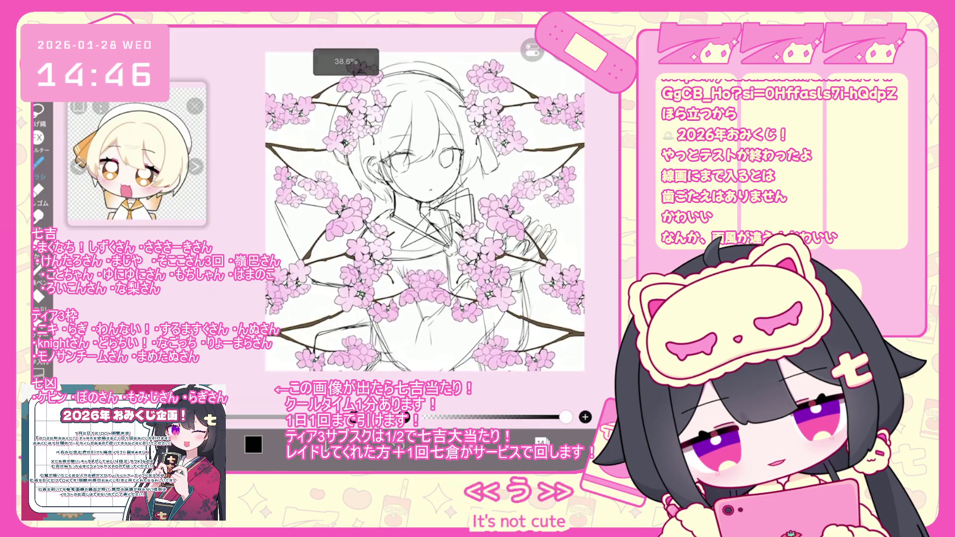
click(541, 441)
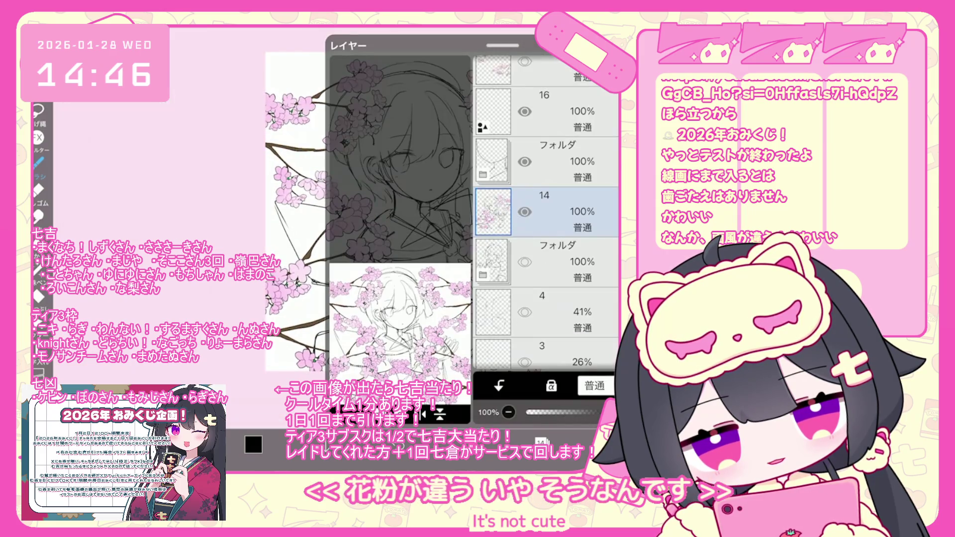
click(541, 441)
scroll(423, 213, down, 3)
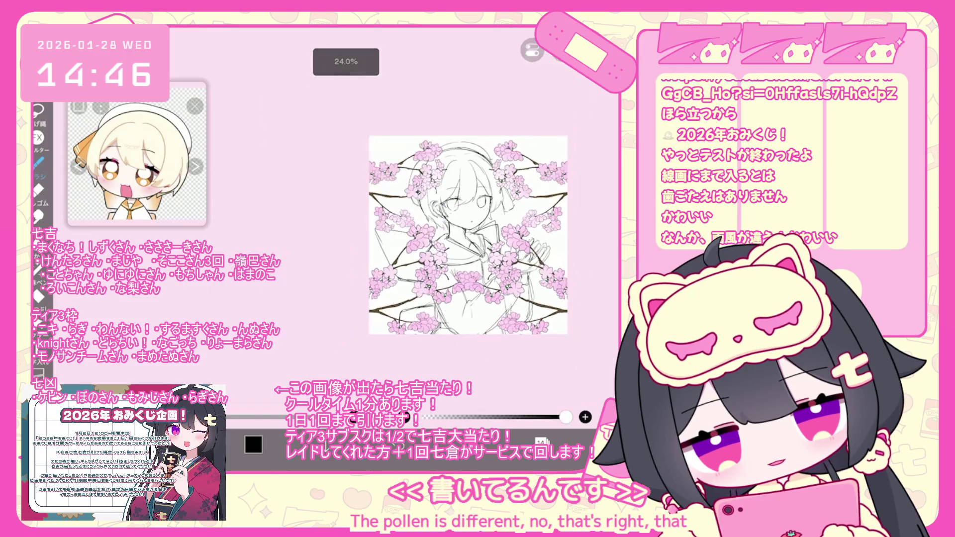
scroll(423, 224, up, 2)
scroll(408, 232, up, 1)
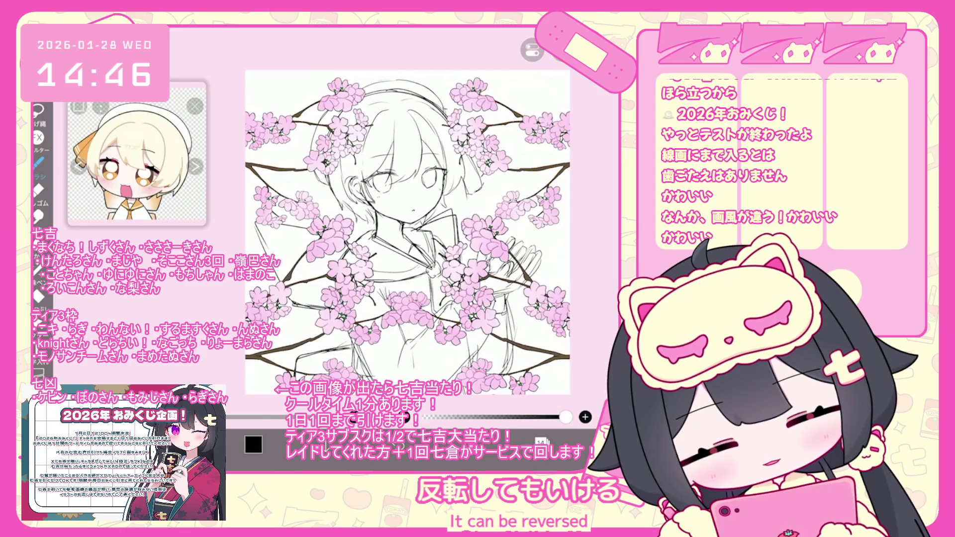
Undo the folder changes, try 17% folder opacity, and revert it to full opacity
key(ctrl+z)
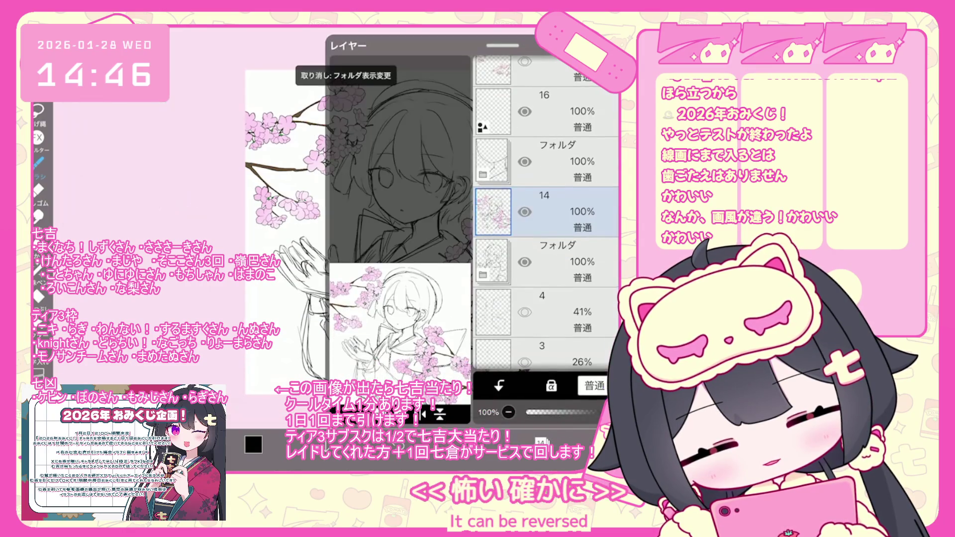
key(ctrl+z)
key(ctrl+z)
key(ctrl+z)
key(ctrl+z)
drag(600, 412, 546, 412)
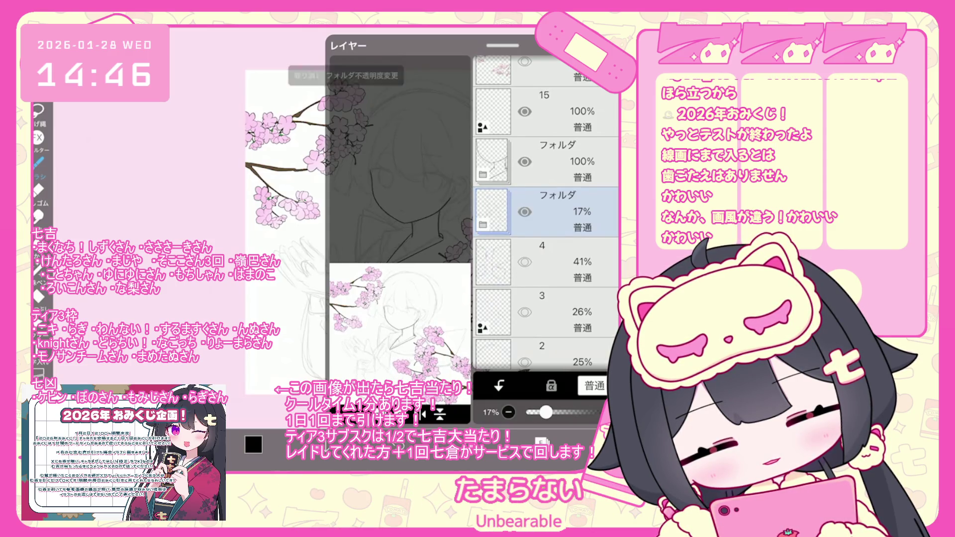
key(ctrl+z)
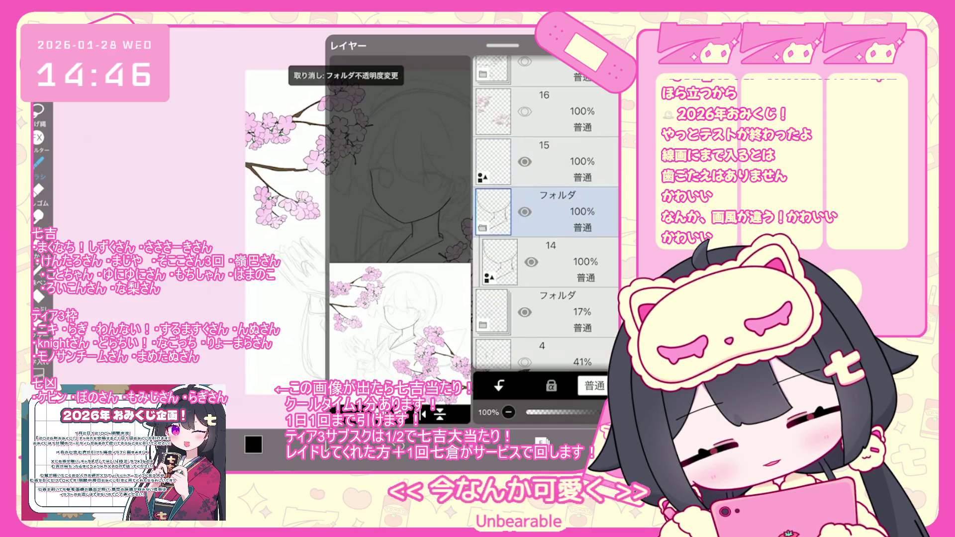
key(ctrl+z)
click(542, 442)
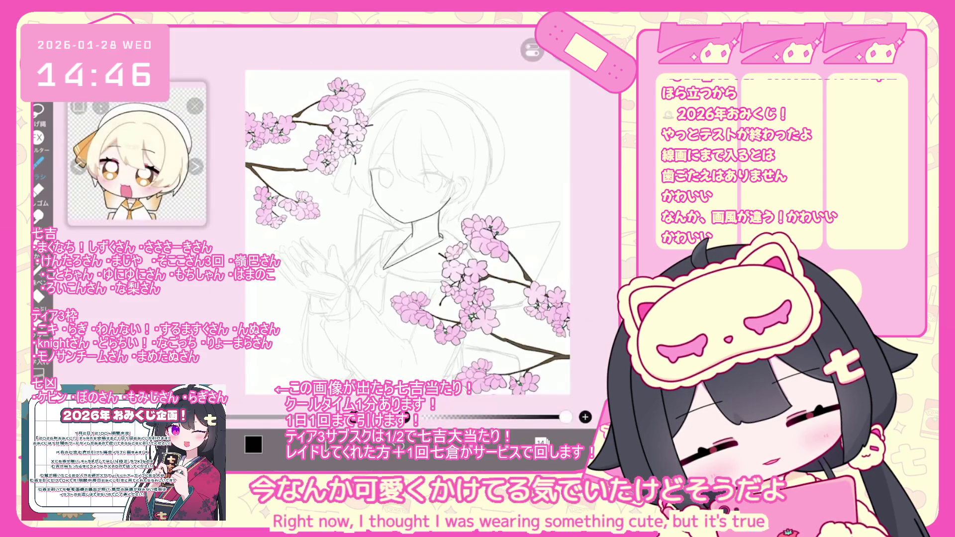
Draw the collar line left of the neck, redraw it, and undo the extra stroke
scroll(423, 224, up, 5)
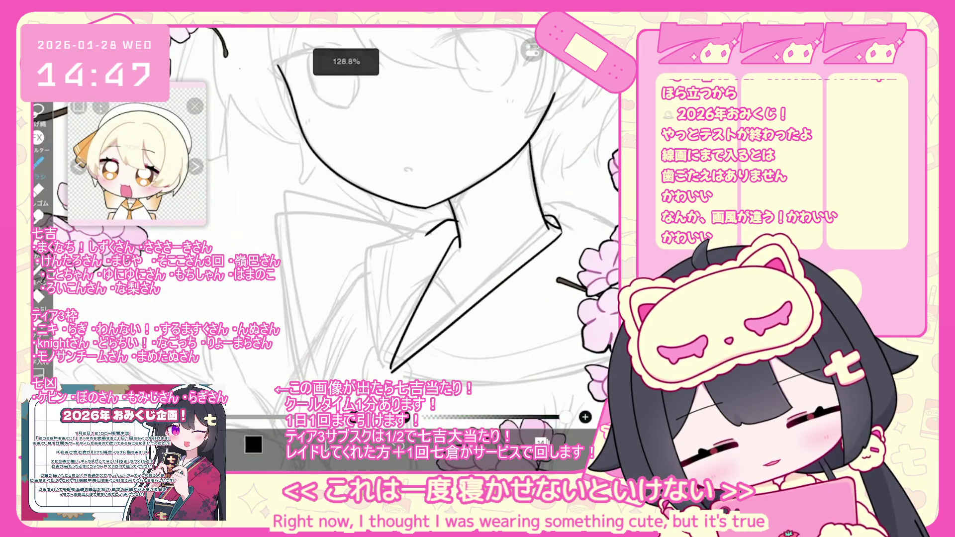
key(ctrl+z)
drag(431, 226, 372, 321)
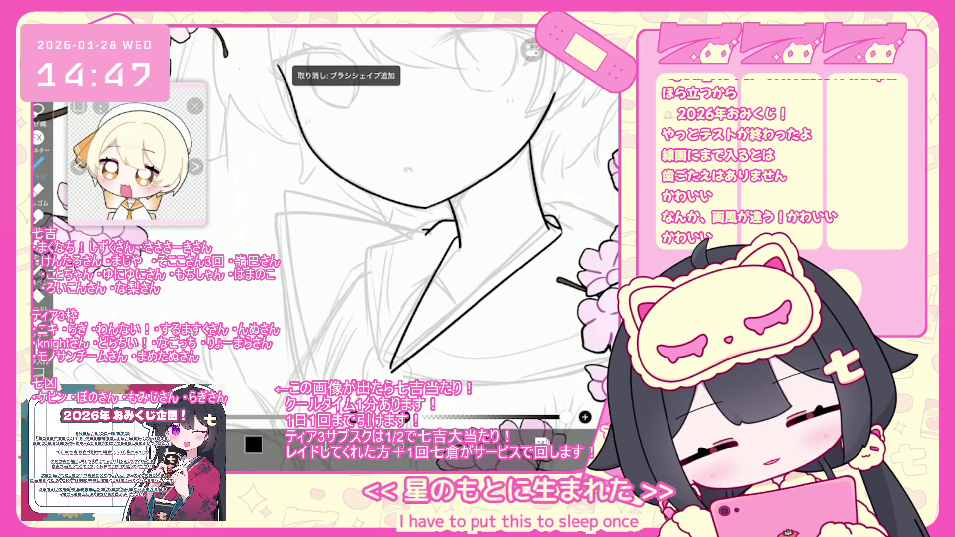
drag(438, 223, 391, 366)
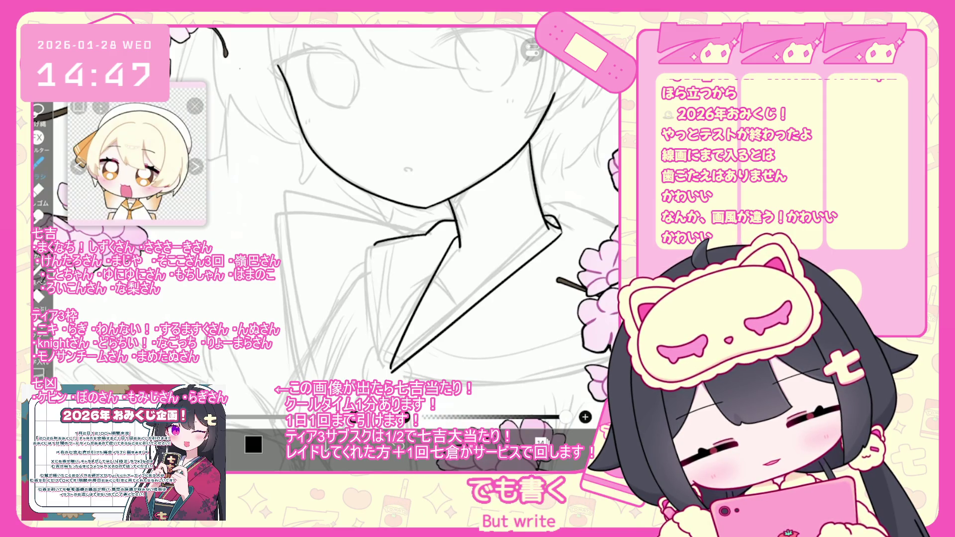
scroll(393, 239, down, 2)
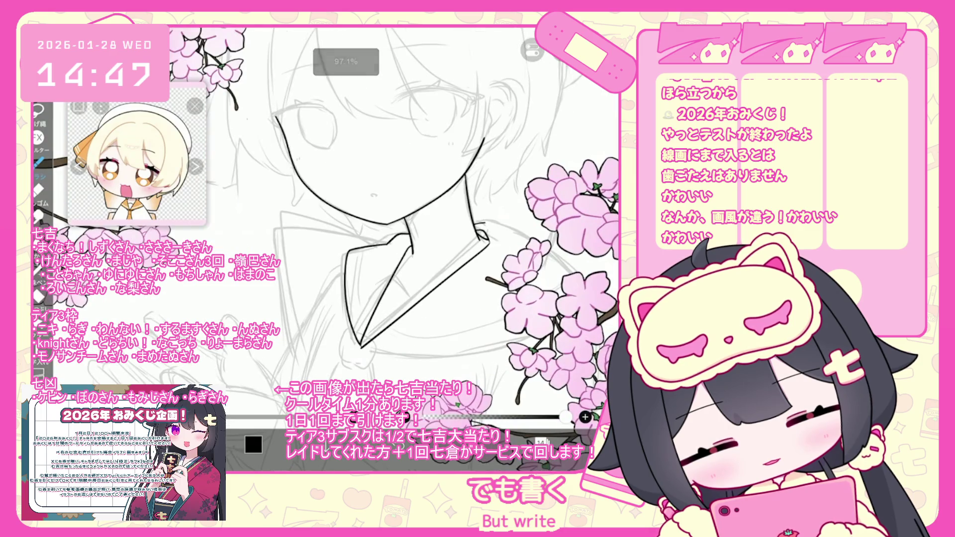
scroll(393, 239, up, 1)
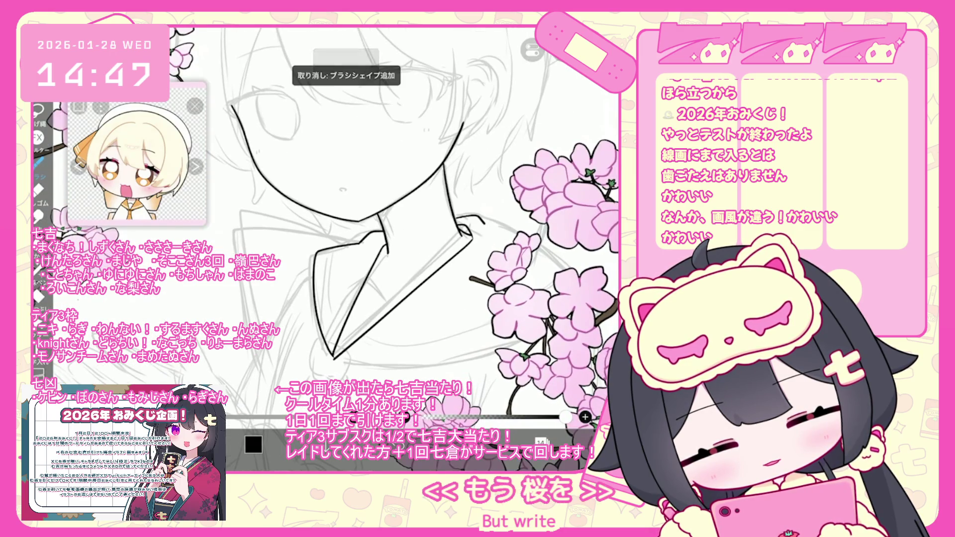
key(ctrl+z)
Select and delete a small stroke near the neck, then restore it with undo
scroll(393, 239, up, 1)
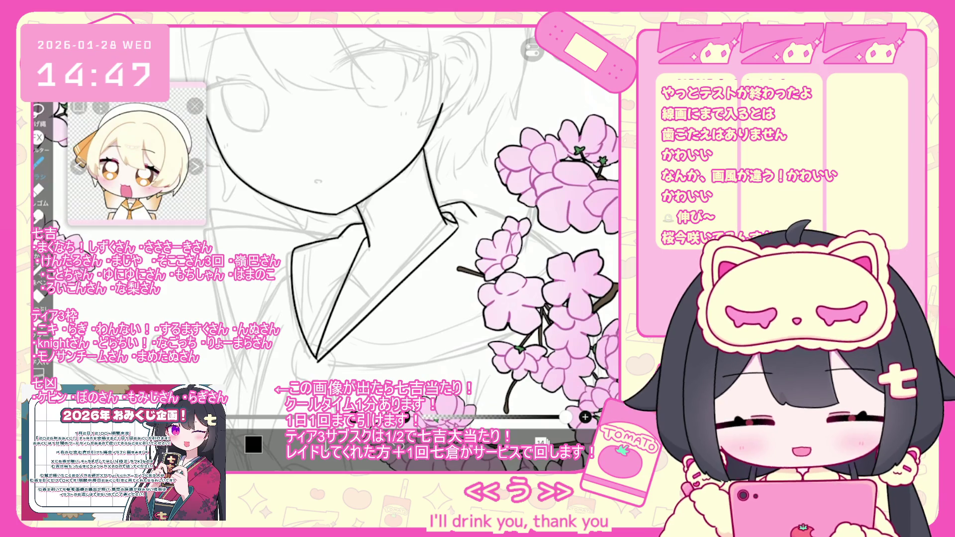
scroll(403, 238, up, 1)
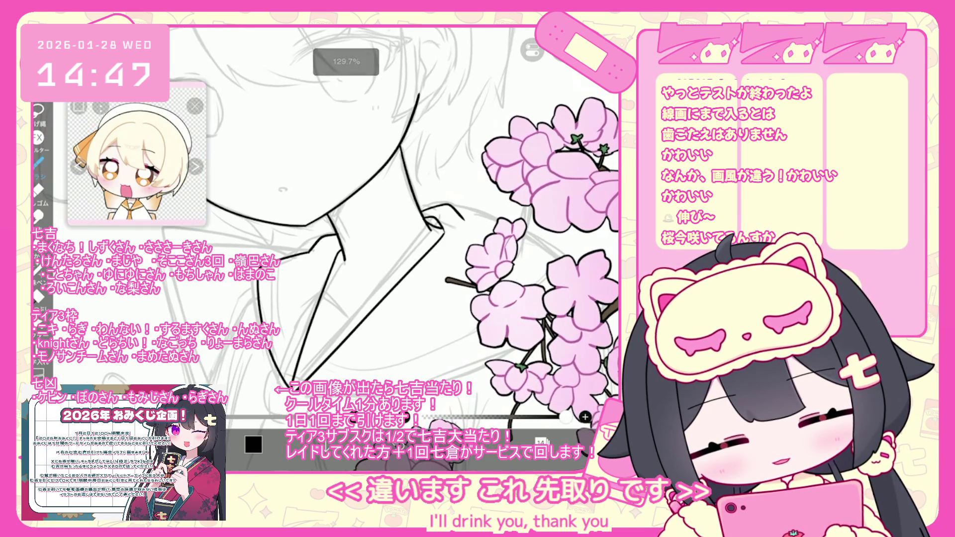
click(323, 242)
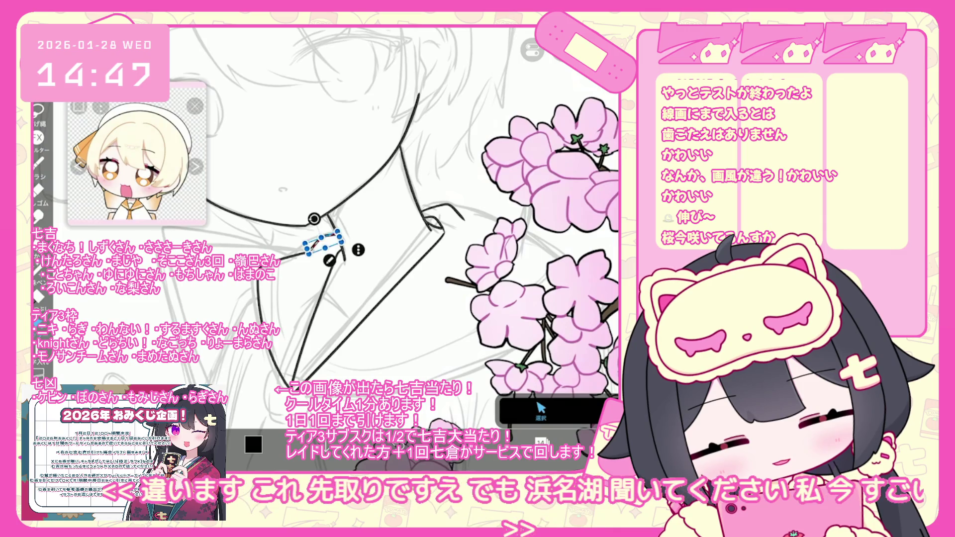
key(Delete)
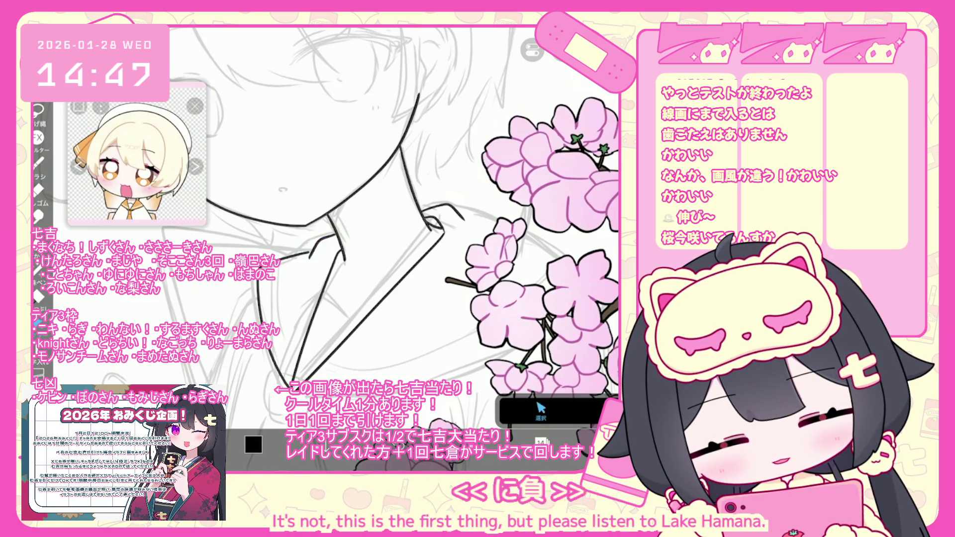
key(ctrl+z)
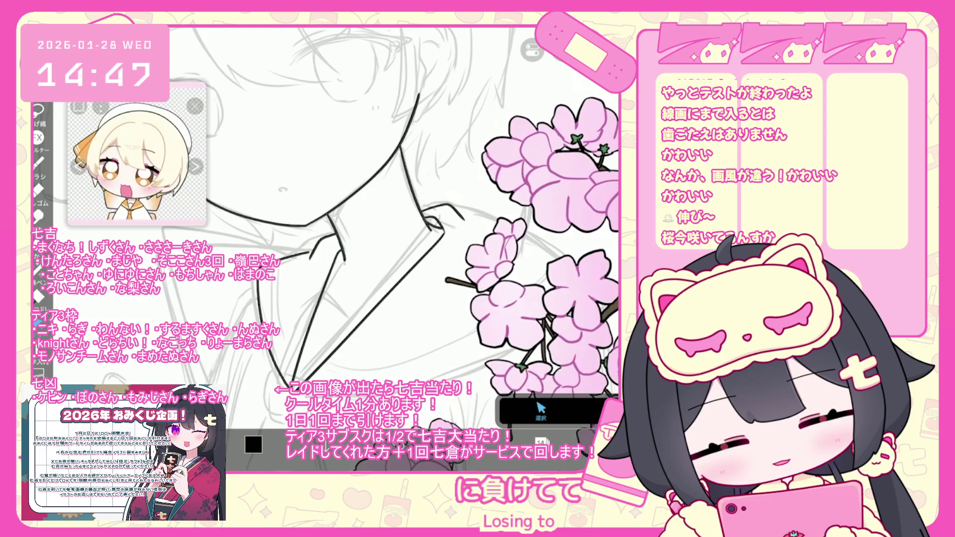
Select the long collar stroke, then drop the selection and return to the pen
click(272, 323)
click(38, 162)
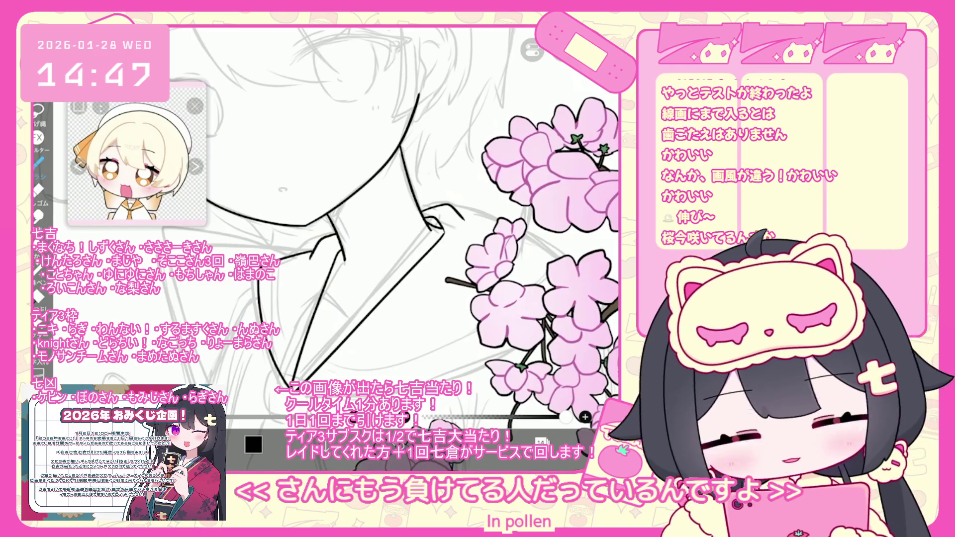
scroll(406, 239, down, 2)
scroll(405, 239, up, 2)
Dim the cherry blossom folder and make line-art layer 14 the drawing layer
key(ctrl+z)
click(547, 94)
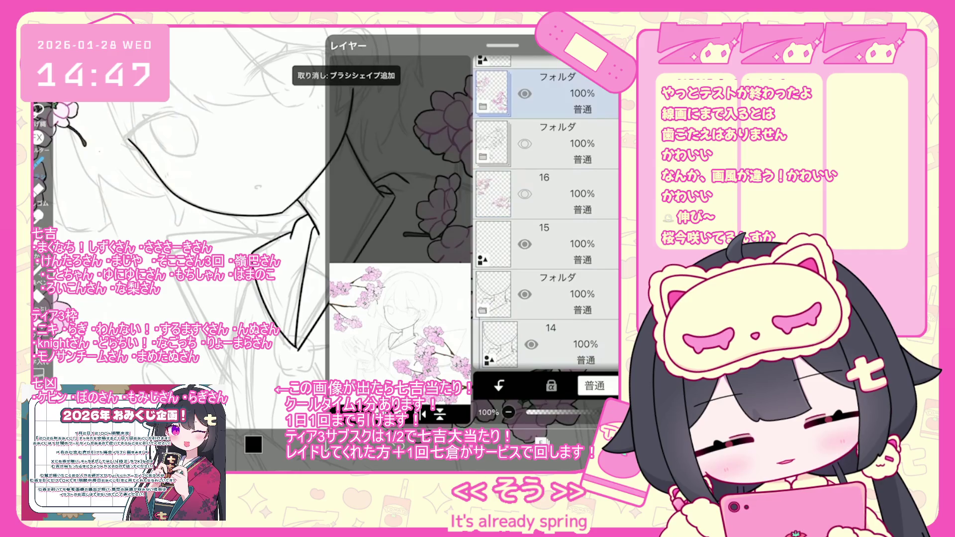
scroll(547, 214, down, 2)
click(547, 229)
key(Escape)
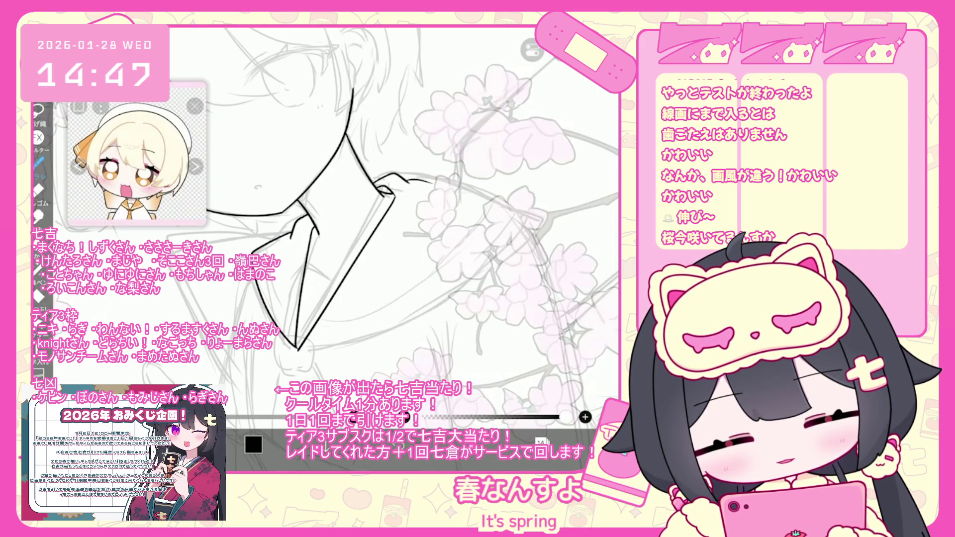
Try and undo a collar stroke toward the right shoulder, then select the lower collar stroke
drag(428, 181, 518, 201)
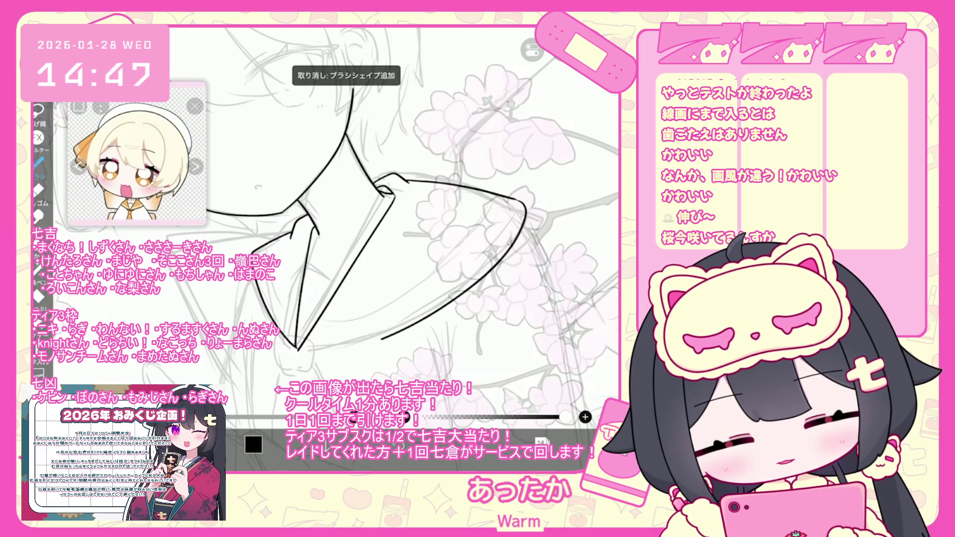
key(ctrl+z)
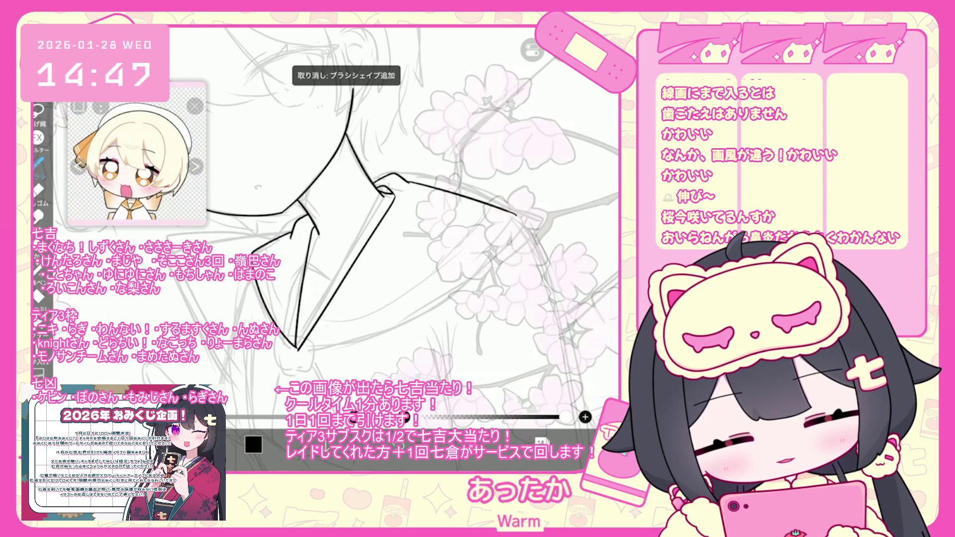
scroll(348, 224, down, 3)
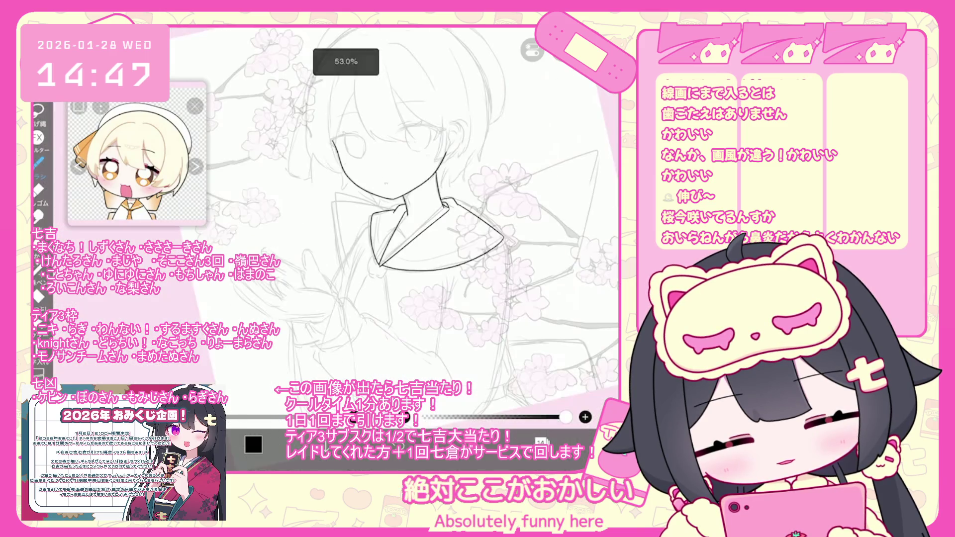
scroll(432, 221, down, 3)
scroll(432, 233, up, 5)
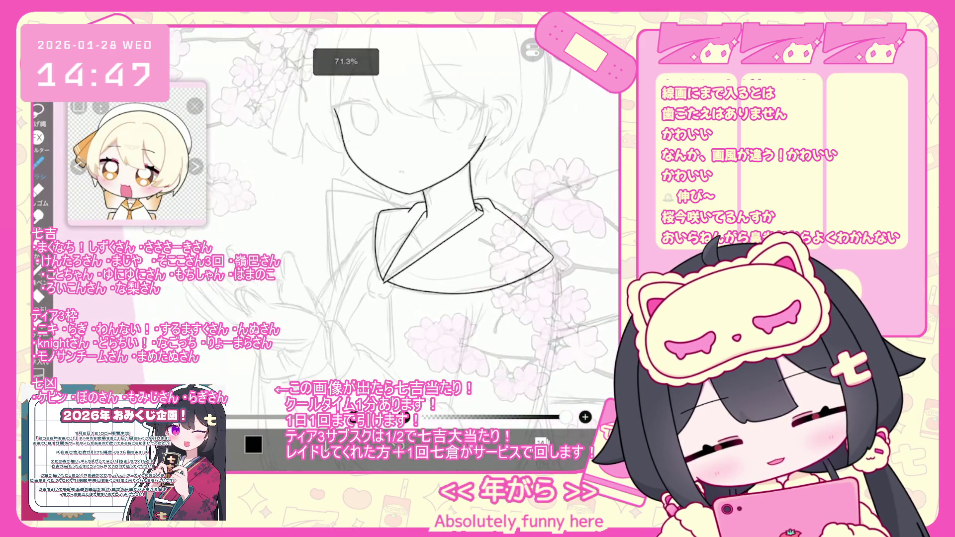
click(497, 317)
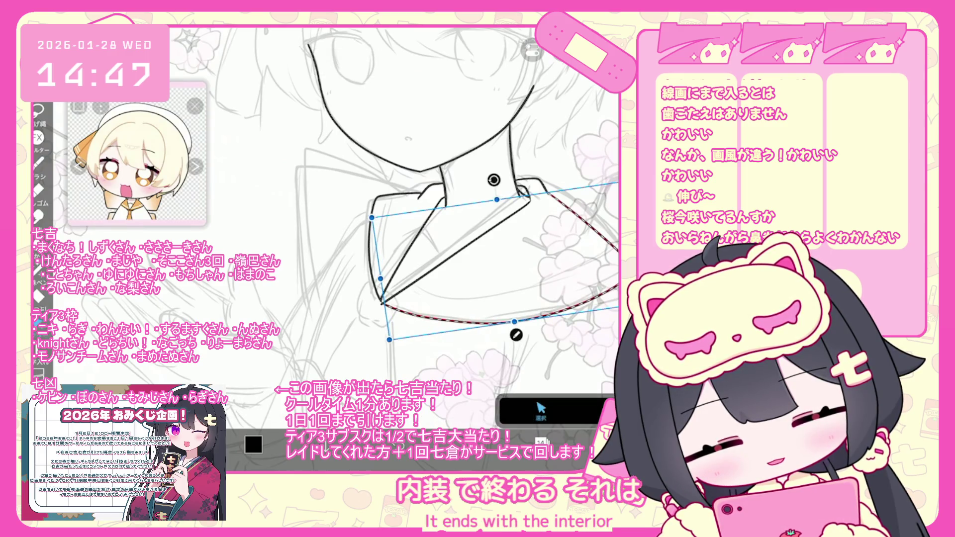
Inspect the collar strokes, selecting and deselecting each in turn, including the diagonal stroke
key(ctrl+d)
click(412, 251)
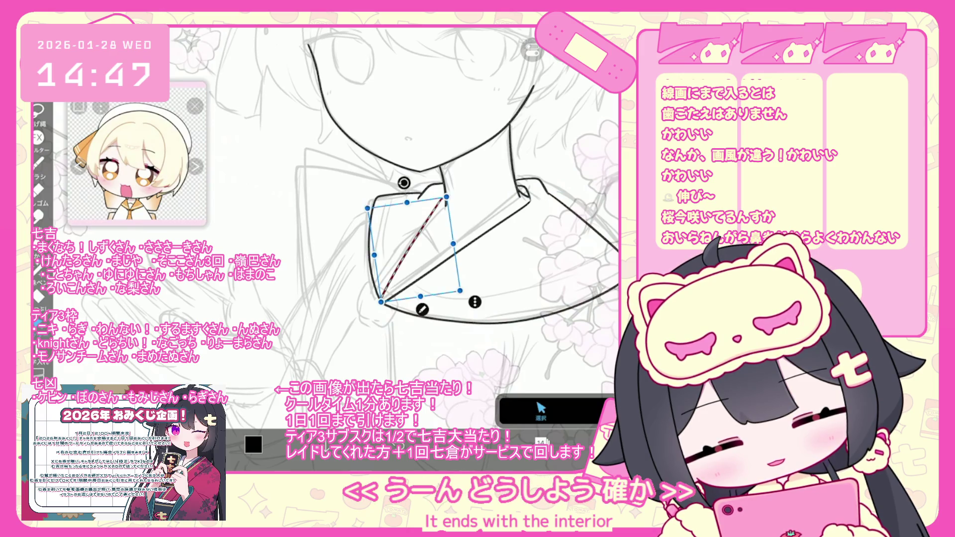
key(ctrl+d)
click(413, 251)
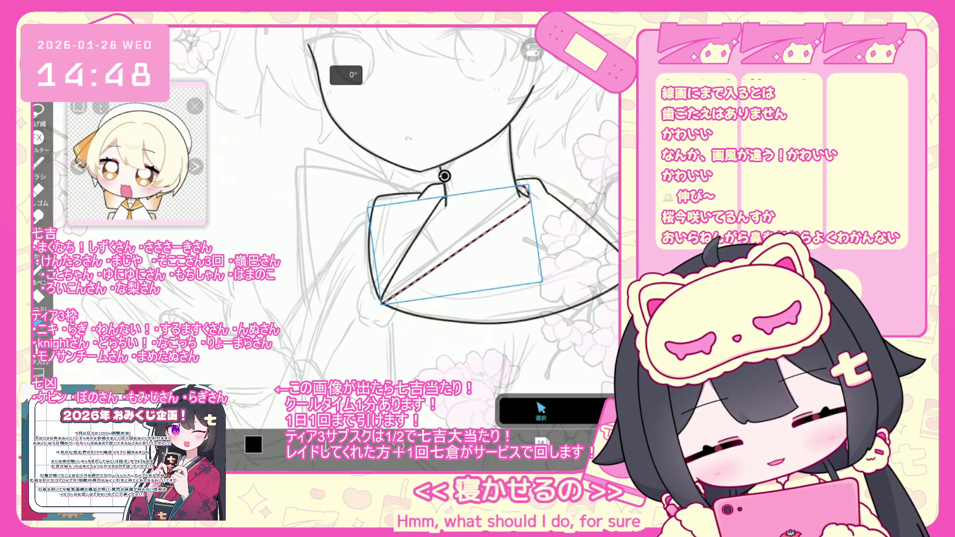
key(ctrl+d)
click(454, 246)
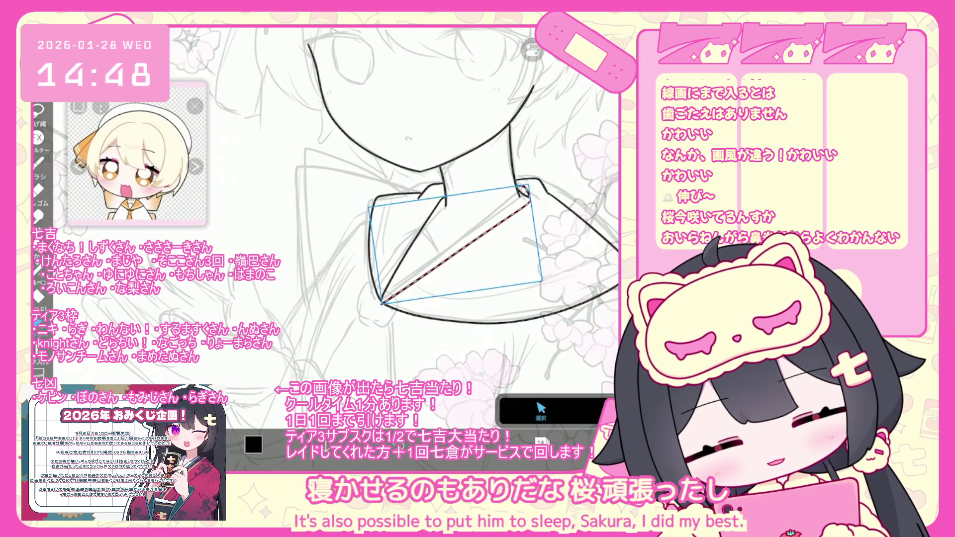
key(b)
Draw an inner collar line, then undo it along with the previous collar stroke
scroll(398, 223, up, 2)
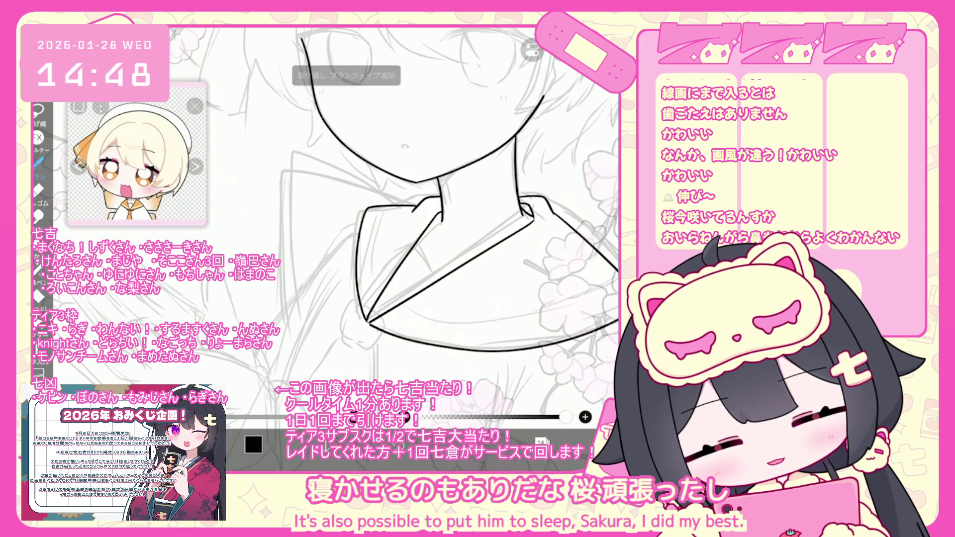
drag(400, 256, 371, 305)
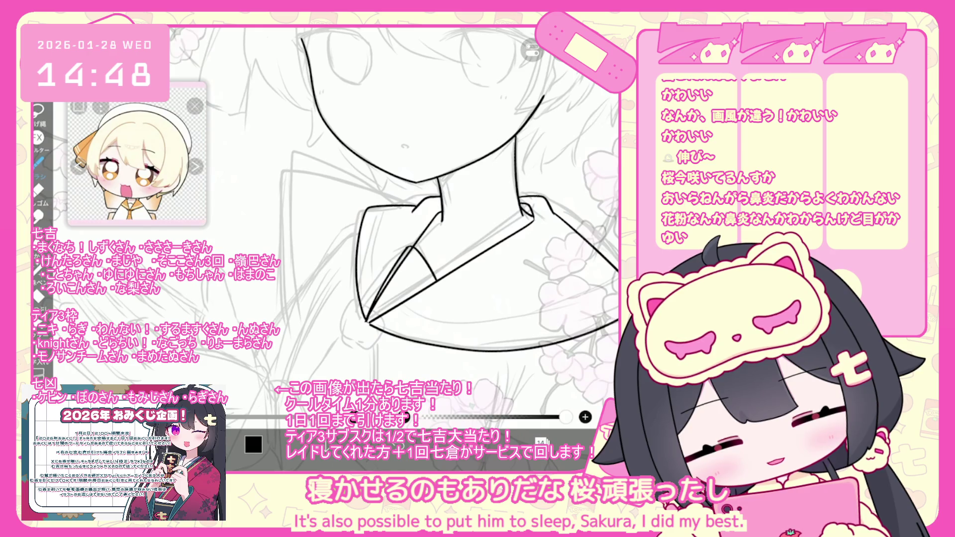
scroll(405, 239, up, 1)
key(ctrl+z)
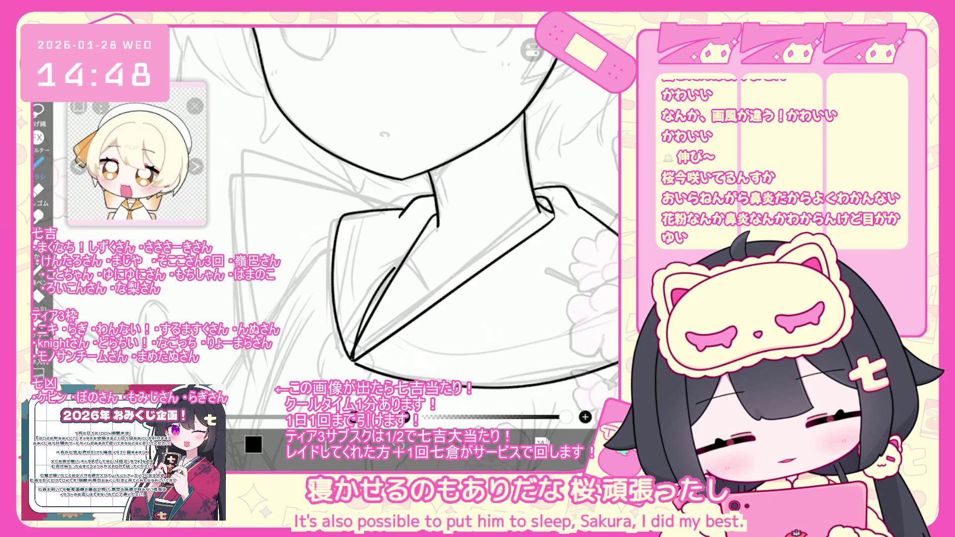
key(ctrl+z)
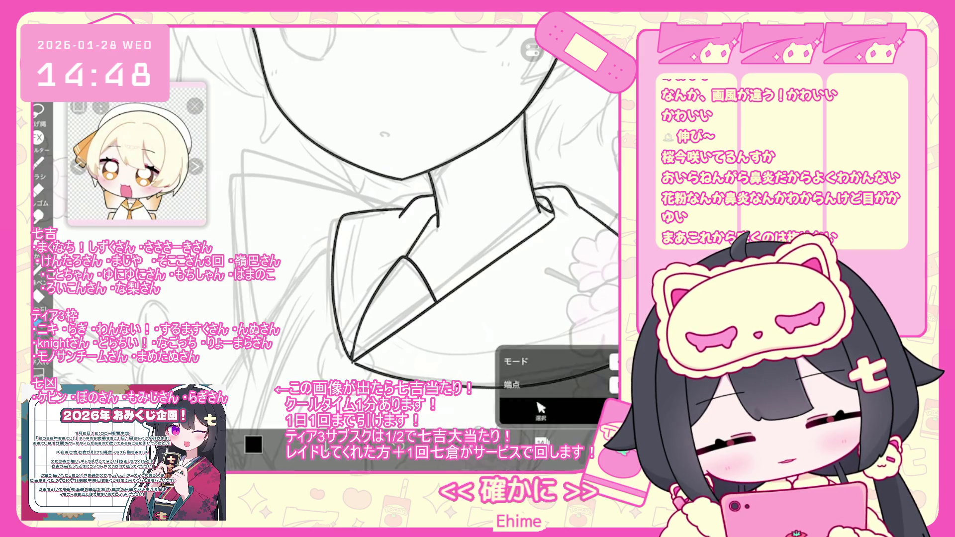
Check the collar lines with the selection tool, then return to freehand brush inking
scroll(413, 249, down, 5)
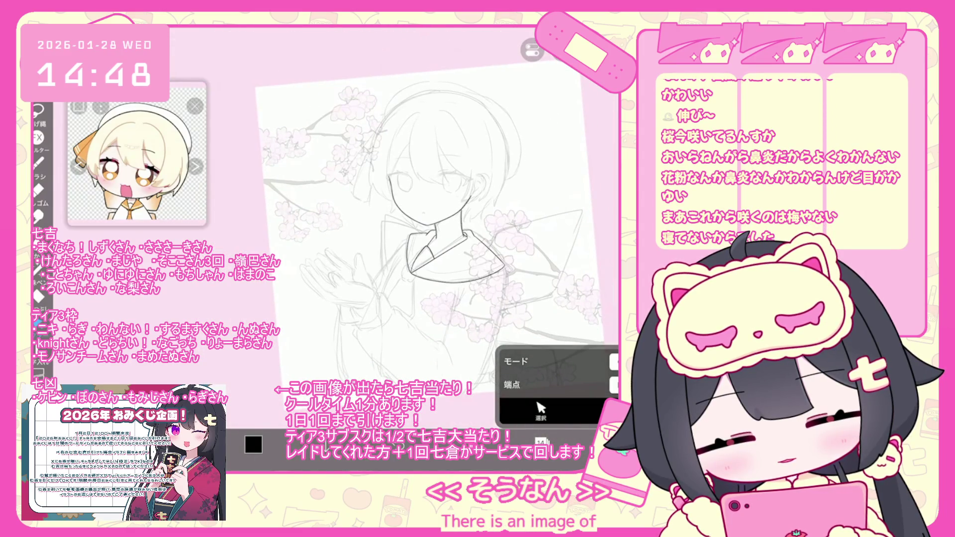
scroll(413, 223, up, 5)
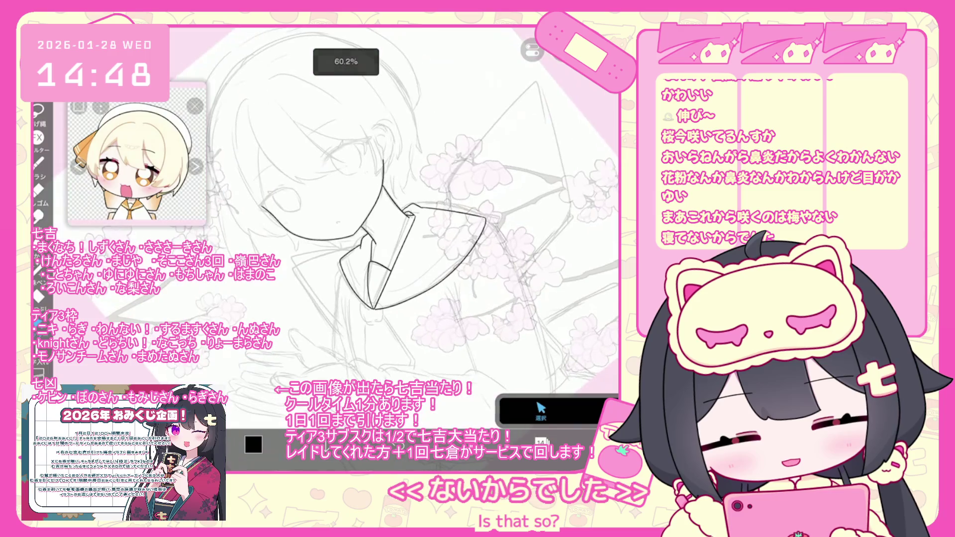
click(413, 263)
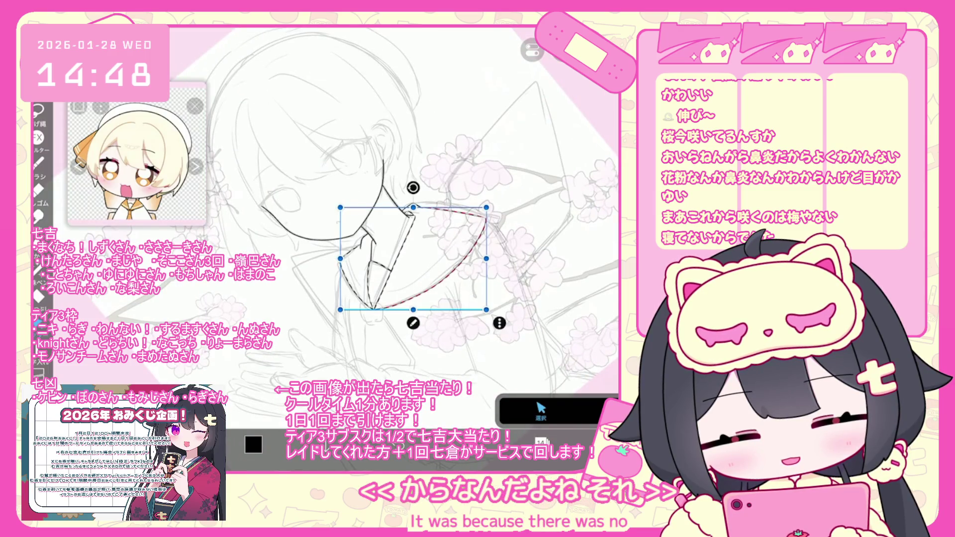
click(547, 149)
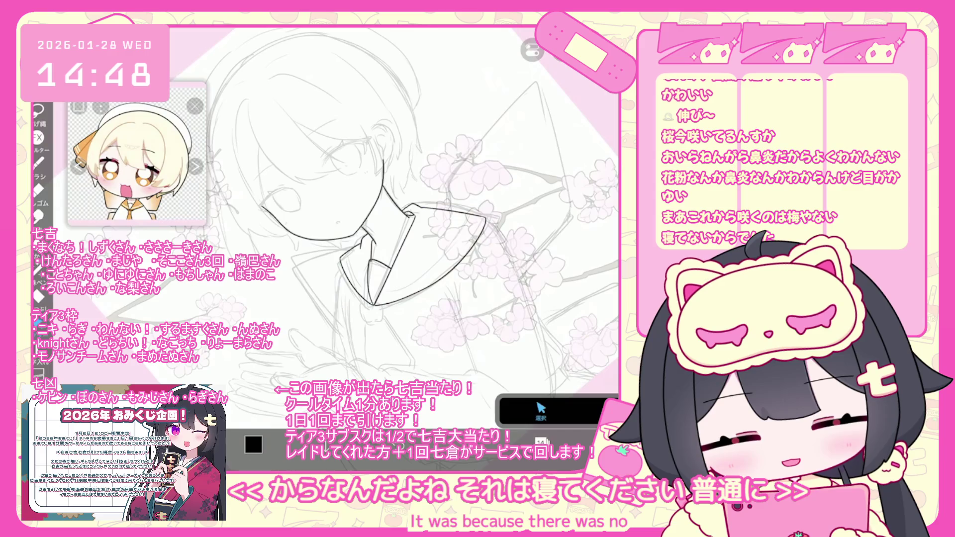
click(38, 161)
scroll(408, 224, up, 3)
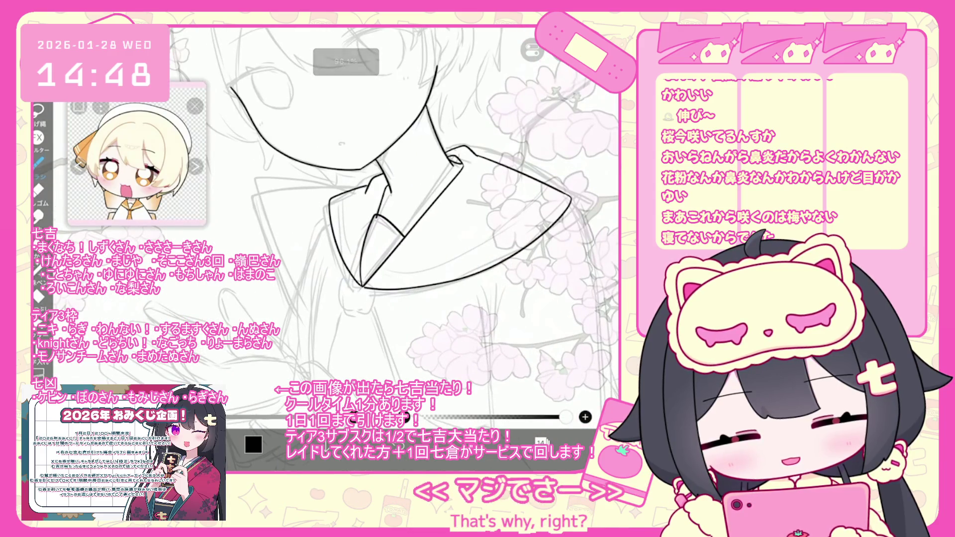
Ink the collar's inner edge, redrawing it after undoing a misplaced stroke
scroll(413, 223, up, 2)
drag(358, 280, 379, 300)
key(ctrl+z)
drag(362, 266, 397, 301)
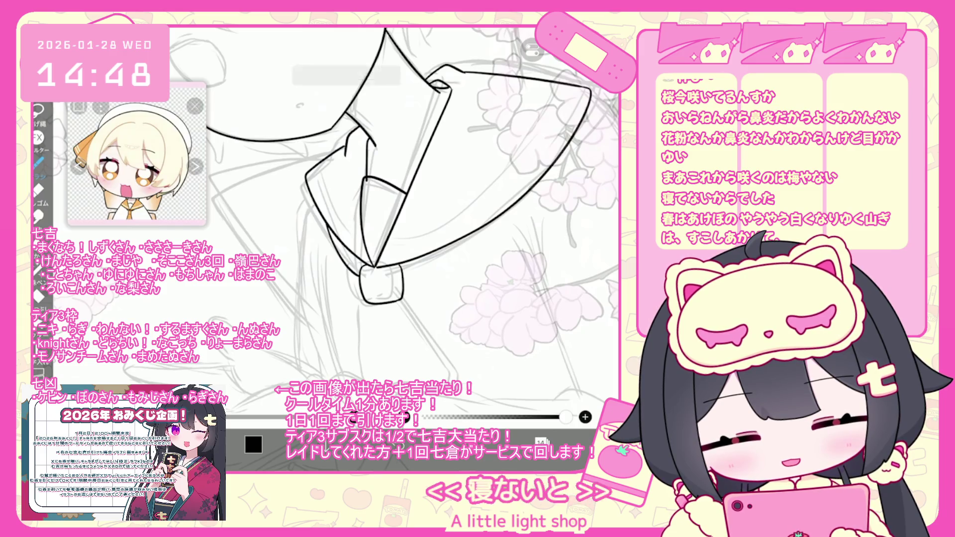
Try a short line near the collar knot, then undo it and the stroke before
drag(362, 271, 398, 269)
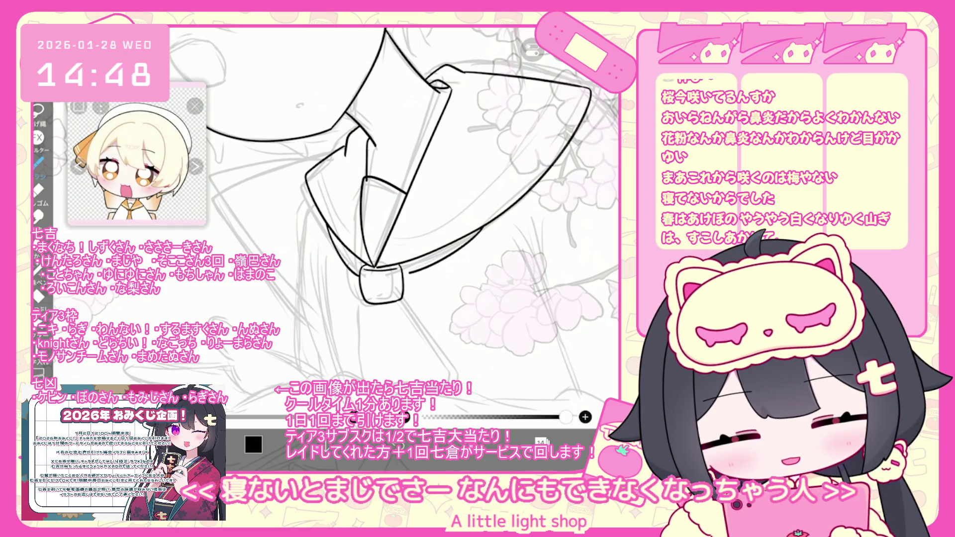
key(ctrl+z)
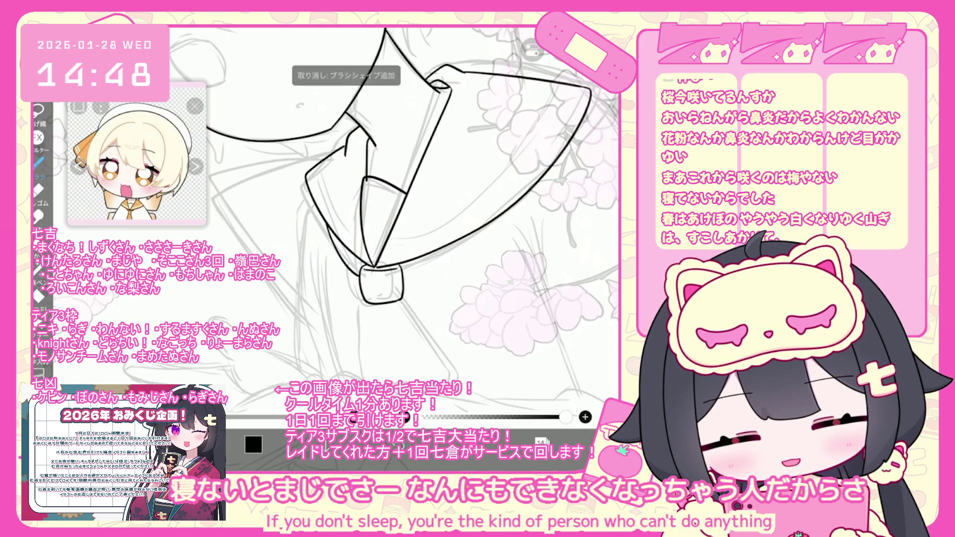
scroll(398, 224, down, 5)
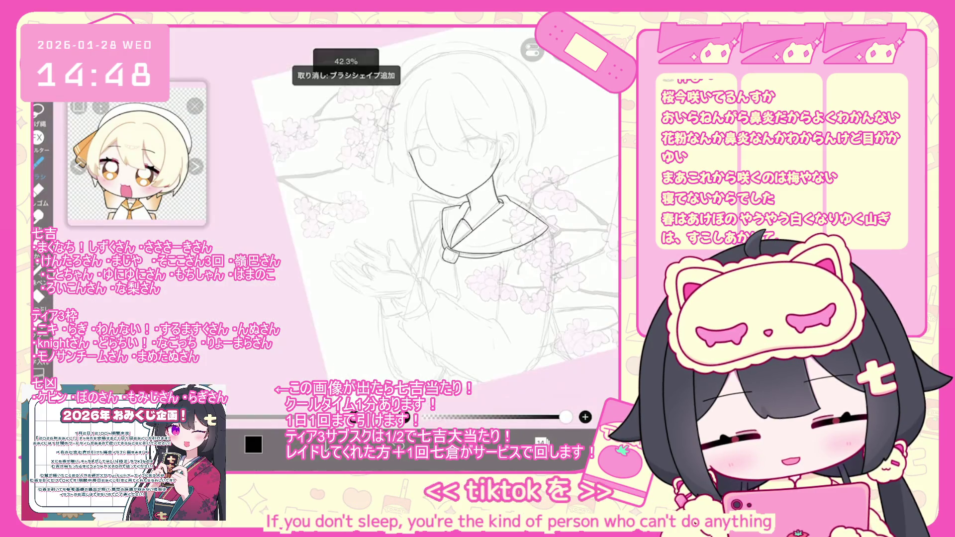
scroll(447, 224, up, 3)
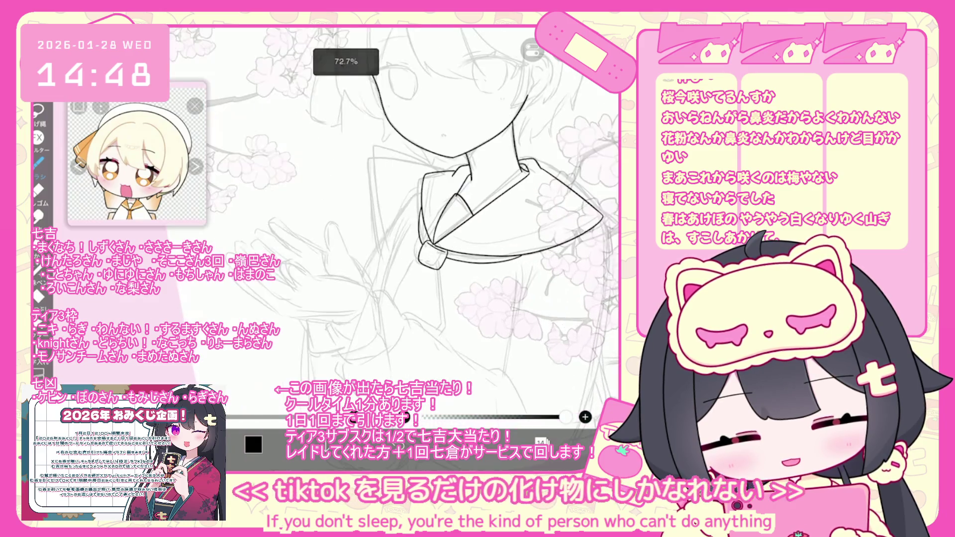
scroll(447, 224, up, 2)
key(ctrl+z)
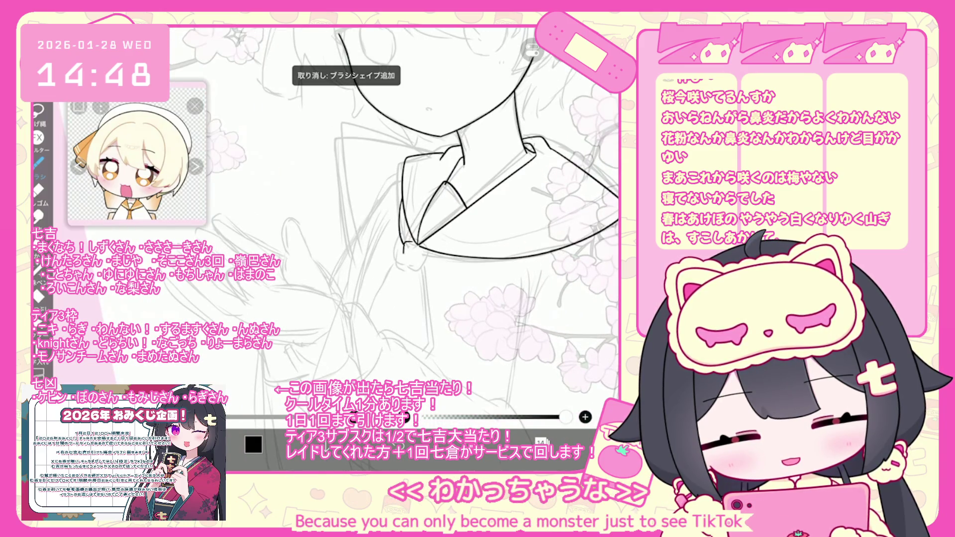
Remove a stray loop below the knot and draw a straight line along the collar edge
scroll(418, 219, up, 3)
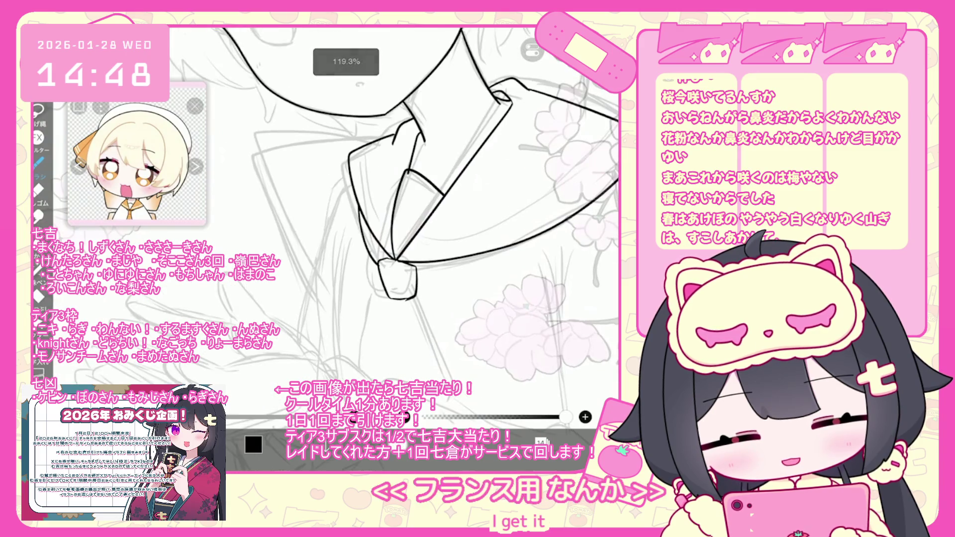
mouse_move(392, 262)
mouse_down()
mouse_move(391, 301)
mouse_move(414, 308)
mouse_up()
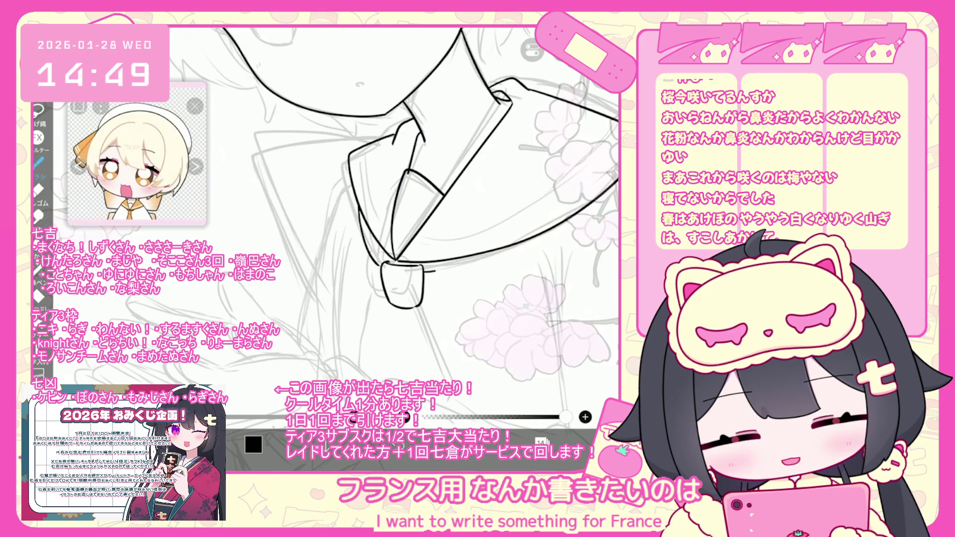
key(ctrl+z)
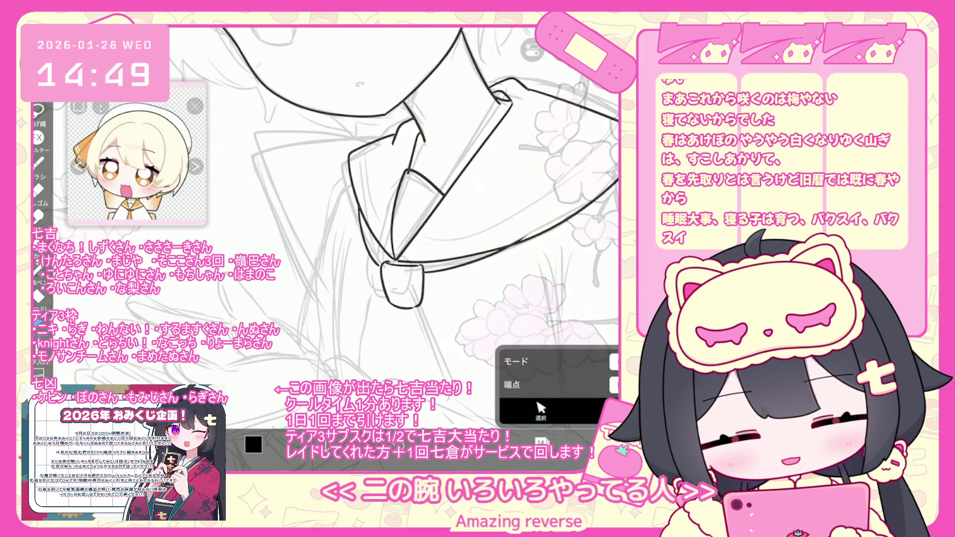
key(ctrl+z)
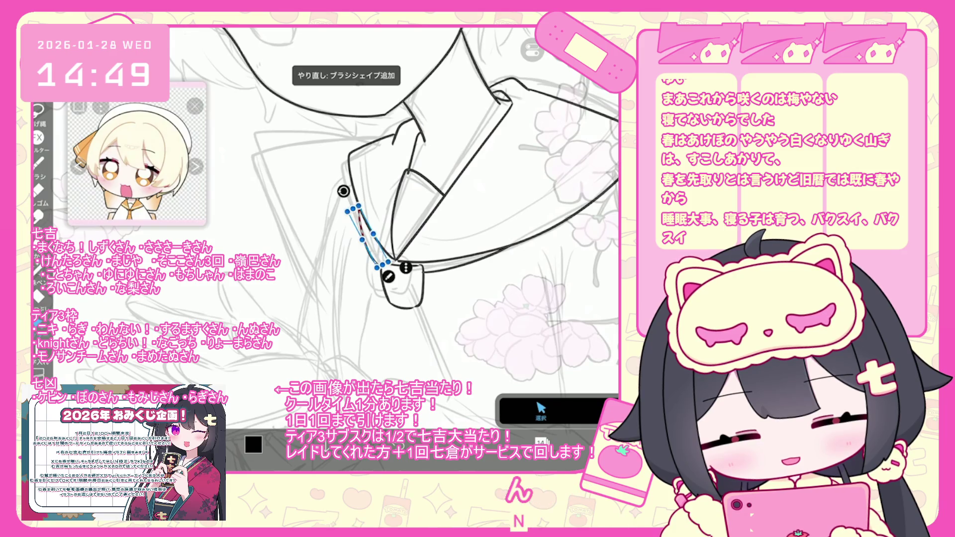
drag(380, 263, 349, 209)
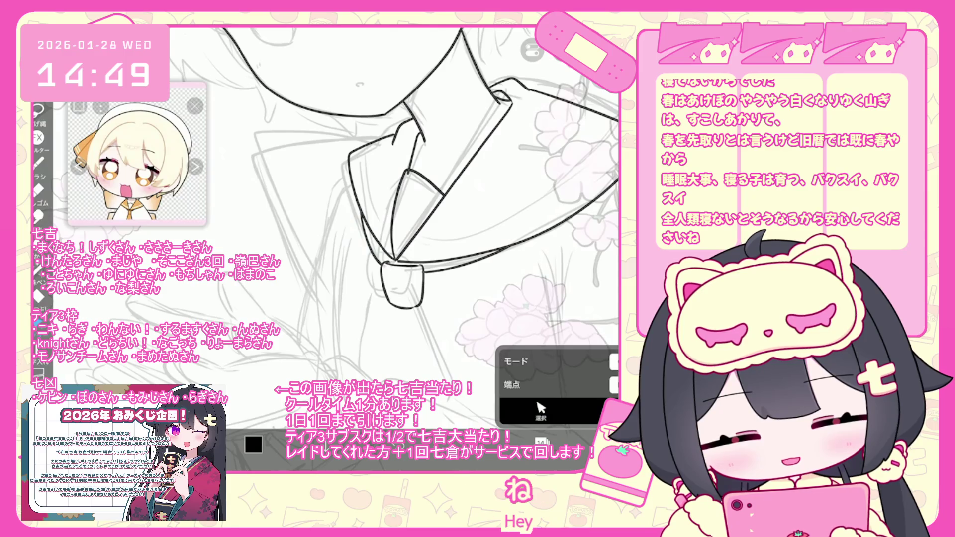
scroll(393, 219, down, 2)
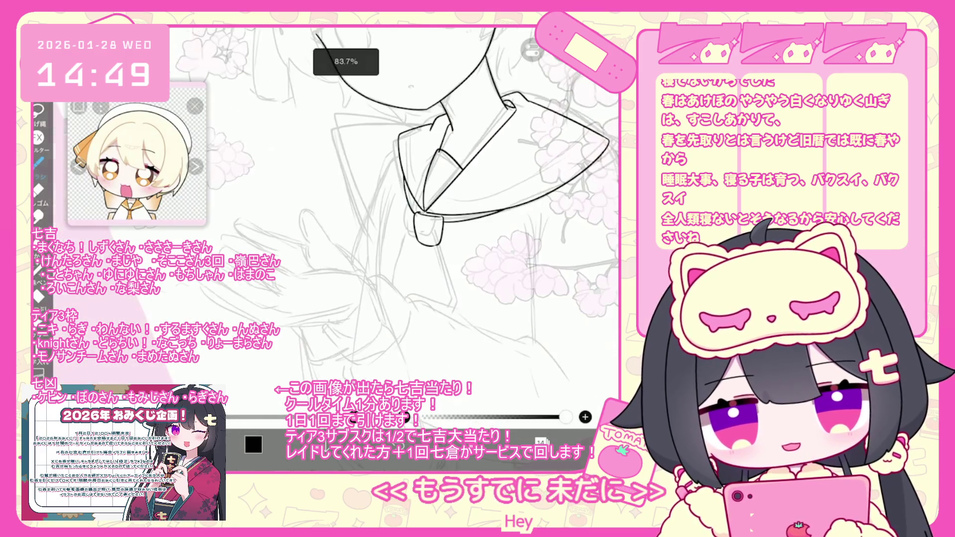
Ink a necktie line down from the collar knot, undo it, and zoom out to view the page
scroll(398, 219, down, 1)
drag(407, 241, 397, 316)
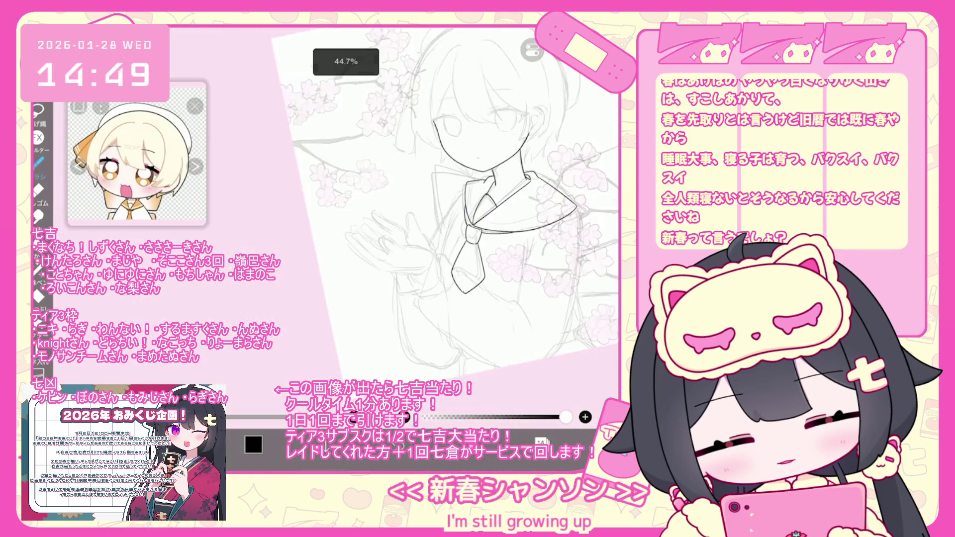
scroll(398, 219, down, 2)
scroll(398, 219, down, 1)
key(ctrl+z)
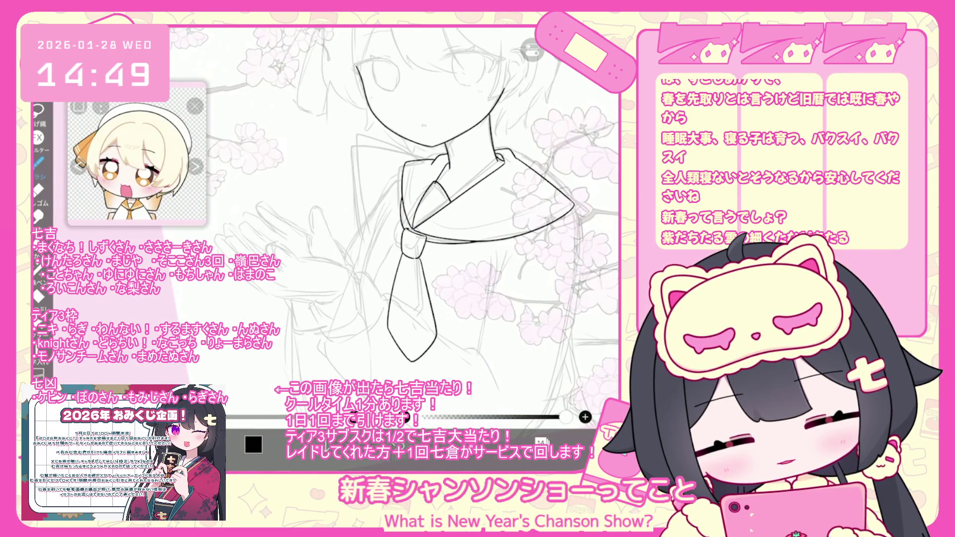
scroll(411, 224, up, 2)
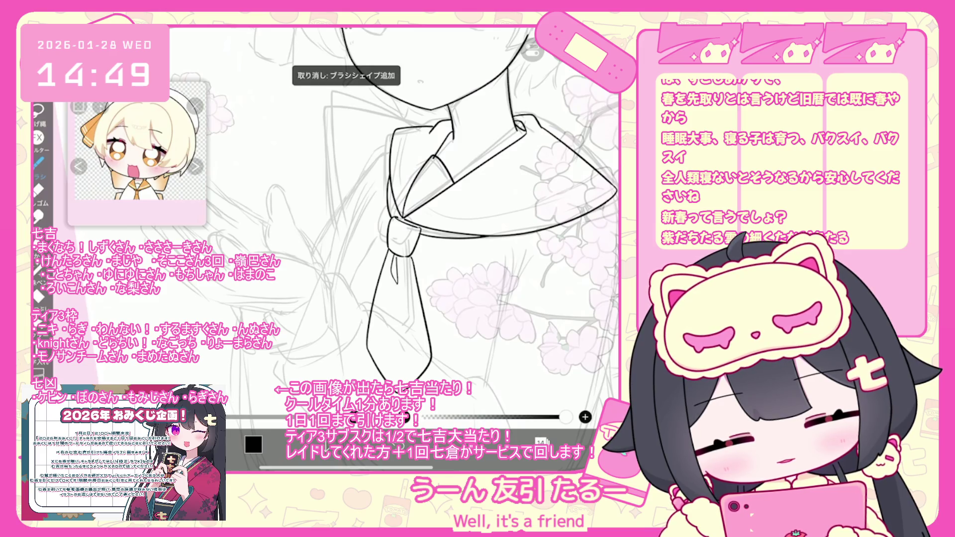
scroll(412, 224, down, 5)
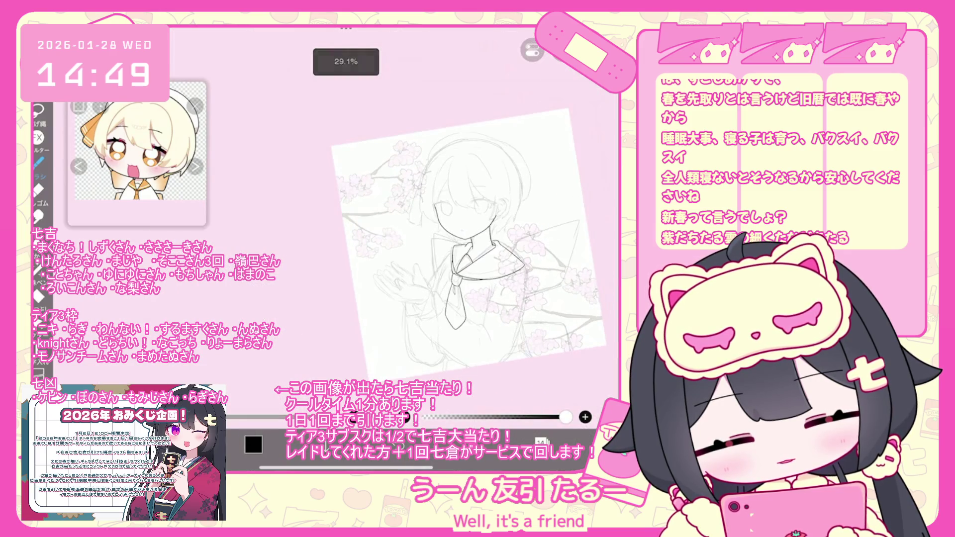